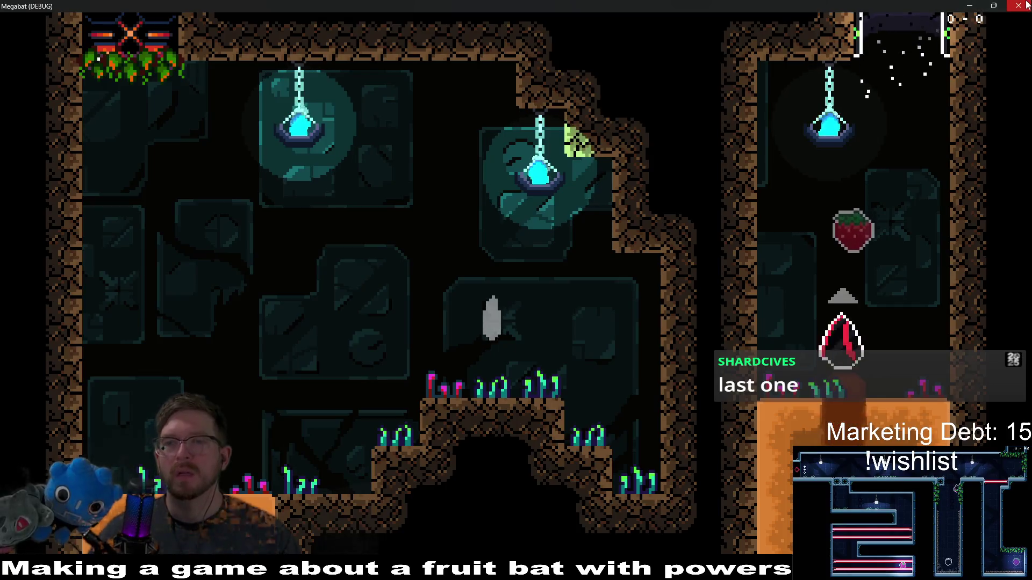
# Step: Stop the running Megabat game with F8 and switch to the sand tileset in Aseprite
pyautogui.press('F8')
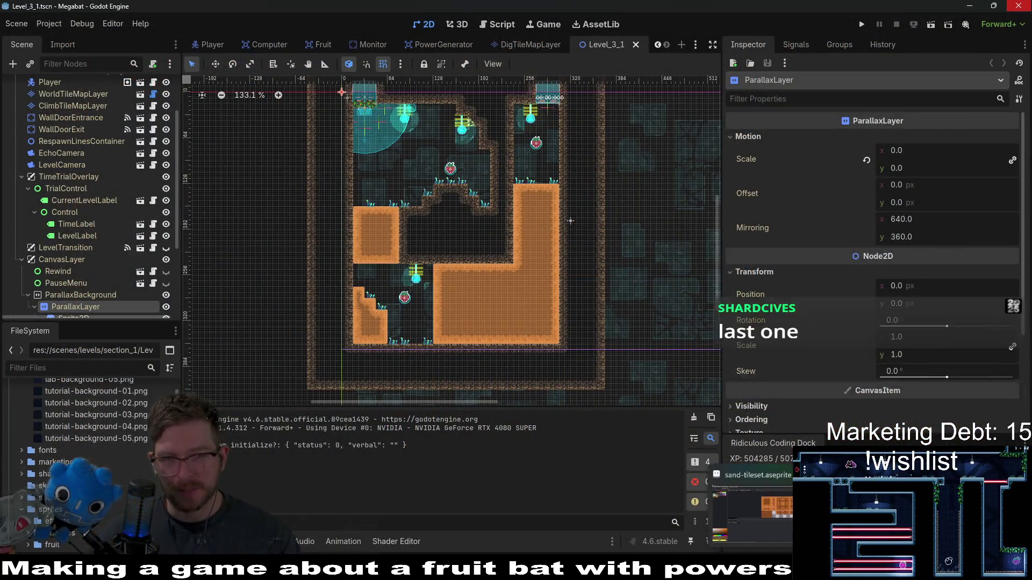
pyautogui.hotkey('alt', 'Tab')
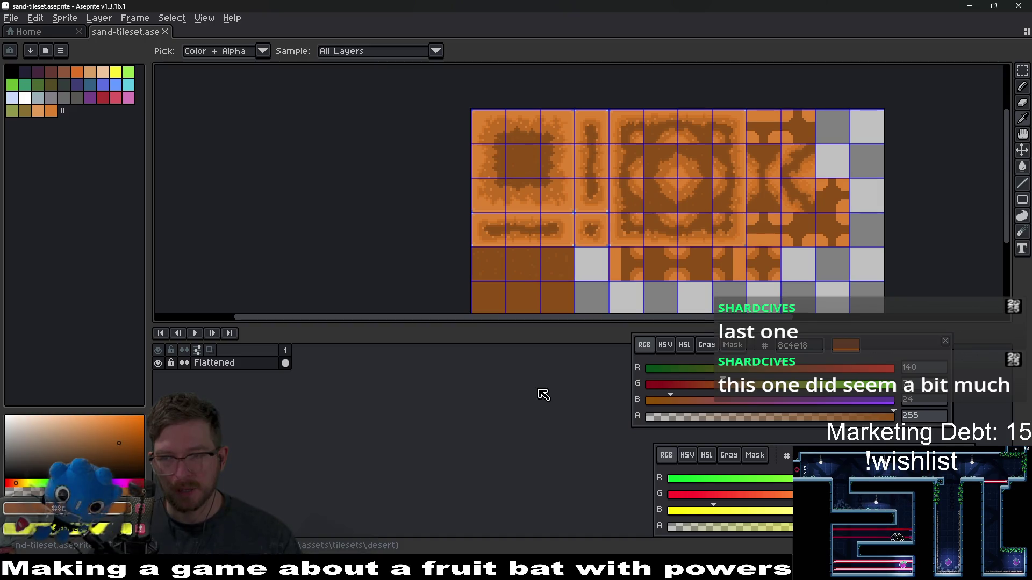
# Step: Darken the sand tileset with Hue/Saturation: hue reset, saturation 6, value -18
pyautogui.hotkey('ctrl', 'u')
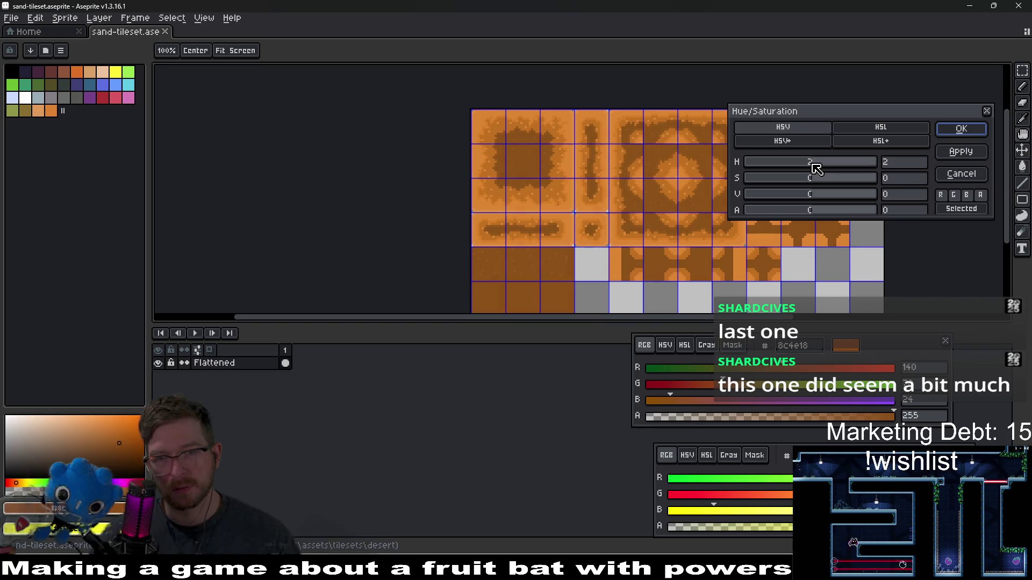
pyautogui.moveTo(811, 168); pyautogui.dragTo(815, 169)
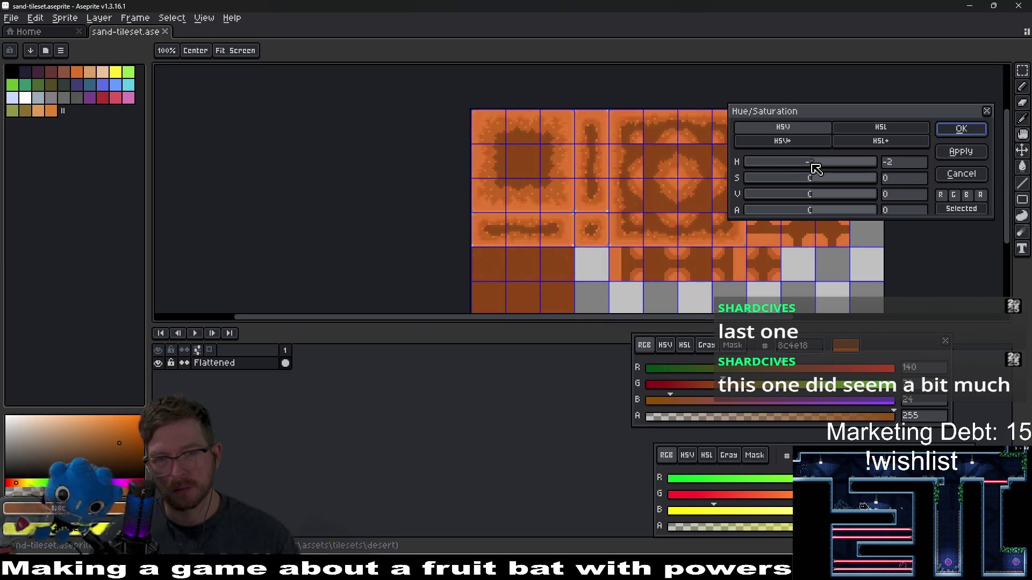
pyautogui.click(898, 165)
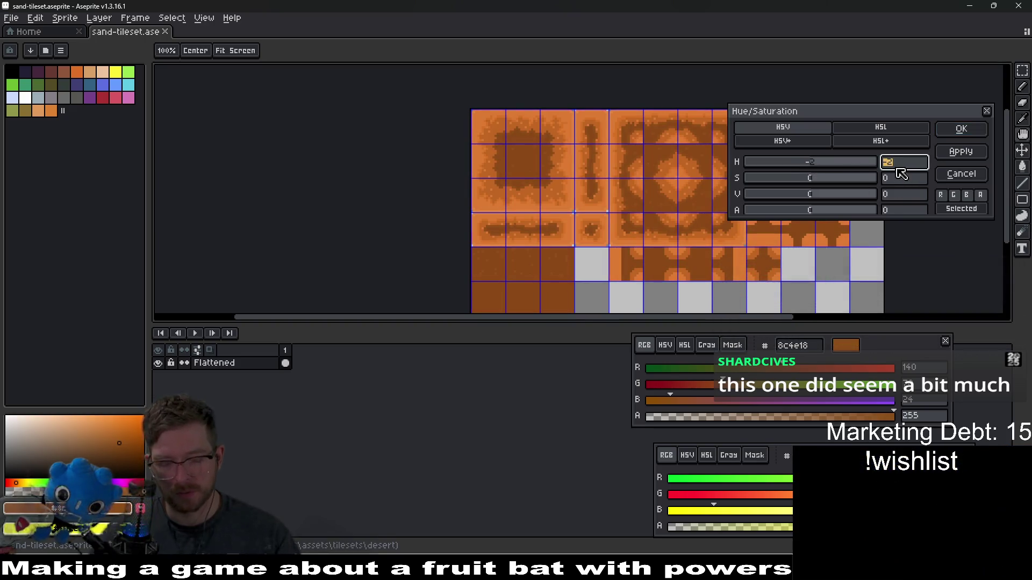
pyautogui.write('0')
pyautogui.moveTo(827, 181)
pyautogui.mouseDown()
pyautogui.moveTo(802, 194)
pyautogui.moveTo(817, 190)
pyautogui.mouseUp()
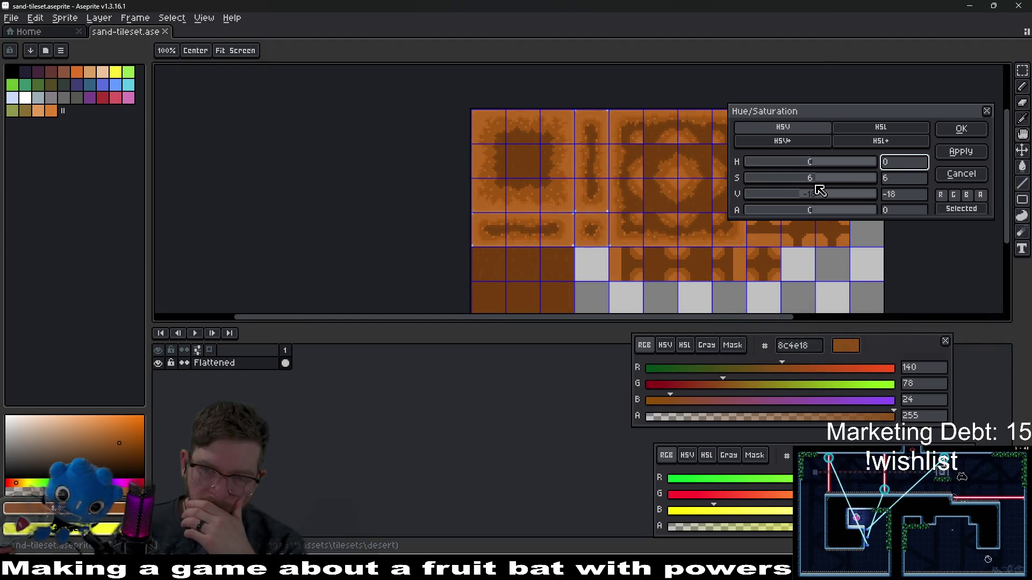
pyautogui.click(957, 131)
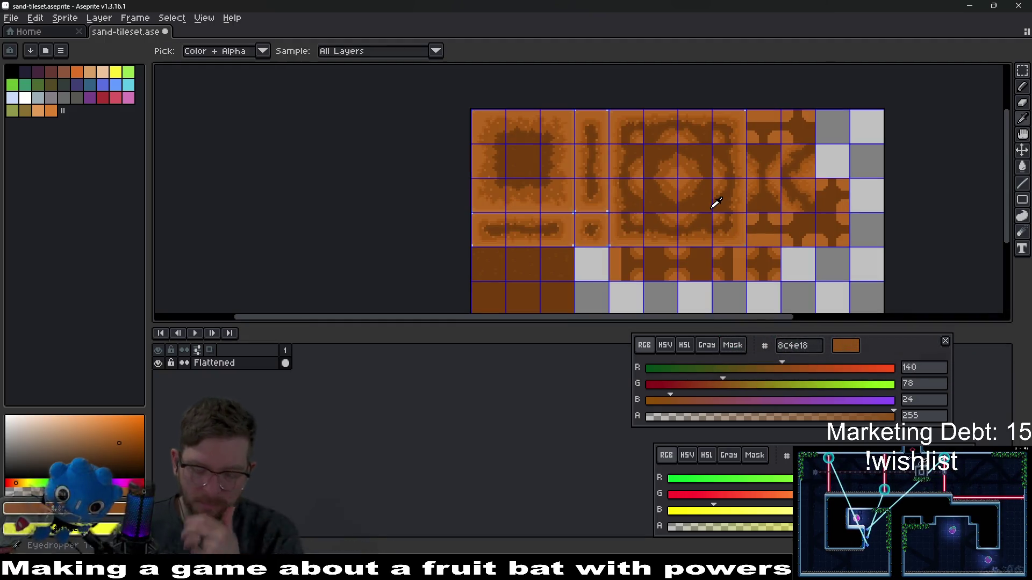
# Step: Re-export the tileset as sand-tileset.png and return to the Godot level
pyautogui.hotkey('ctrl', 'alt', 'shift', 's')
pyautogui.press('Return')
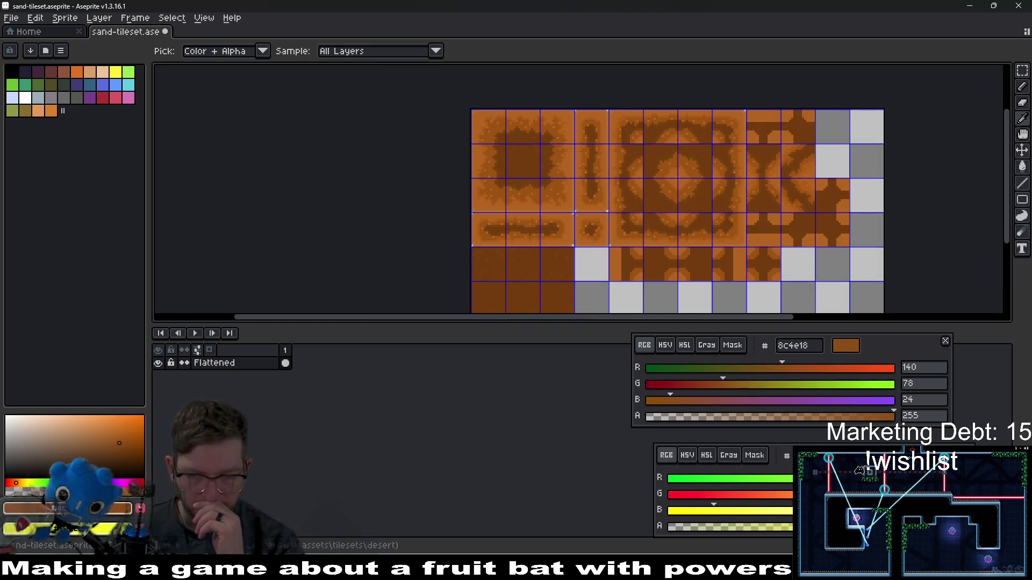
pyautogui.hotkey('alt', 'Tab')
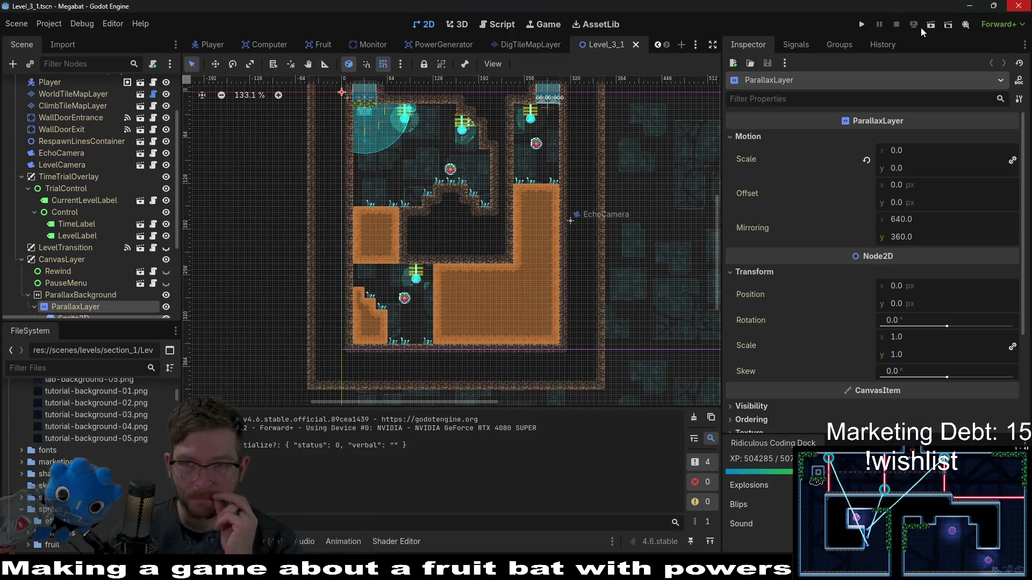
# Step: Run Level_3_1 and fly the bat through the dirt, grabbing the middle strawberry
pyautogui.click(929, 30)
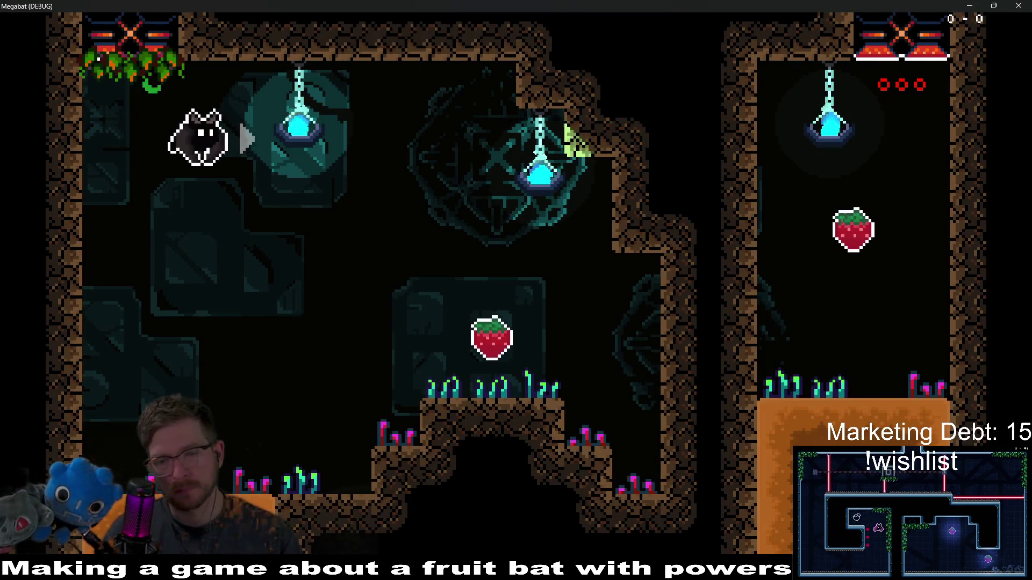
pyautogui.press('Right')
pyautogui.press('x')
pyautogui.press('Left')
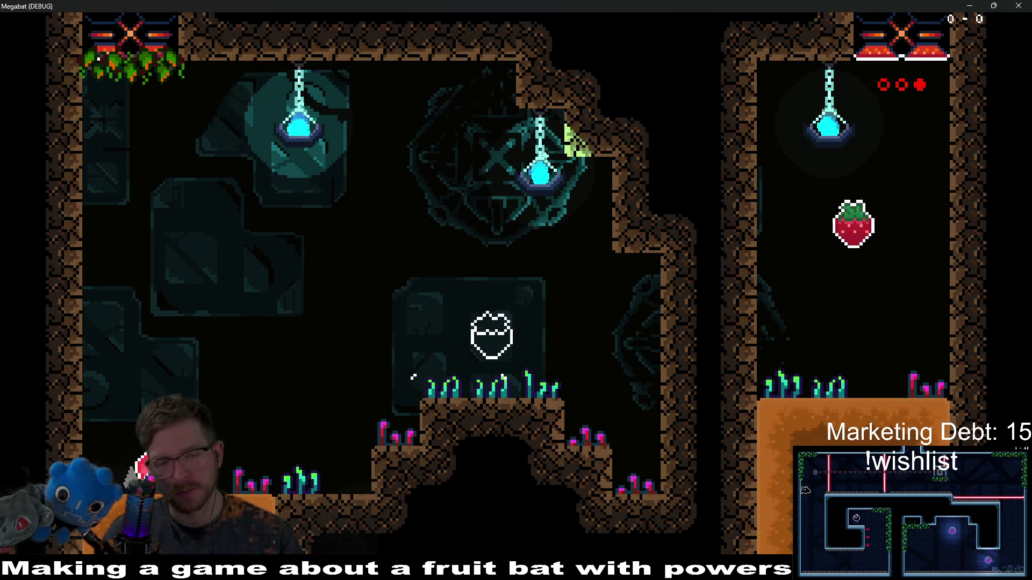
pyautogui.press('Down')
pyautogui.press('Right')
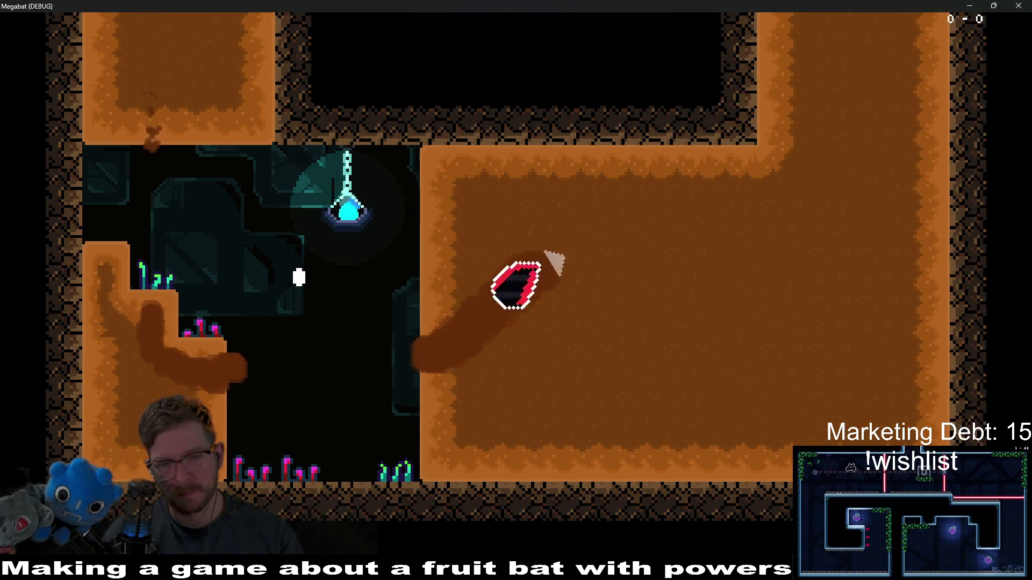
pyautogui.press('Right')
pyautogui.press('Up')
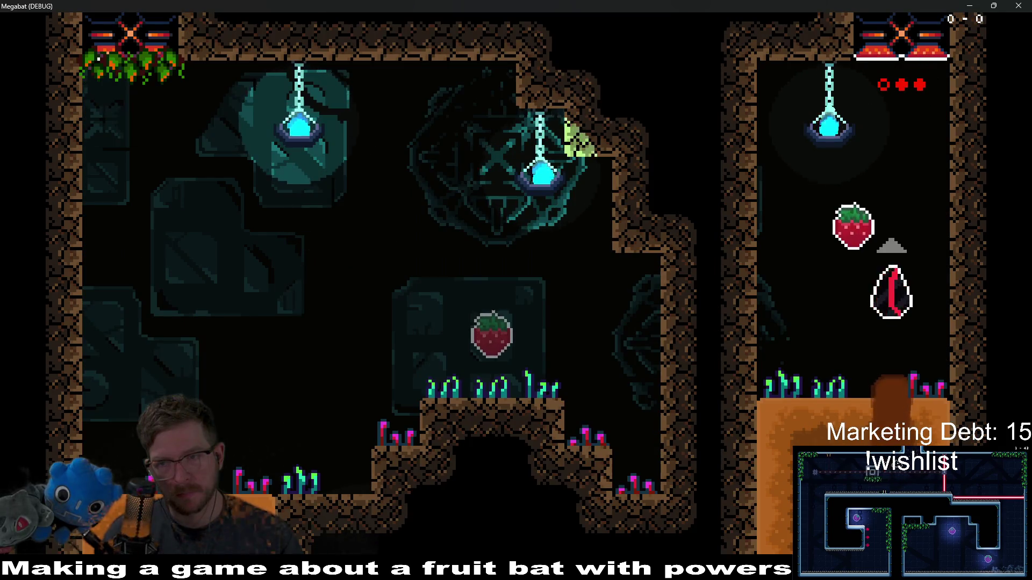
pyautogui.press('Down')
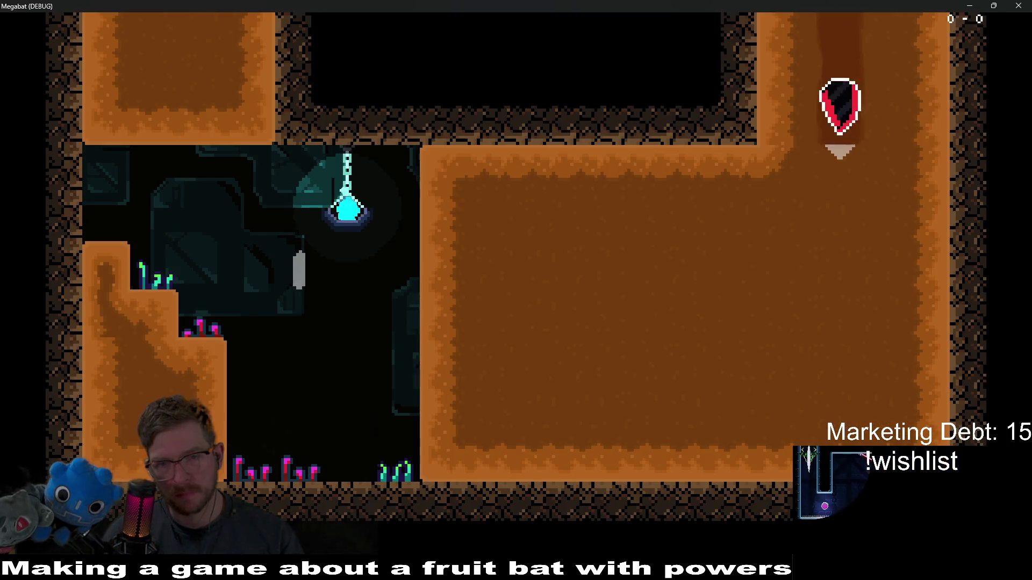
pyautogui.press('Left')
pyautogui.press('Up')
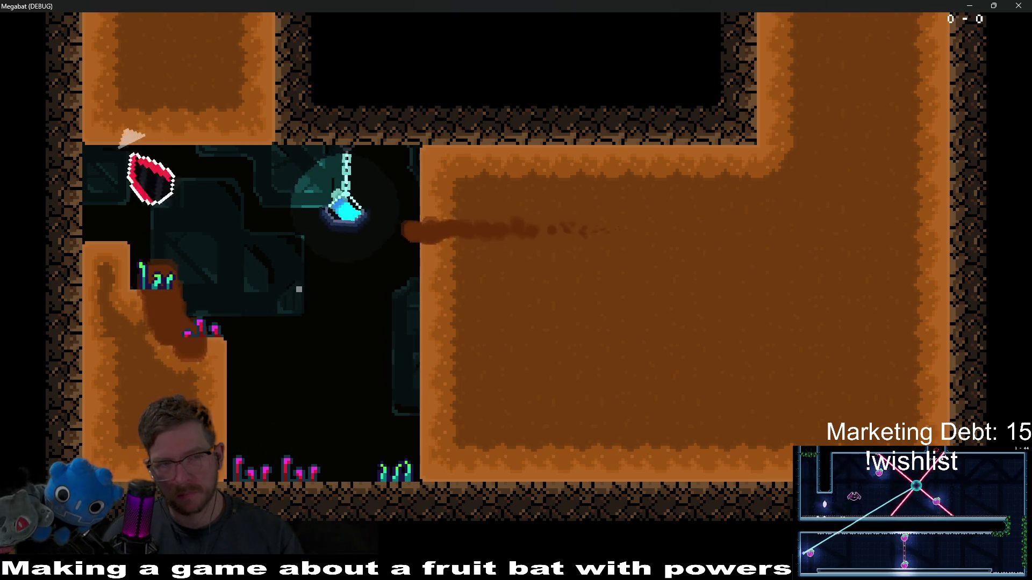
pyautogui.press('Up')
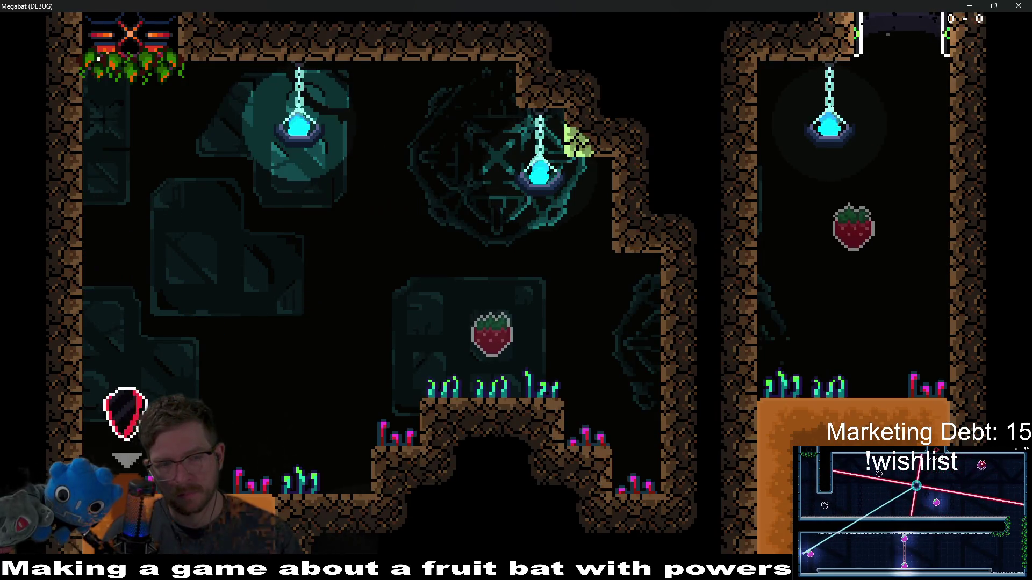
pyautogui.press('Right')
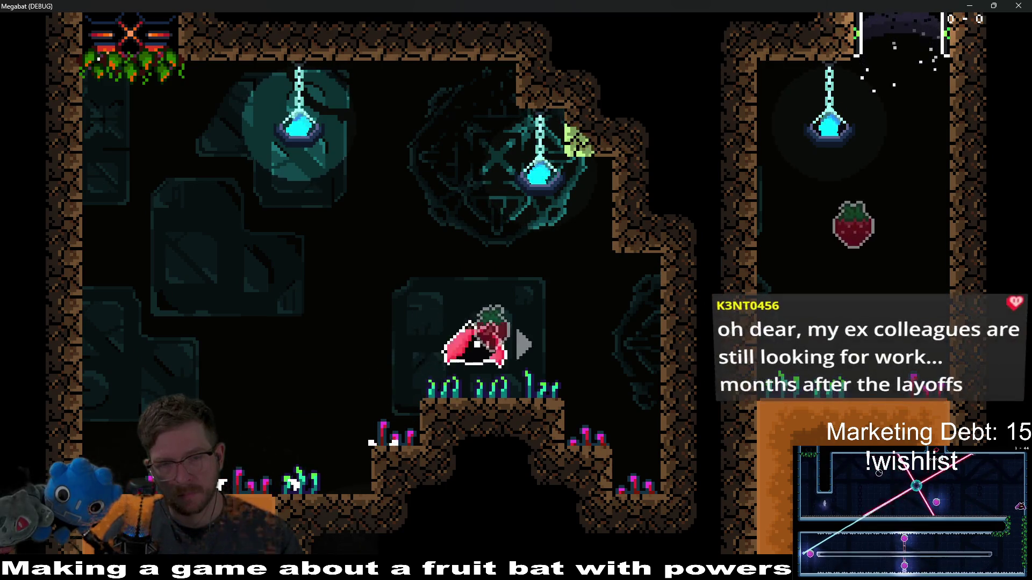
pyautogui.press('Left')
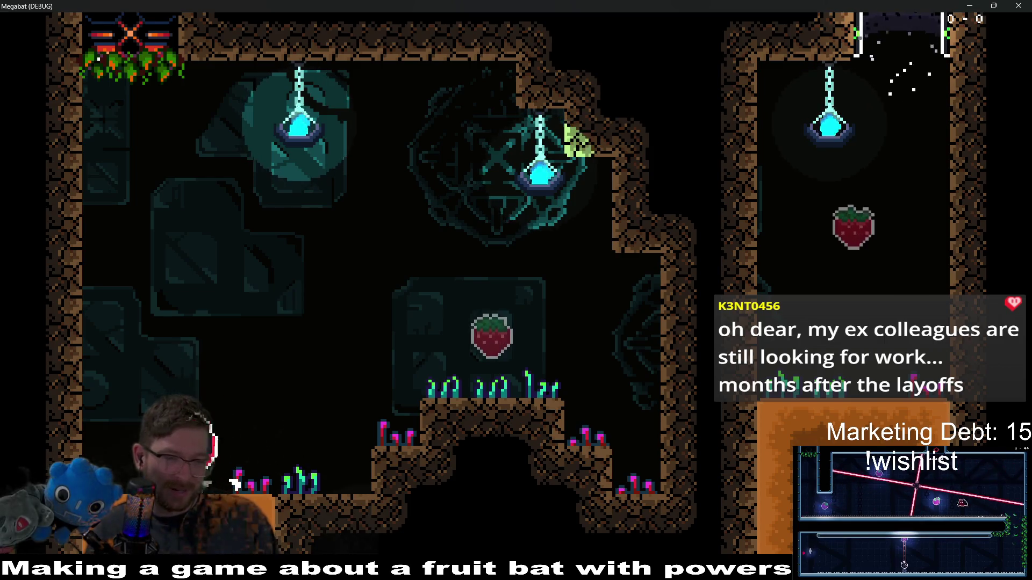
# Step: After respawning, tunnel through the dark room and collect its strawberries
pyautogui.press('Right')
pyautogui.press('Up')
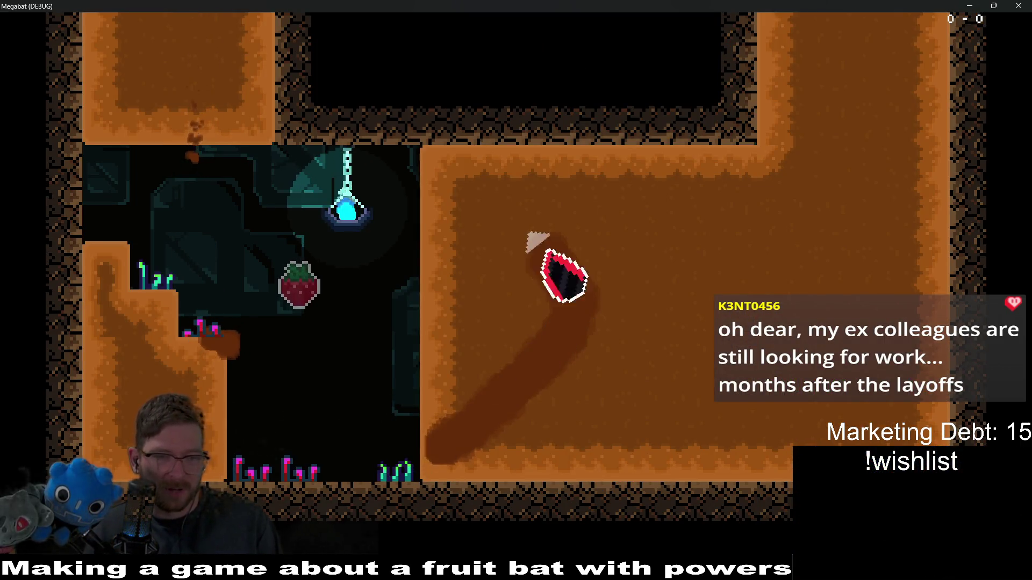
pyautogui.press('Left')
pyautogui.press('Right')
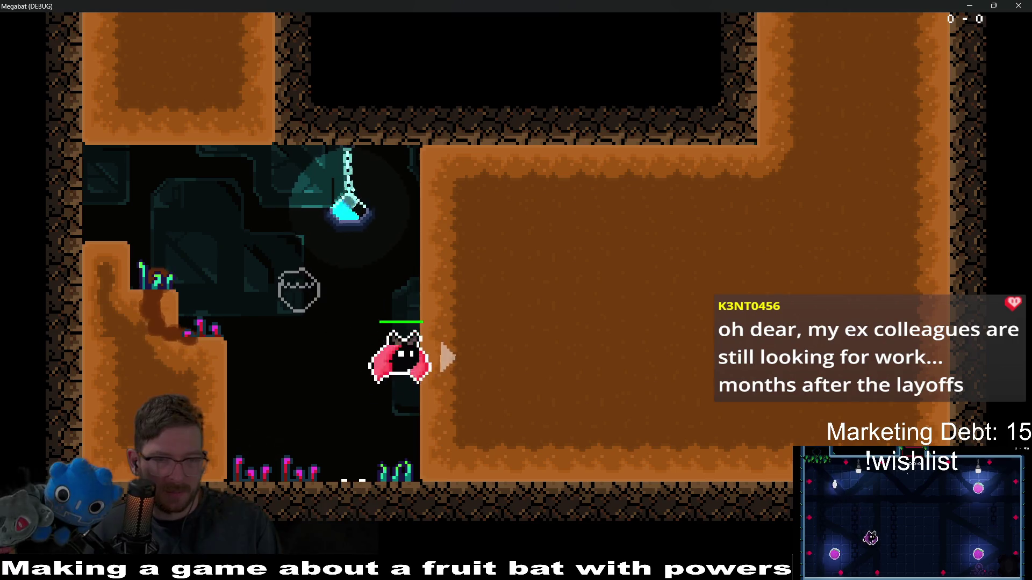
pyautogui.press('Right')
pyautogui.press('Up')
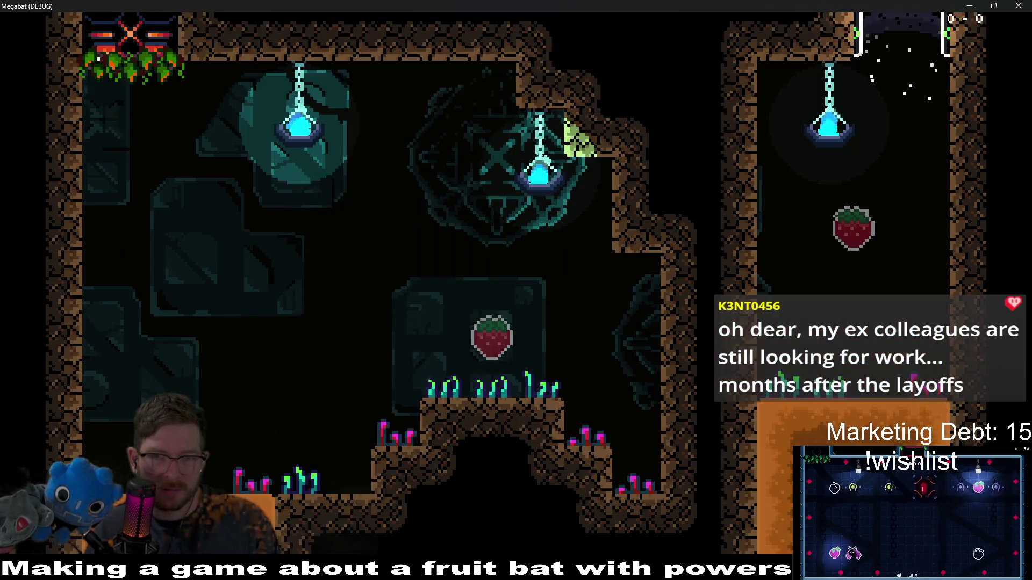
pyautogui.press('Down')
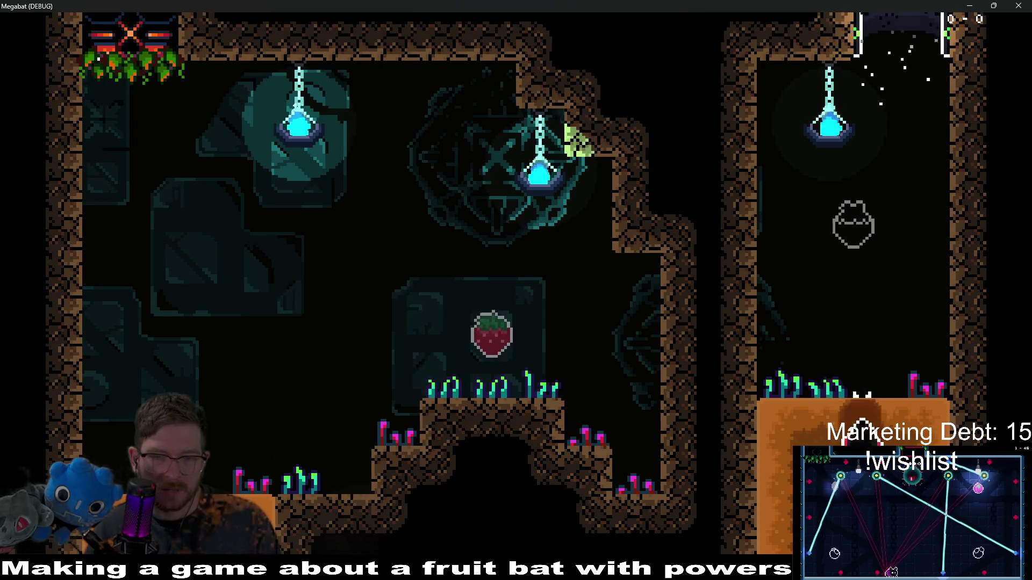
pyautogui.press('Up')
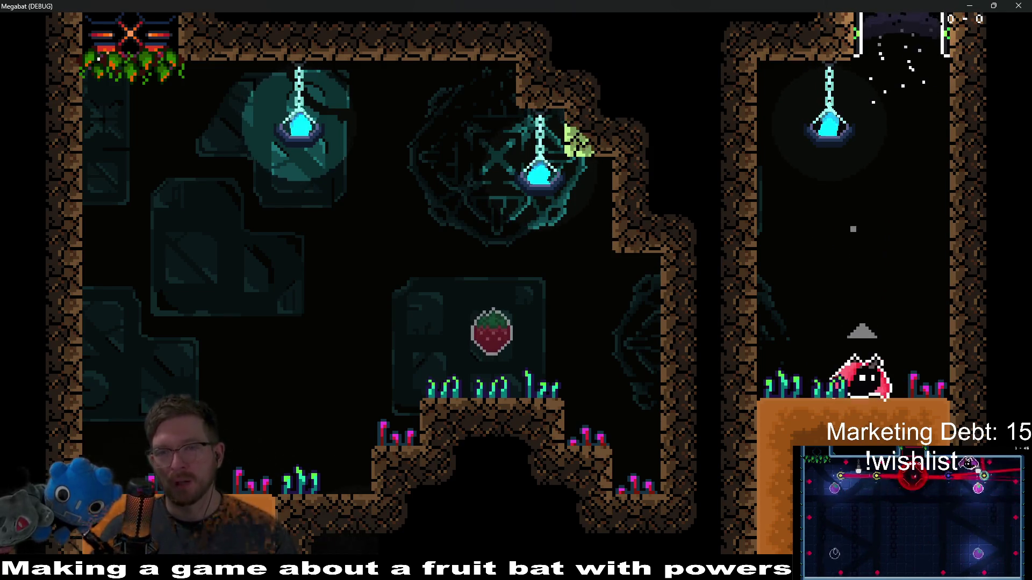
# Step: Dig up and down the dirt shafts into the next rooms, then close the game
pyautogui.press('Down')
pyautogui.press('Up')
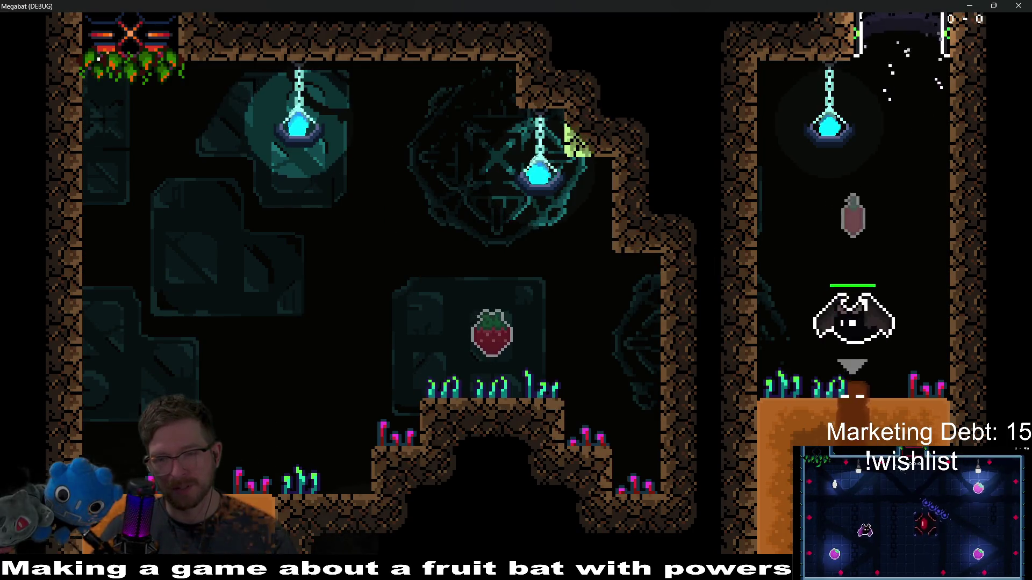
pyautogui.press('Up')
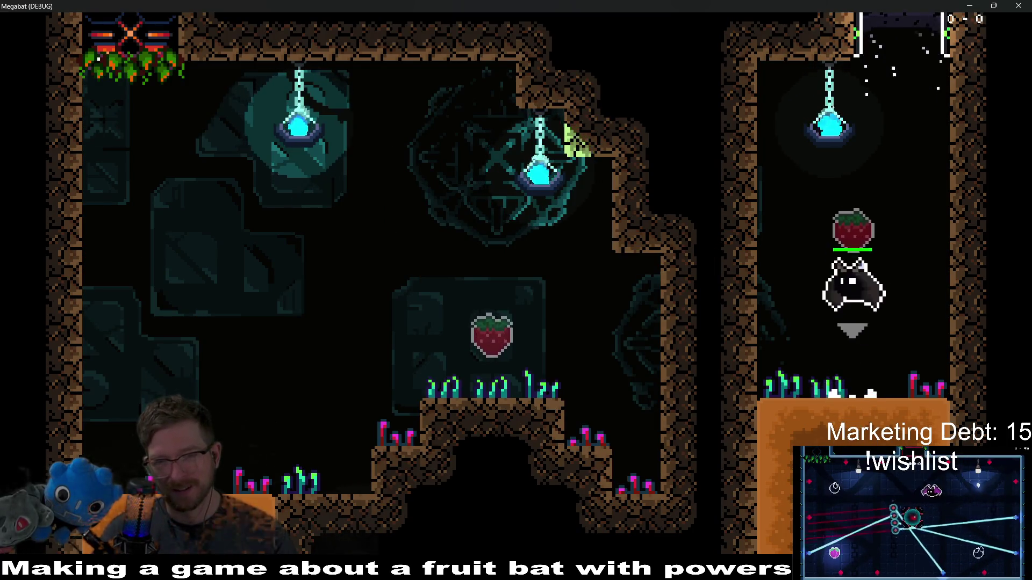
pyautogui.press('Down')
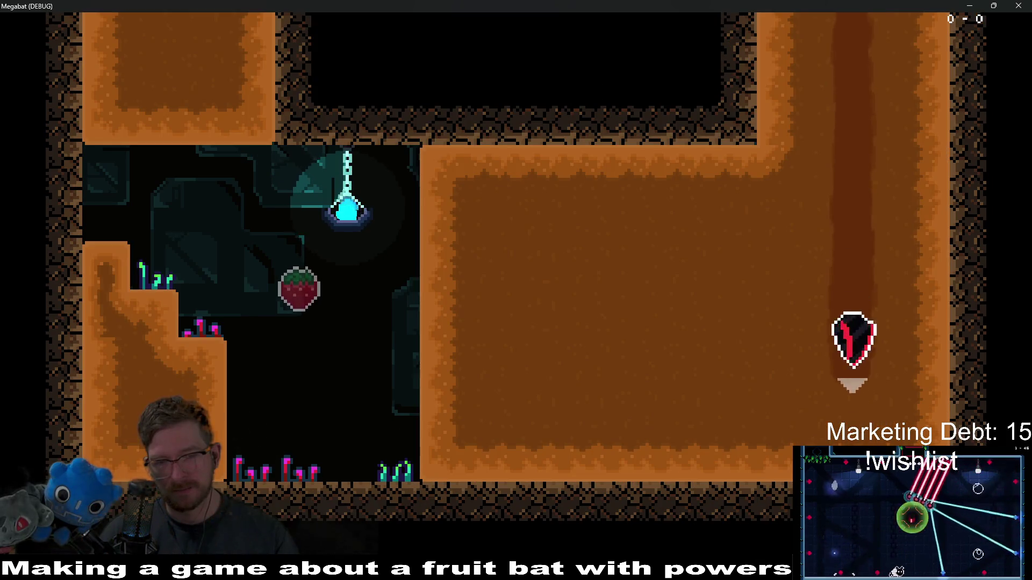
pyautogui.press('Up')
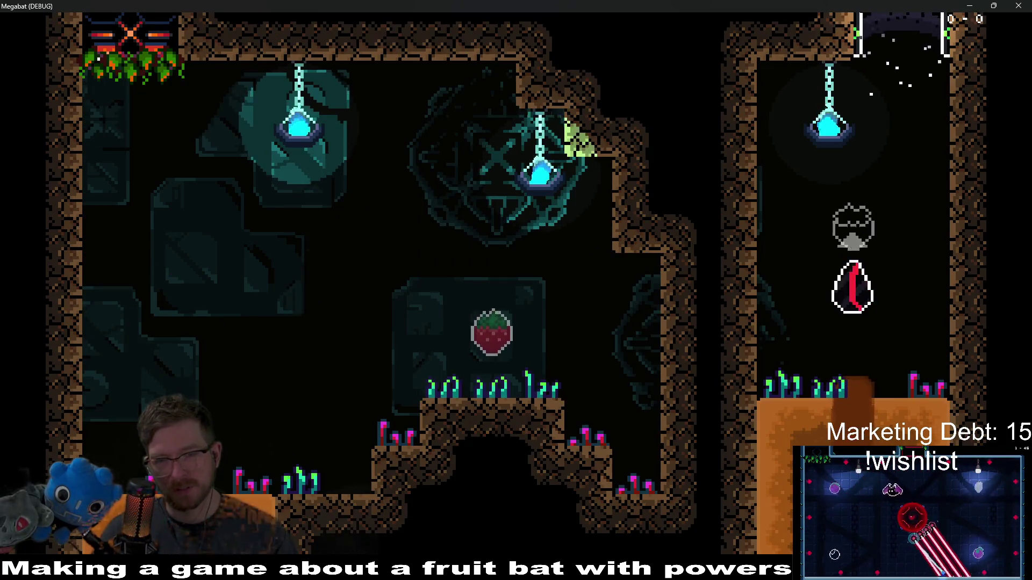
pyautogui.press('Left')
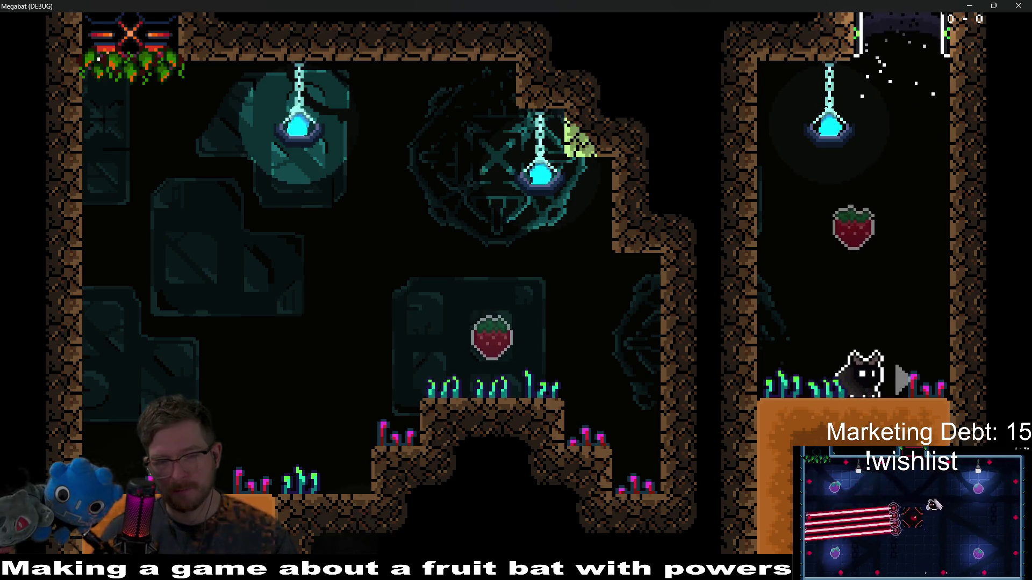
pyautogui.press('Left')
pyautogui.press('Up')
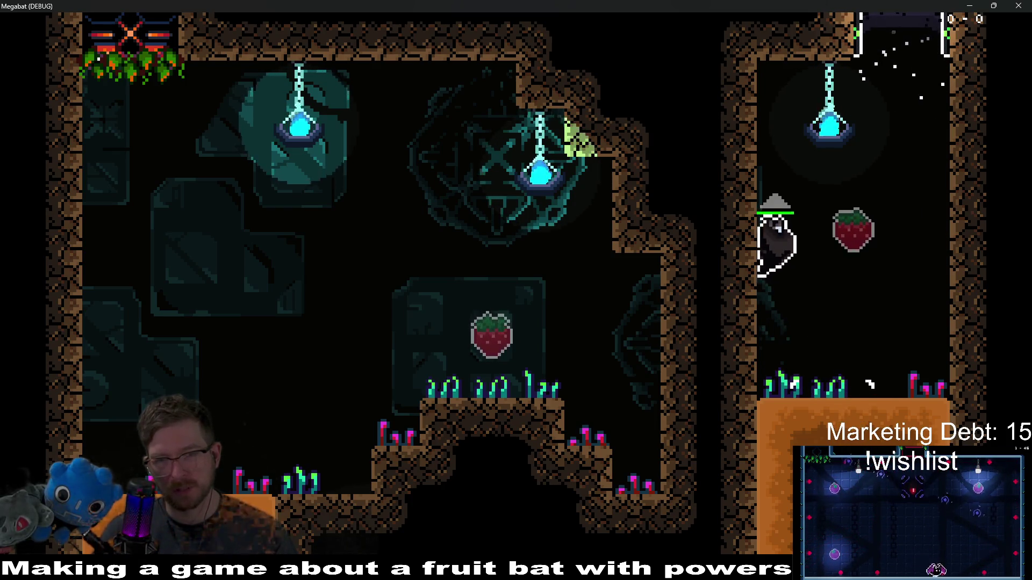
pyautogui.press('Right')
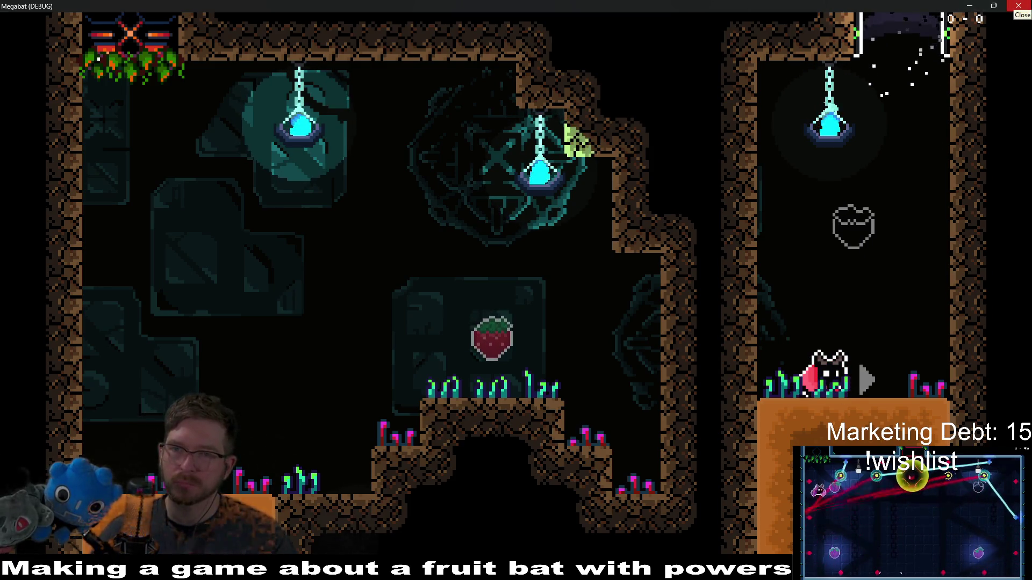
pyautogui.click(1021, 8)
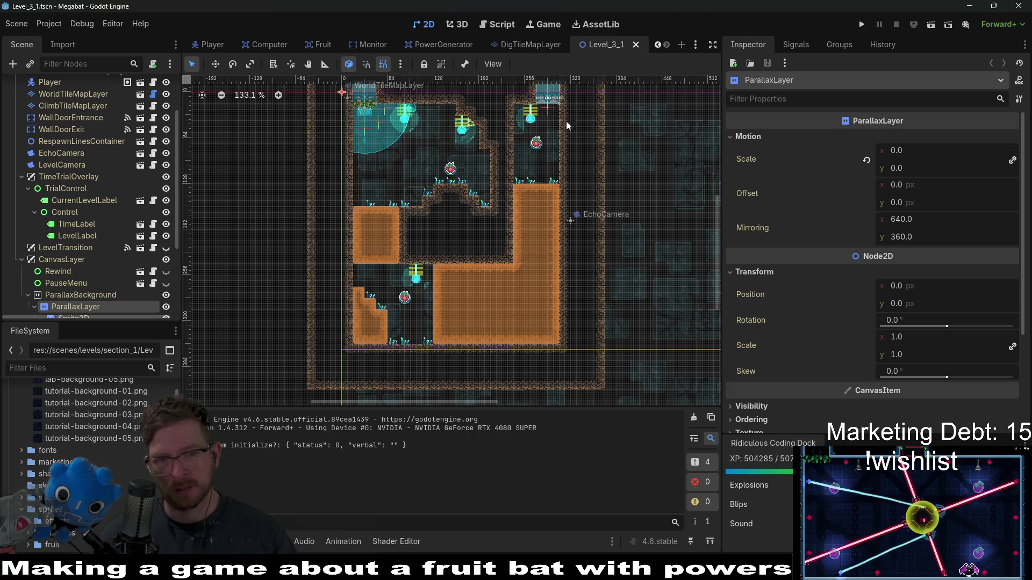
# Step: Select EnvironmentTileMapLayer and show the CeilingOvergrowth forest vine scene tiles in its TileMap panel
pyautogui.scroll(3, 60, 147)
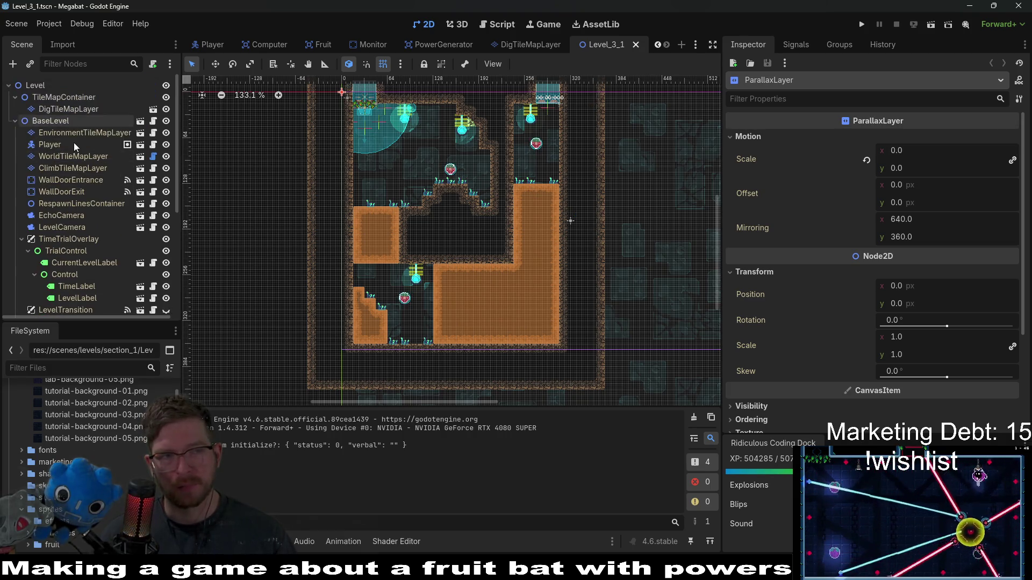
pyautogui.click(75, 134)
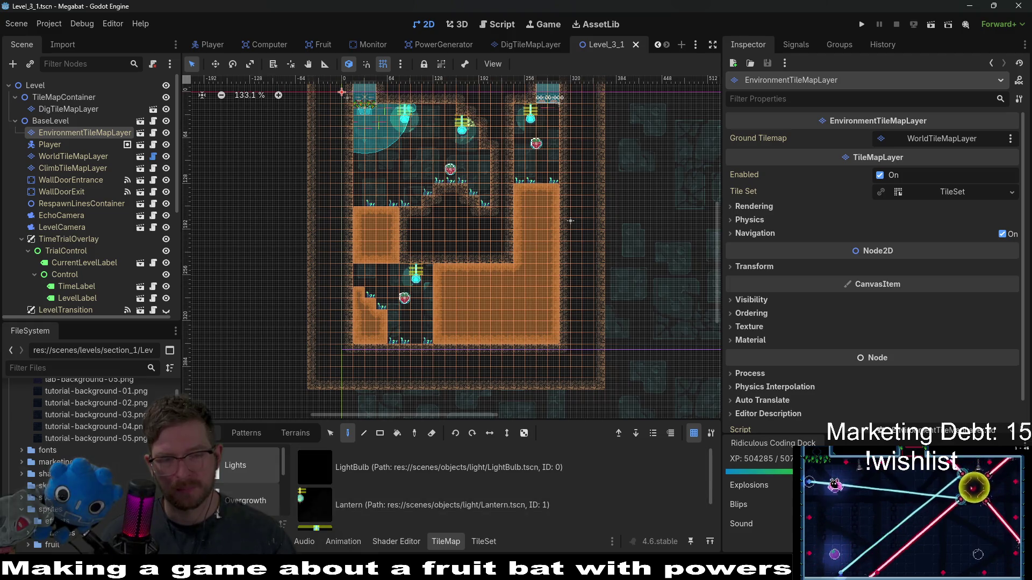
pyautogui.scroll(-3, 237, 483)
pyautogui.click(250, 508)
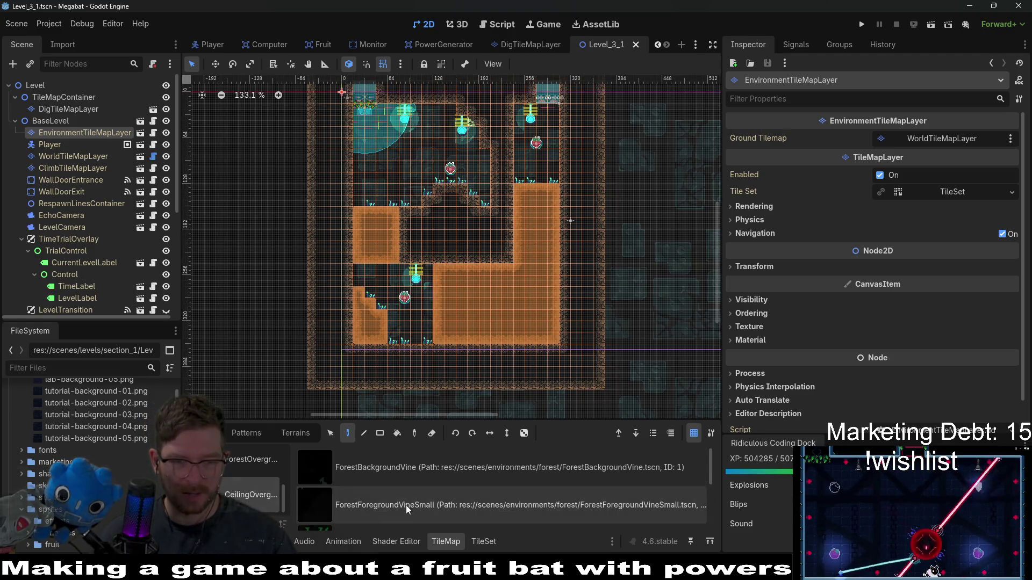
pyautogui.scroll(-1, 405, 505)
pyautogui.scroll(1, 405, 505)
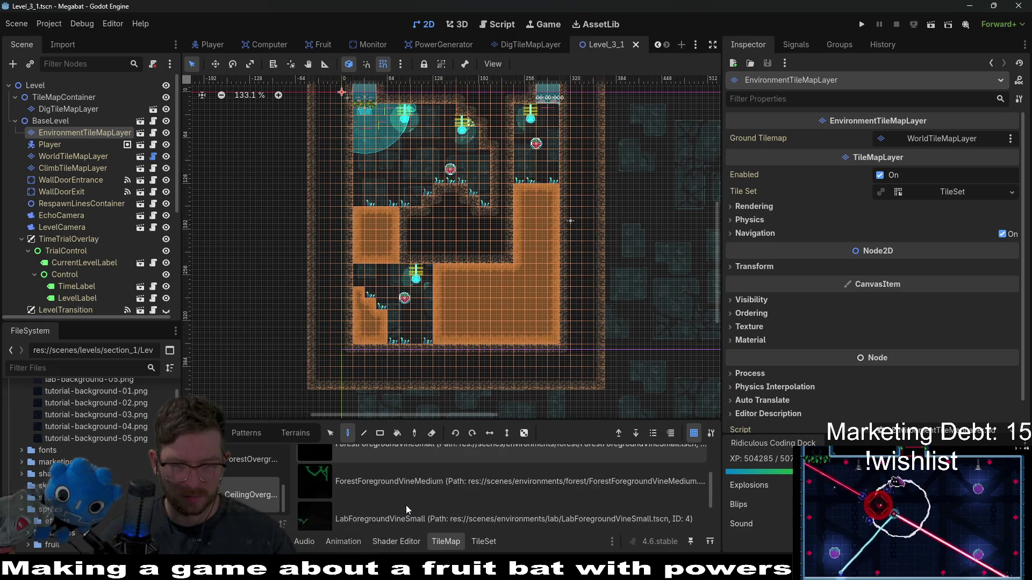
pyautogui.scroll(-1, 405, 505)
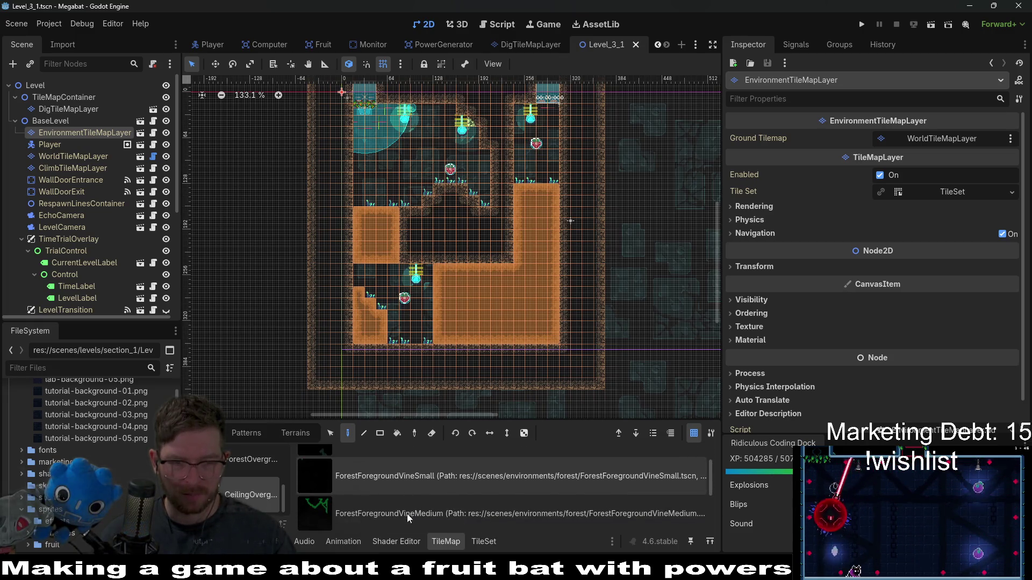
pyautogui.scroll(6, 417, 102)
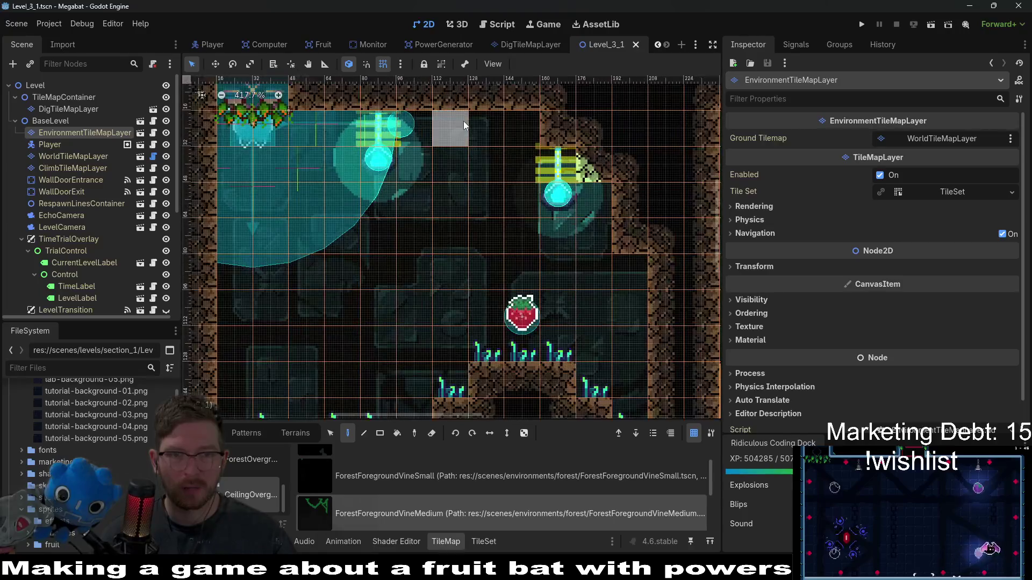
# Step: Place a ForestForegroundVineMedium tile near the ceiling, then undo it
pyautogui.click(463, 121)
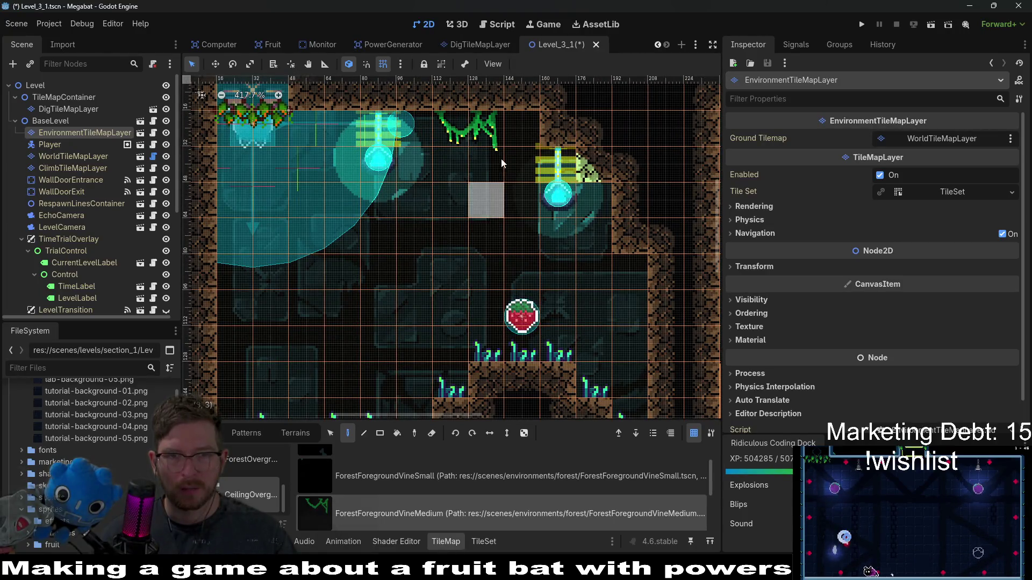
pyautogui.hotkey('ctrl', 'z')
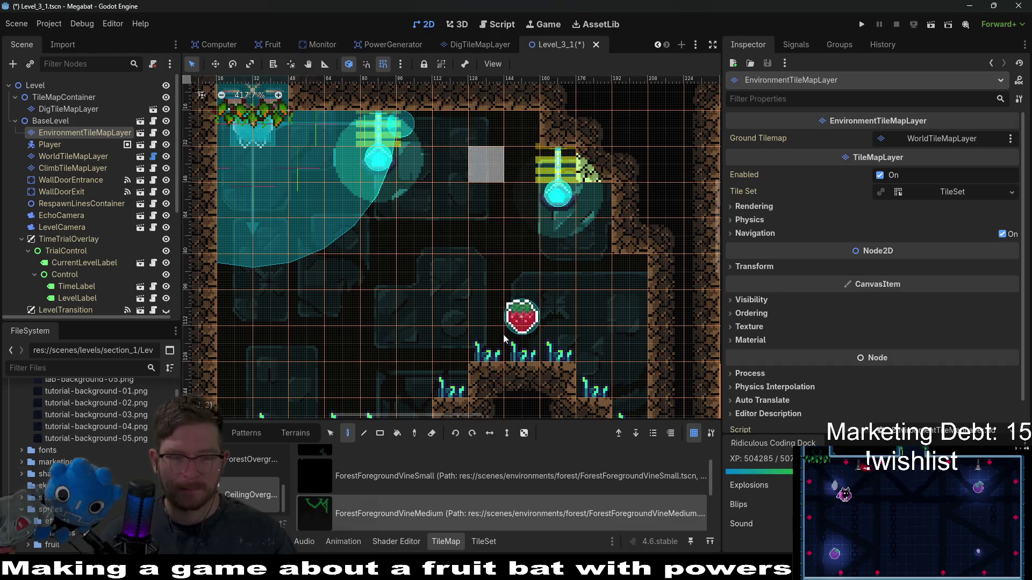
pyautogui.scroll(-3, 356, 516)
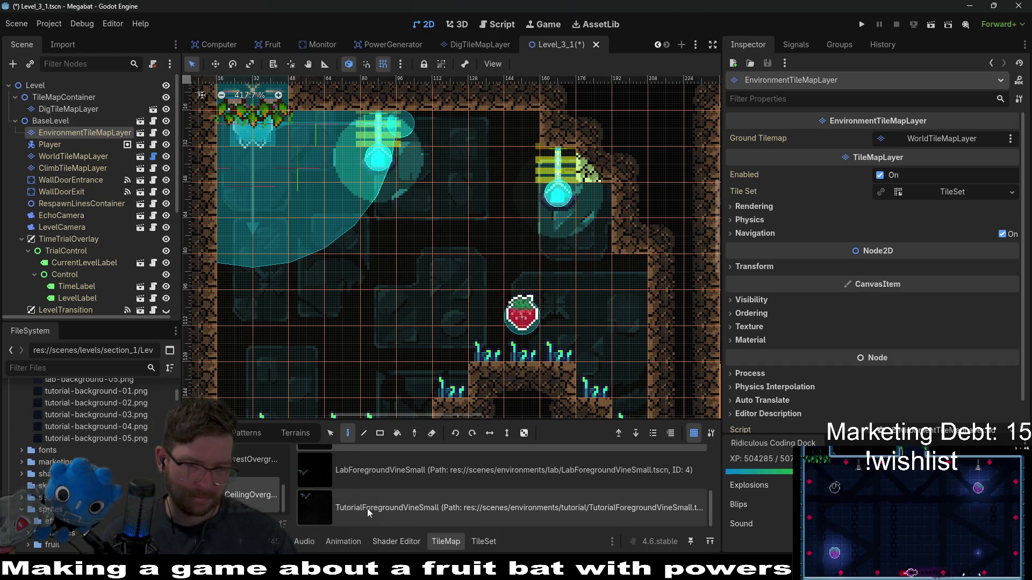
pyautogui.scroll(3, 366, 509)
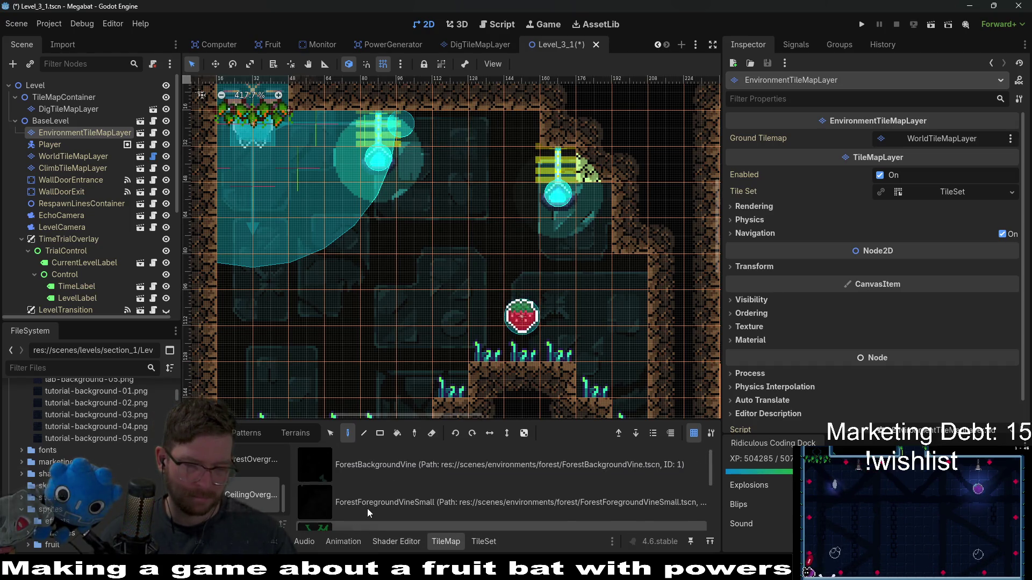
pyautogui.scroll(-2, 367, 508)
pyautogui.scroll(-1, 367, 509)
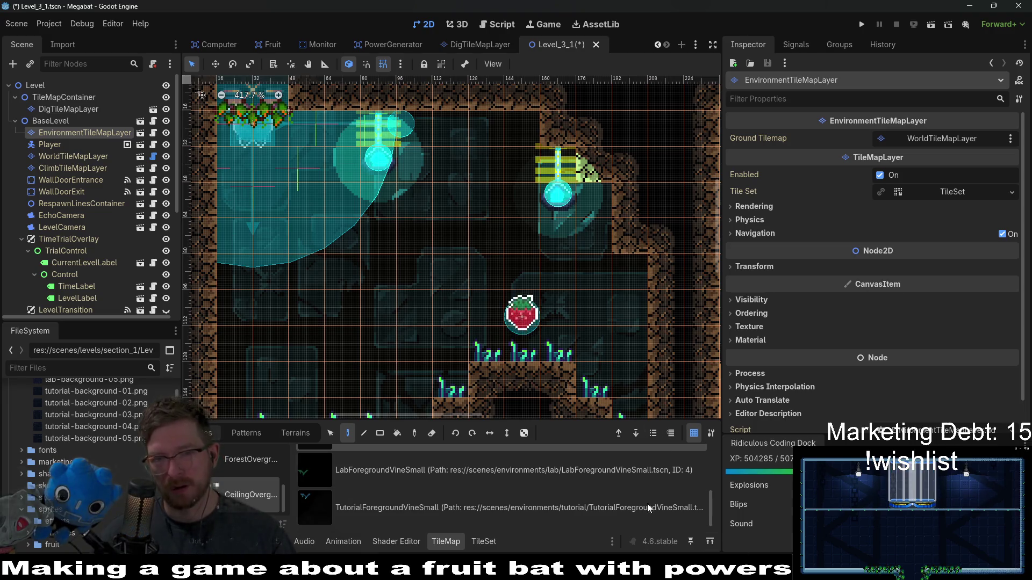
# Step: Browse through the vine scene tiles, then switch over to Aseprite
pyautogui.scroll(-2, 373, 291)
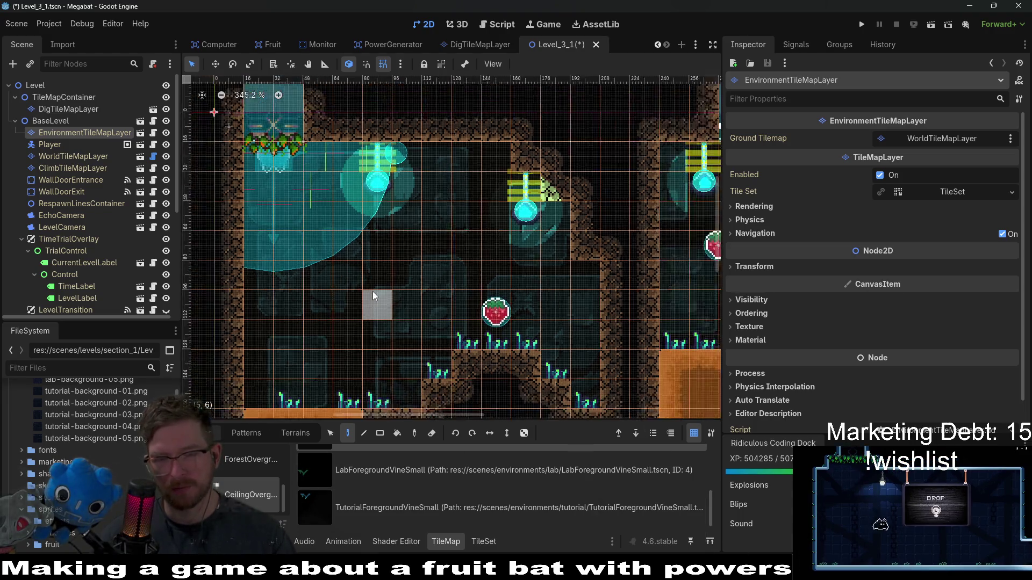
pyautogui.scroll(-5, 372, 291)
pyautogui.hscroll(2, 372, 292)
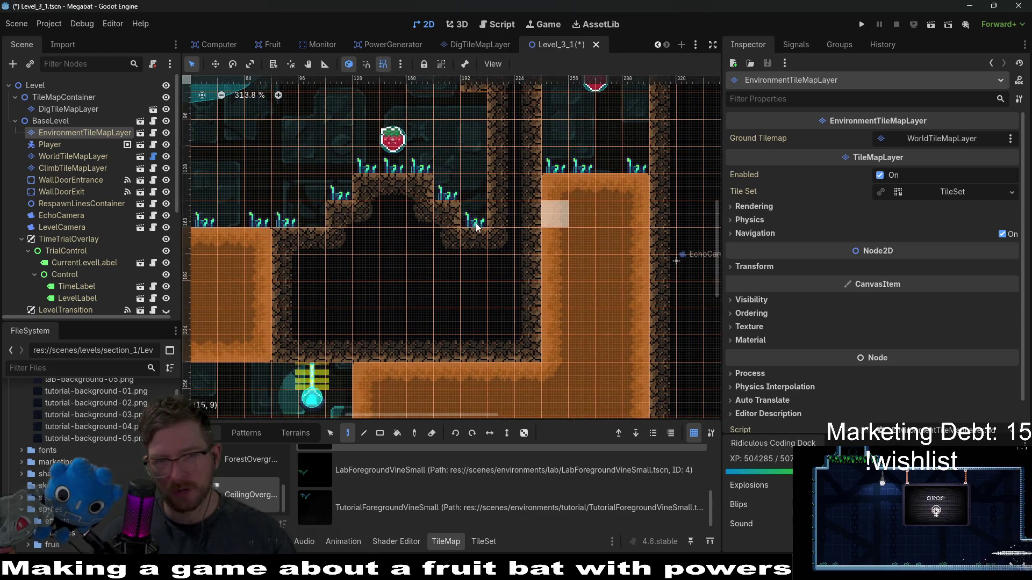
pyautogui.scroll(7, 475, 223)
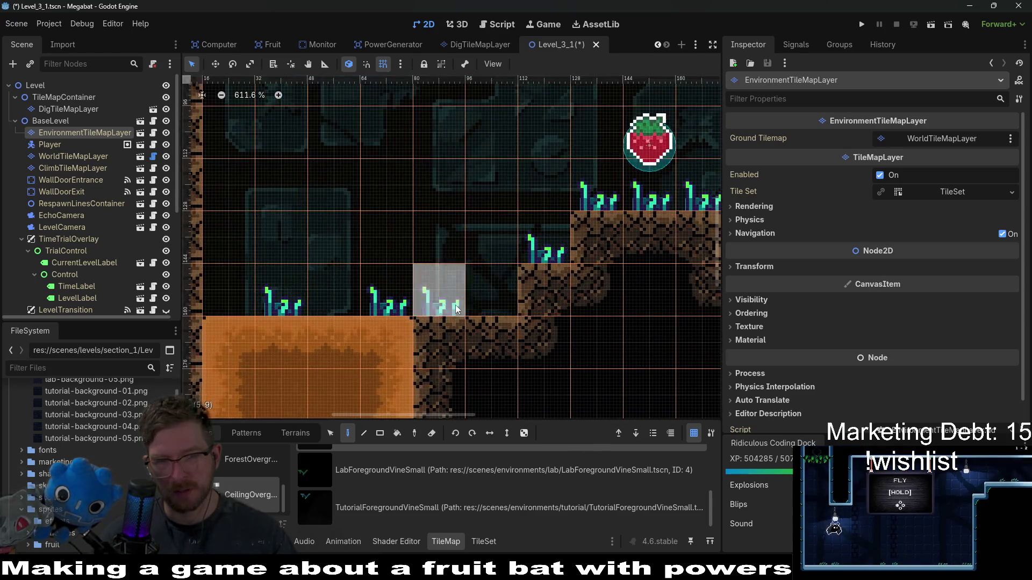
pyautogui.hscroll(4, 595, 290)
pyautogui.scroll(1, 595, 290)
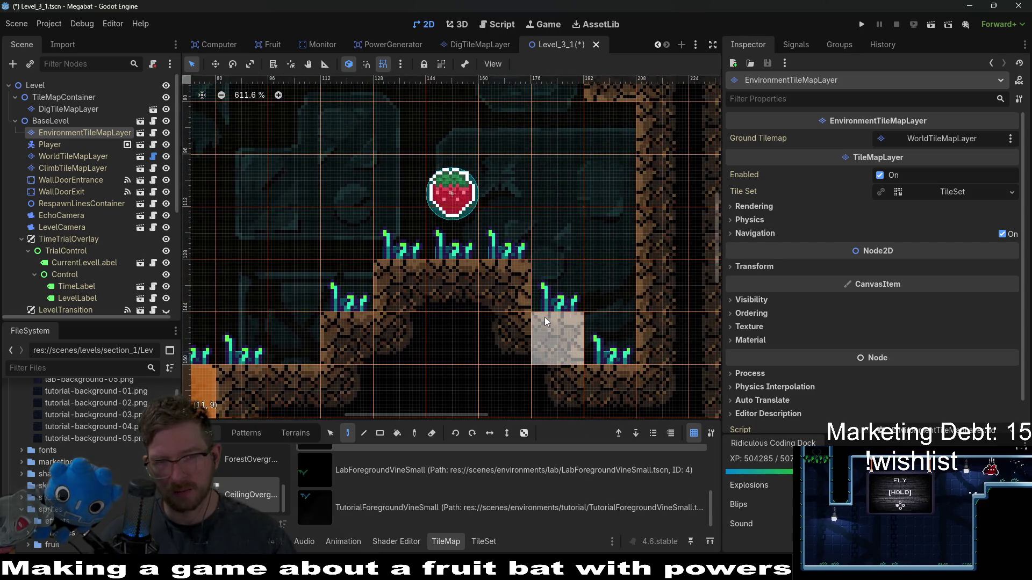
pyautogui.scroll(-3, 544, 317)
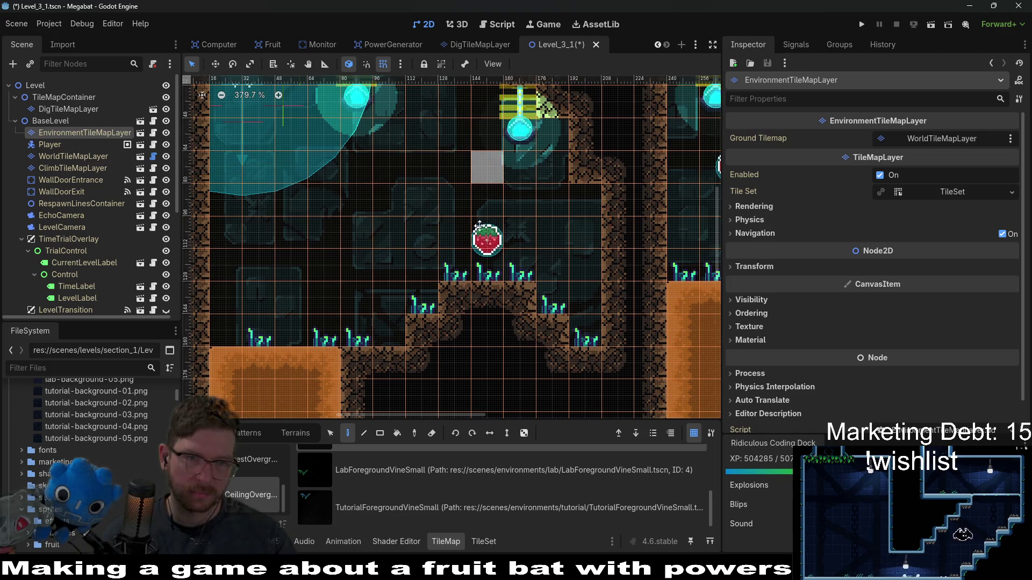
pyautogui.scroll(3, 484, 279)
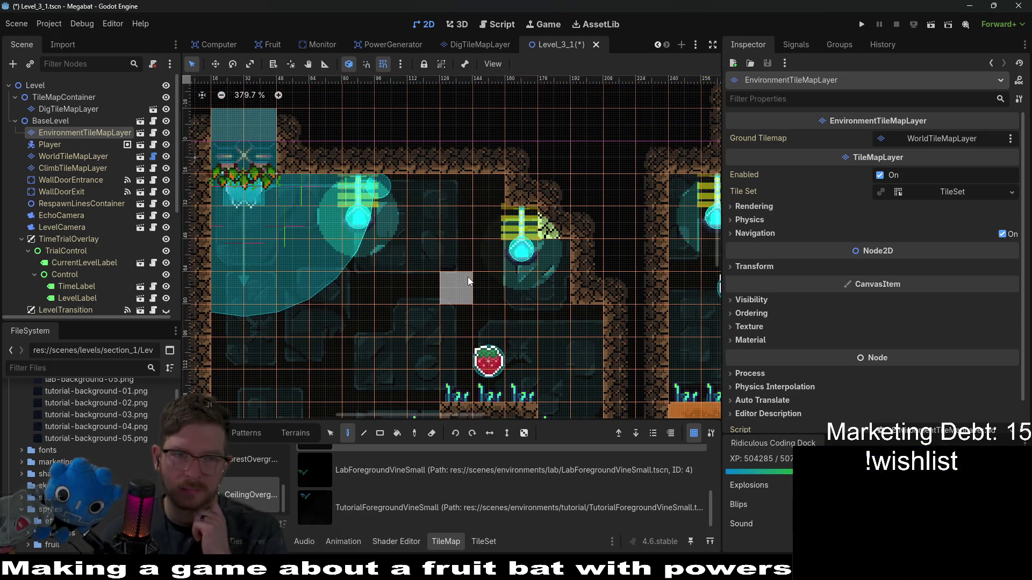
pyautogui.scroll(-3, 468, 279)
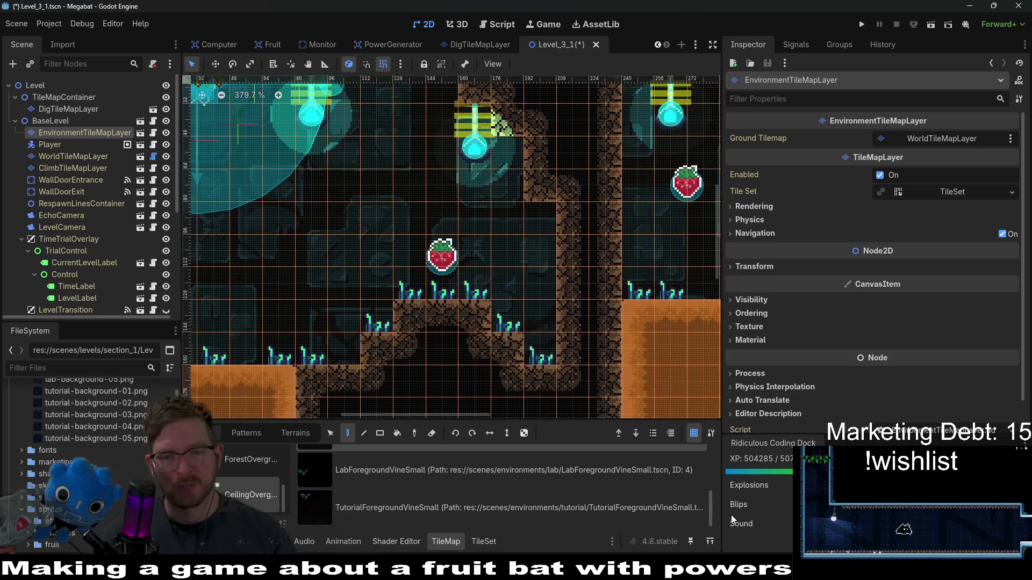
pyautogui.hotkey('alt', 'Tab')
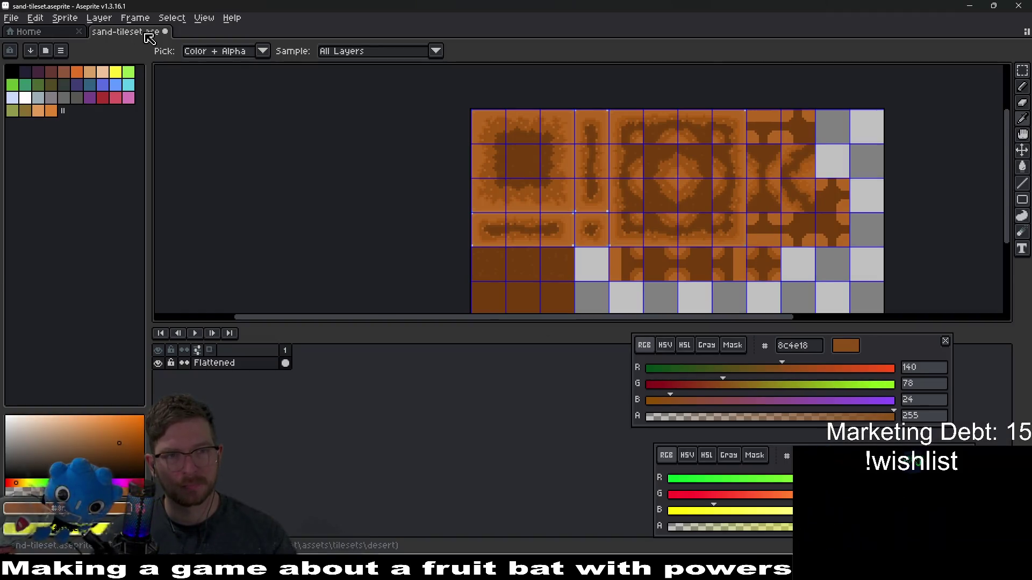
# Step: From Aseprite's Home page, browse the Open File dialog up to the assets folder, then return to Godot
pyautogui.click(33, 31)
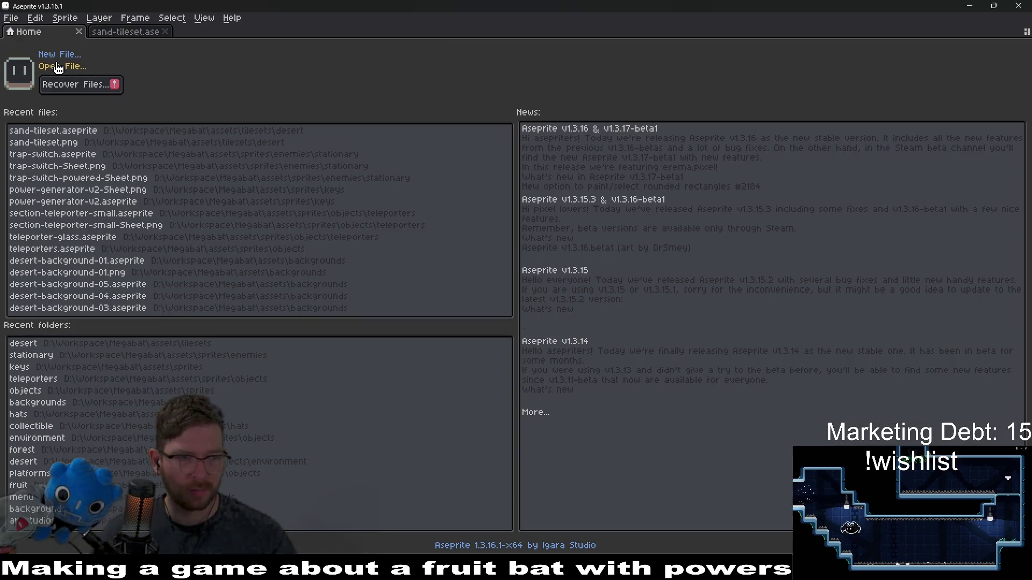
pyautogui.click(58, 68)
pyautogui.click(161, 51)
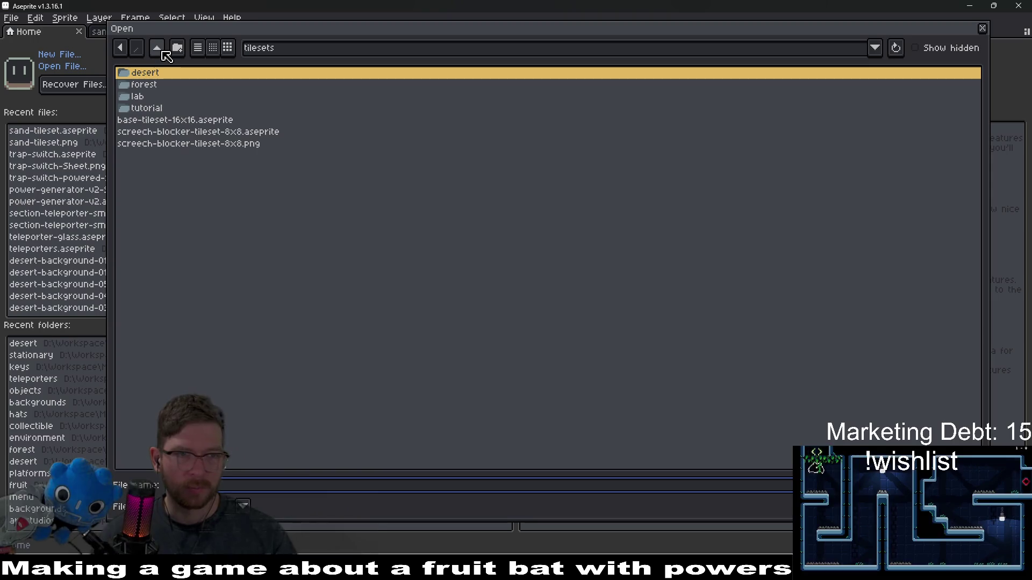
pyautogui.click(161, 51)
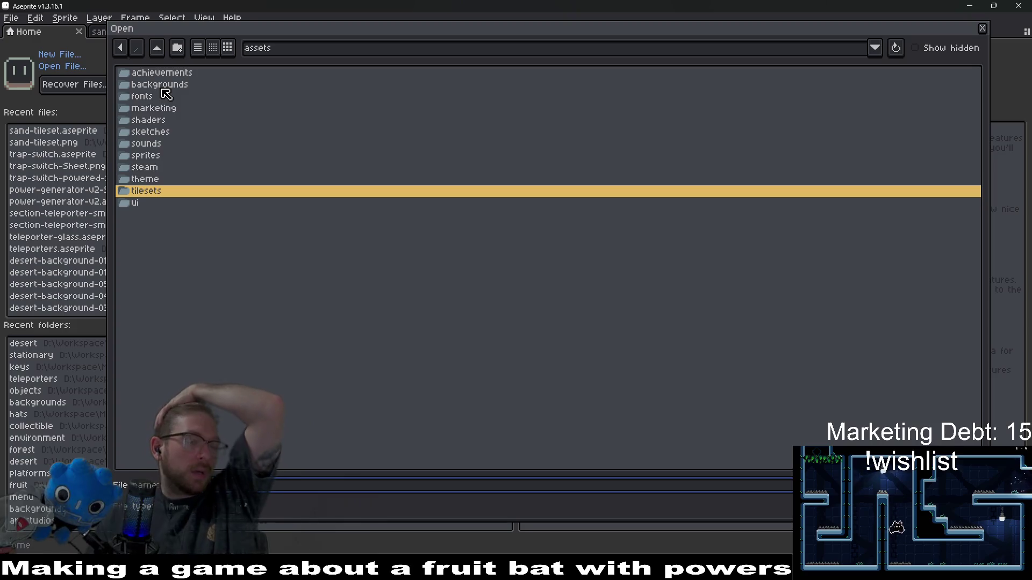
pyautogui.hotkey('alt', 'Tab')
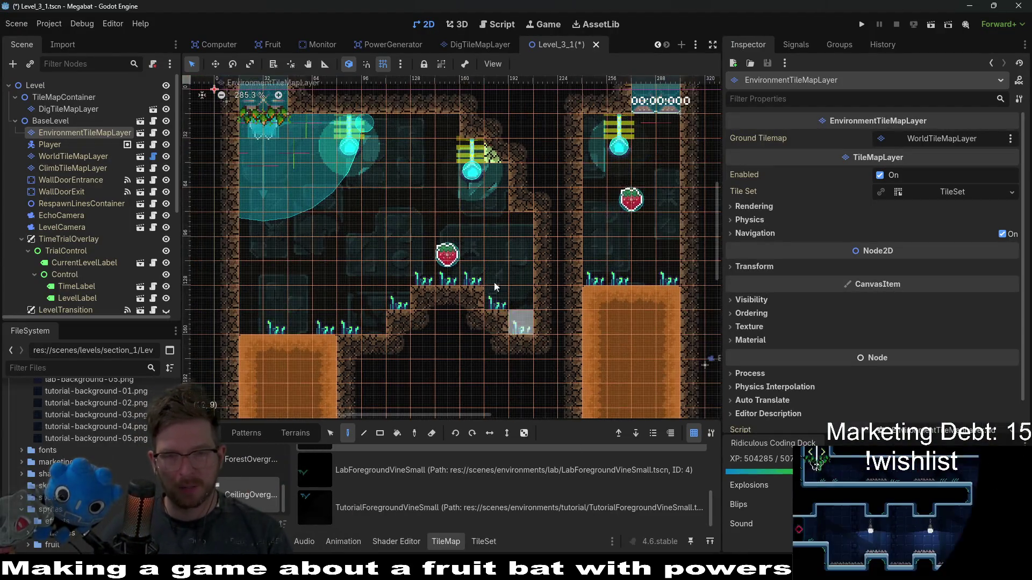
# Step: Open EnvironmentTileMapLayer as its own scene from the Scene tree icon
pyautogui.scroll(5, 514, 298)
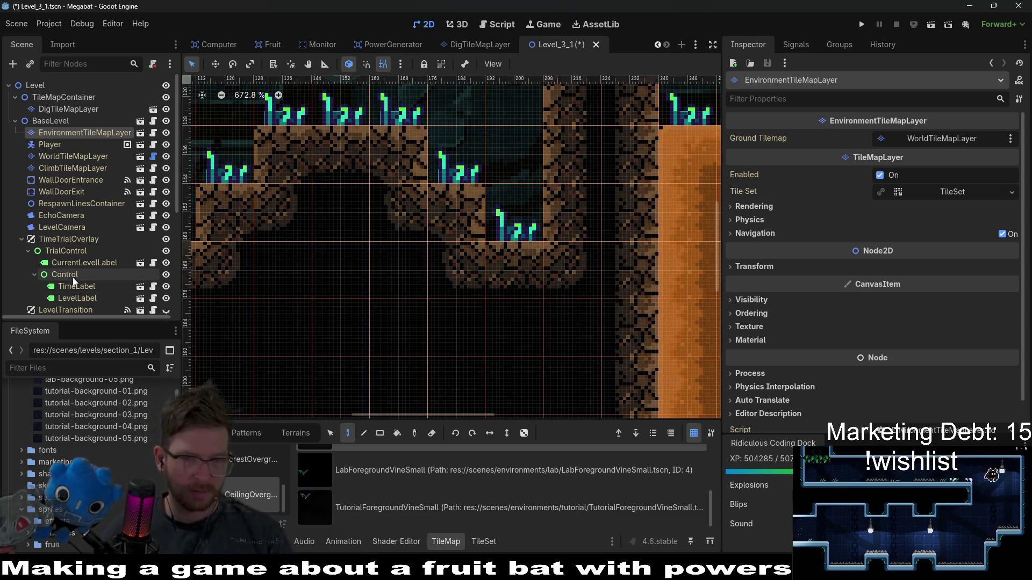
pyautogui.scroll(-5, 73, 277)
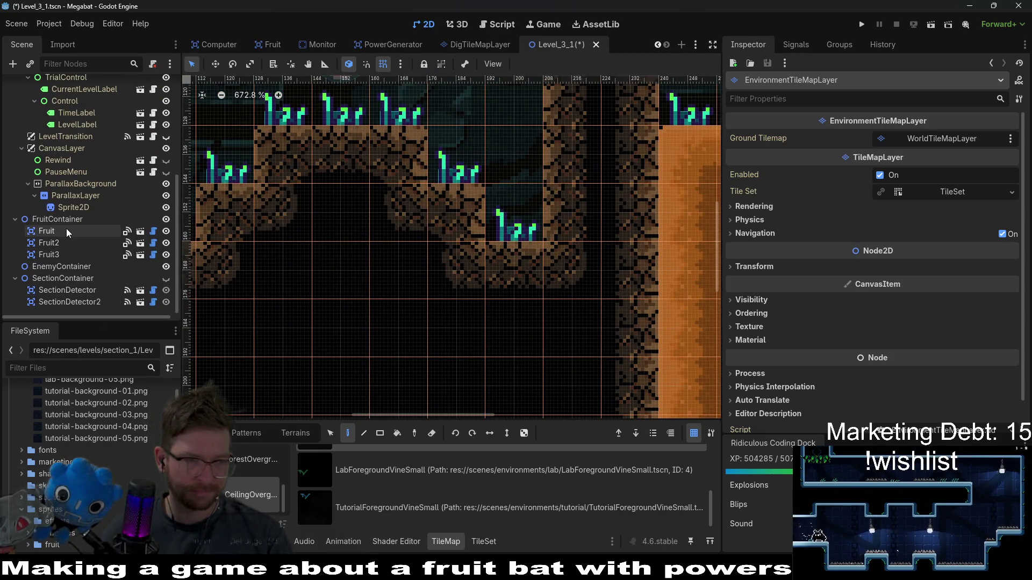
pyautogui.scroll(5, 66, 228)
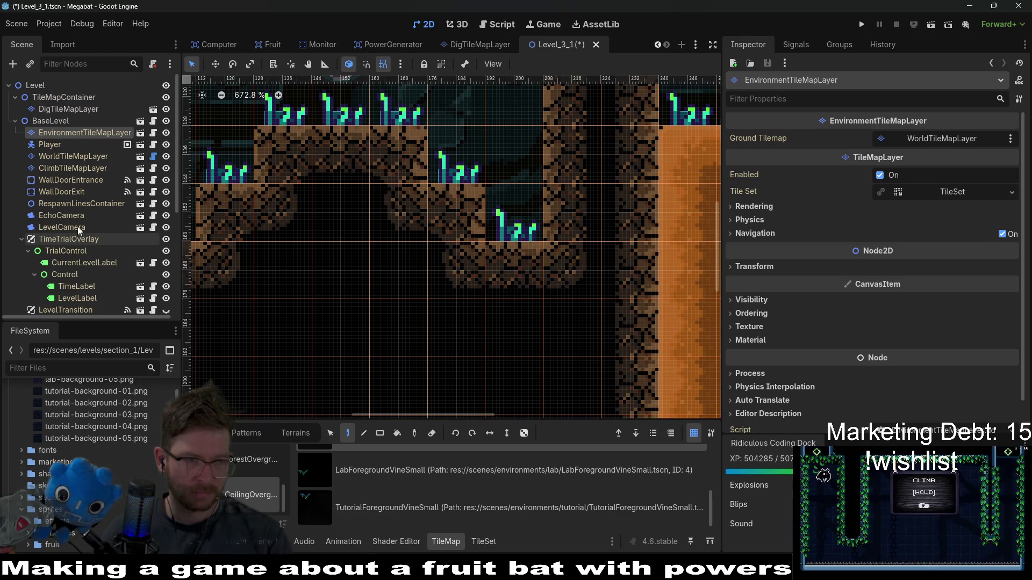
pyautogui.click(140, 133)
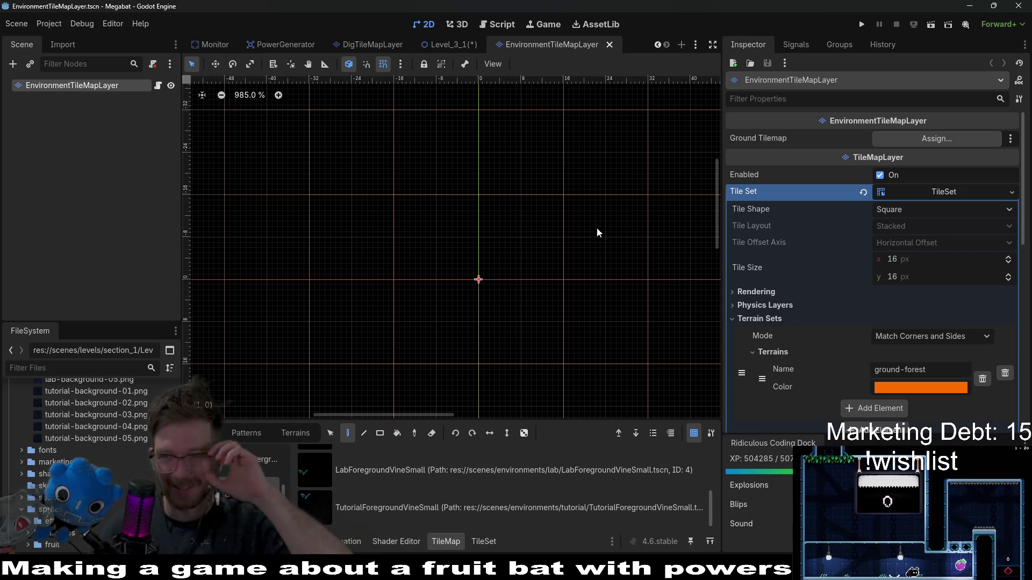
# Step: Go back to the Level_3_1 scene tab and save it
pyautogui.scroll(-8, 508, 294)
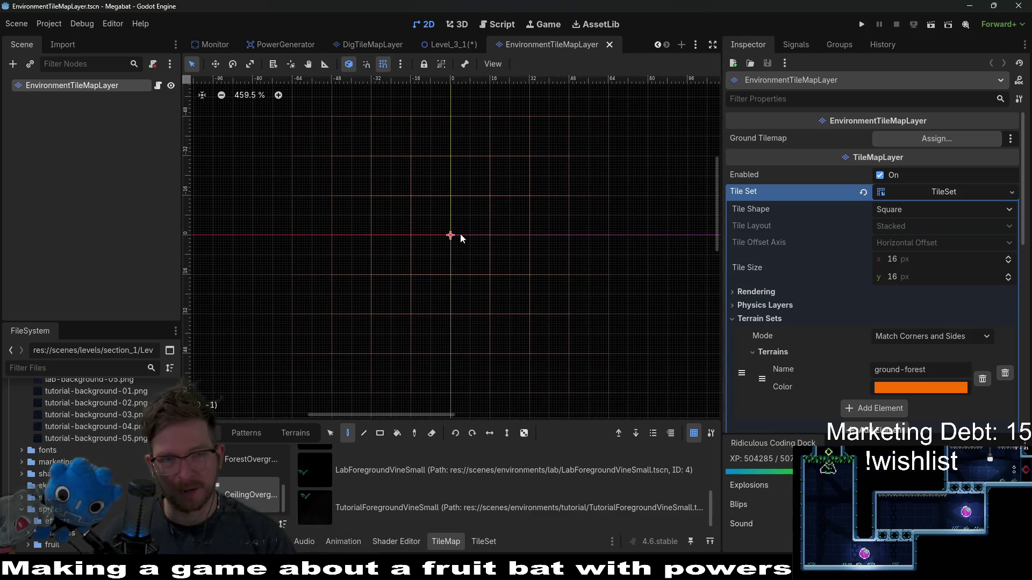
pyautogui.scroll(-2, 540, 250)
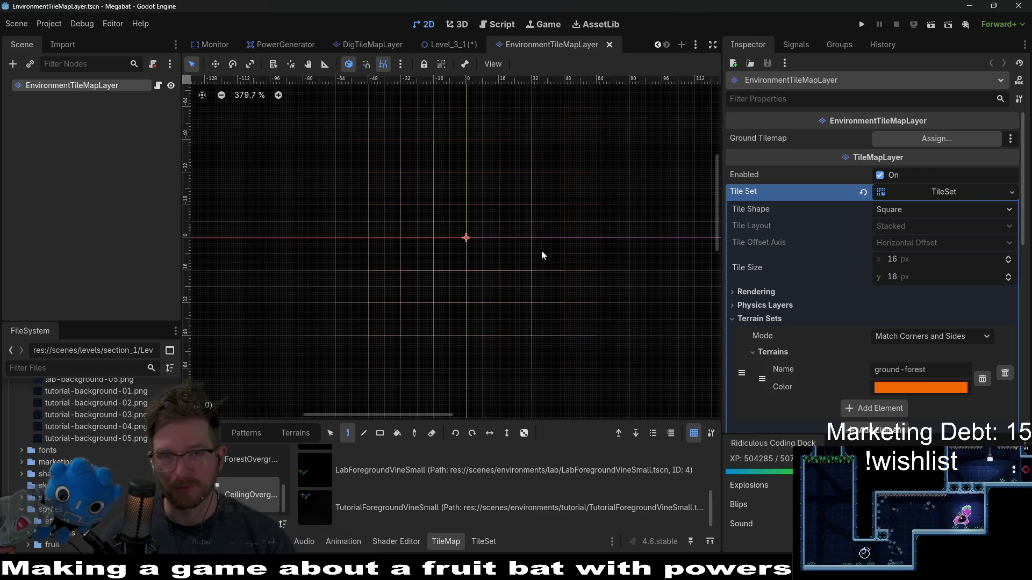
pyautogui.scroll(4, 541, 251)
pyautogui.click(450, 45)
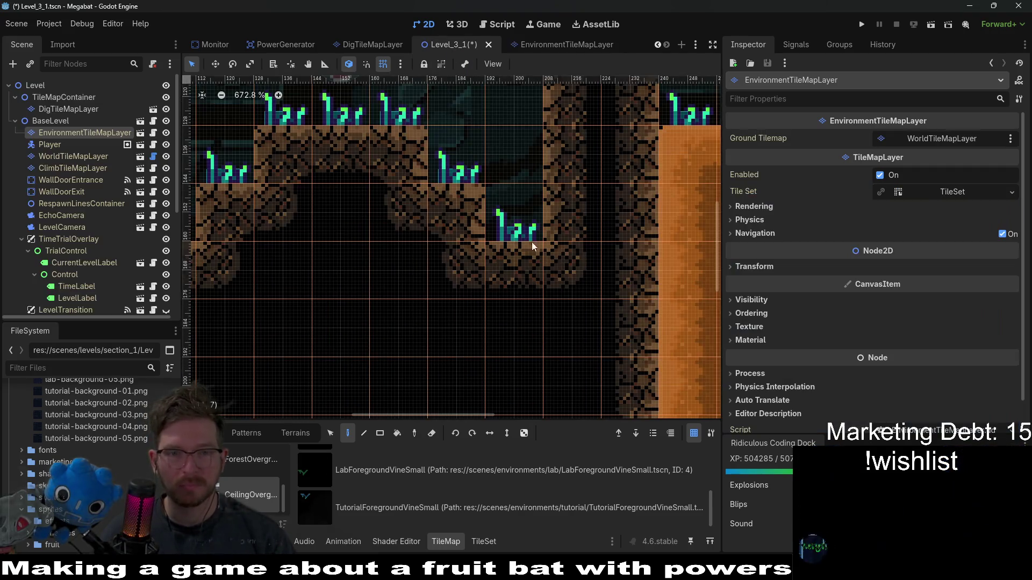
pyautogui.hotkey('ctrl', 's')
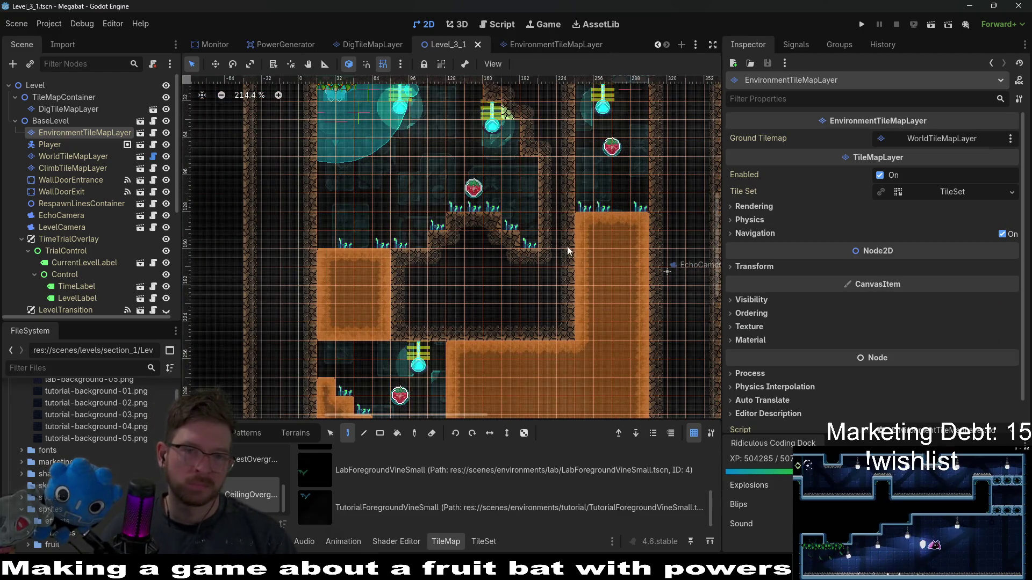
# Step: Switch to the EnvironmentTileMapLayer scene tab to view its 16 px ground-forest tile set
pyautogui.scroll(-6, 580, 291)
pyautogui.scroll(-2, 577, 290)
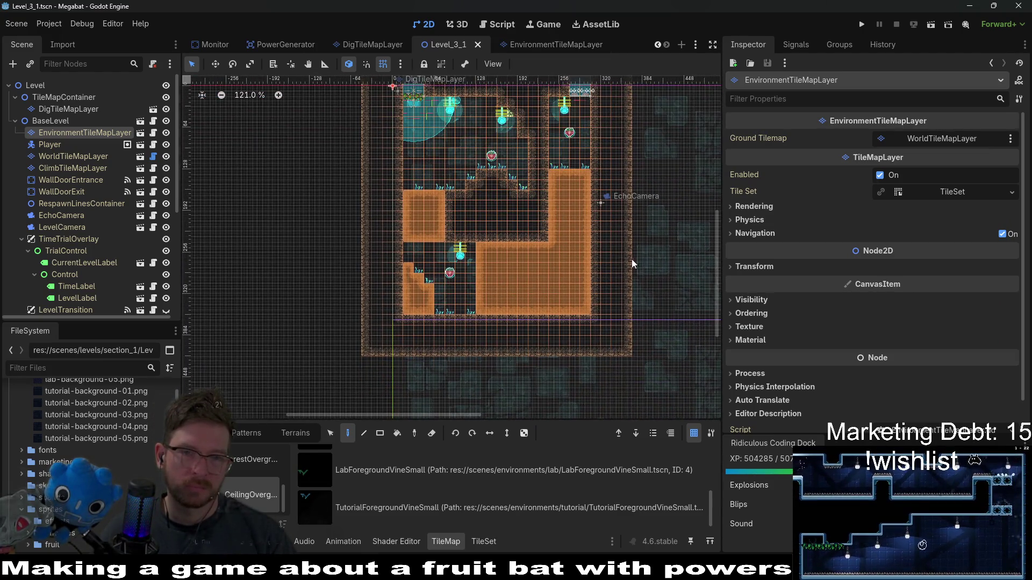
pyautogui.hscroll(2, 629, 265)
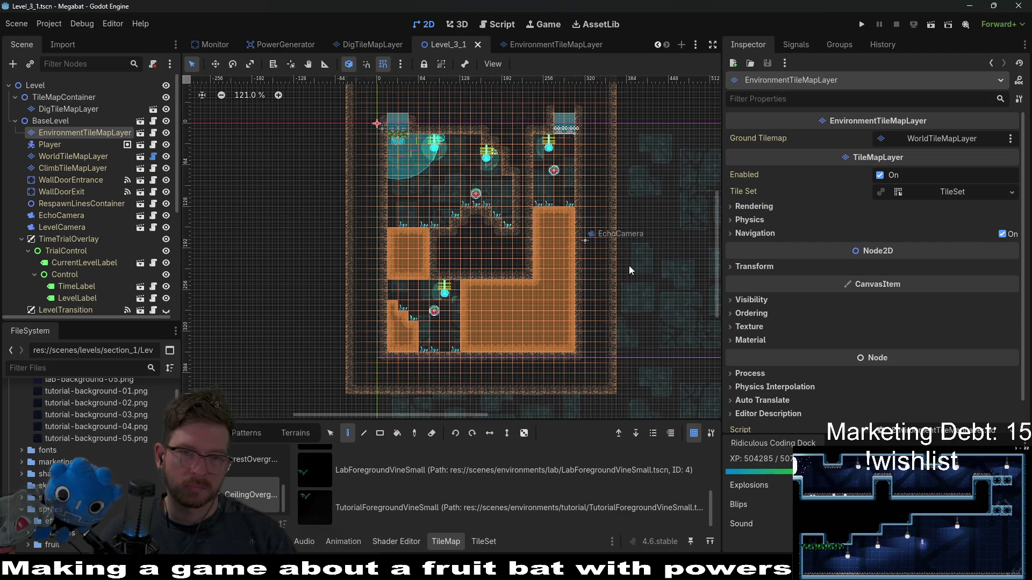
pyautogui.click(548, 48)
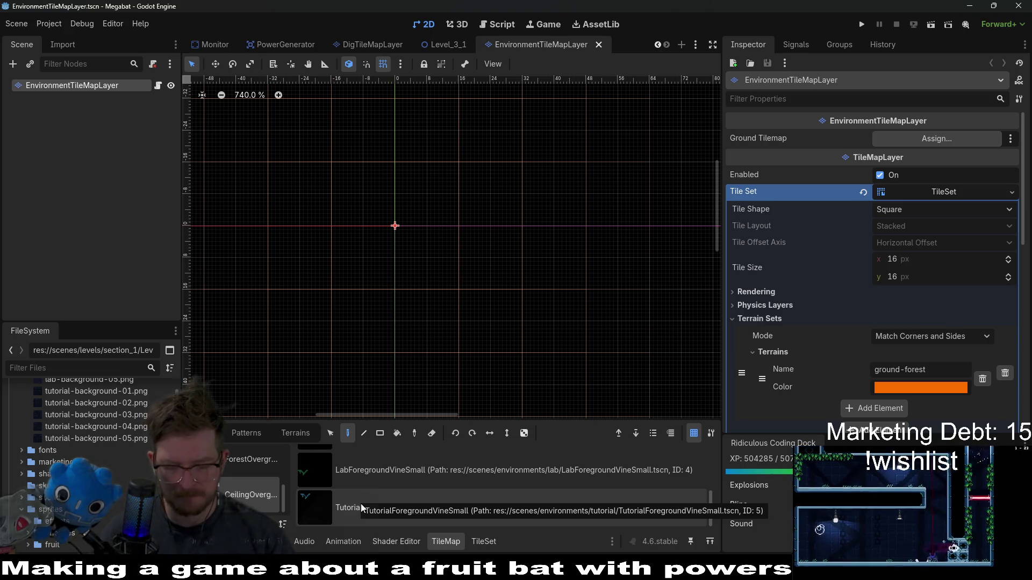
# Step: Quick-open TutorialForegroundVineSmall.tscn, select its root, and inspect the Images[0] foliage texture
pyautogui.hotkey('alt', 'shift', 'o')
pyautogui.write('tutoria')
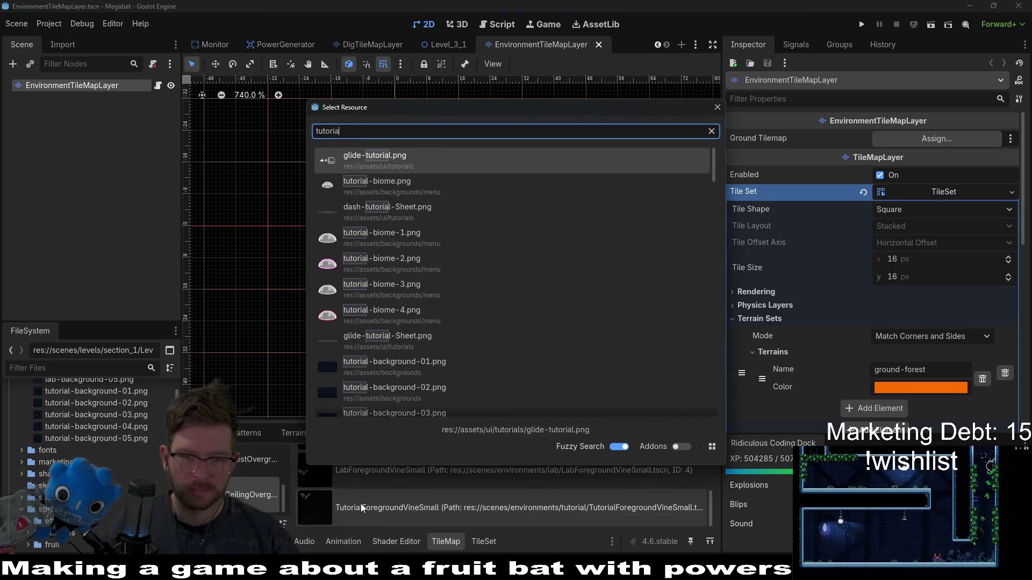
pyautogui.write('lforegroundvine')
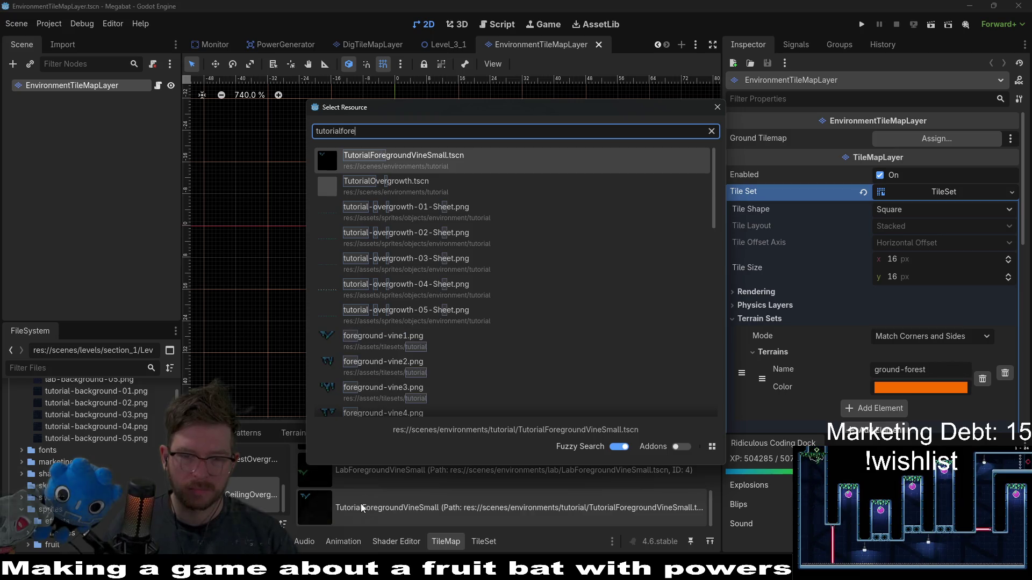
pyautogui.press('Return')
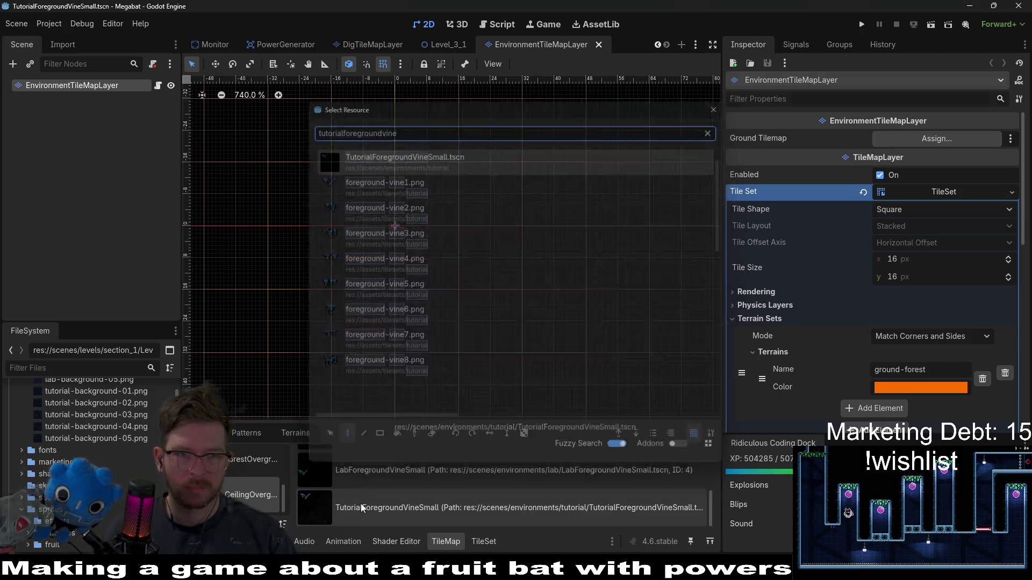
pyautogui.click(78, 87)
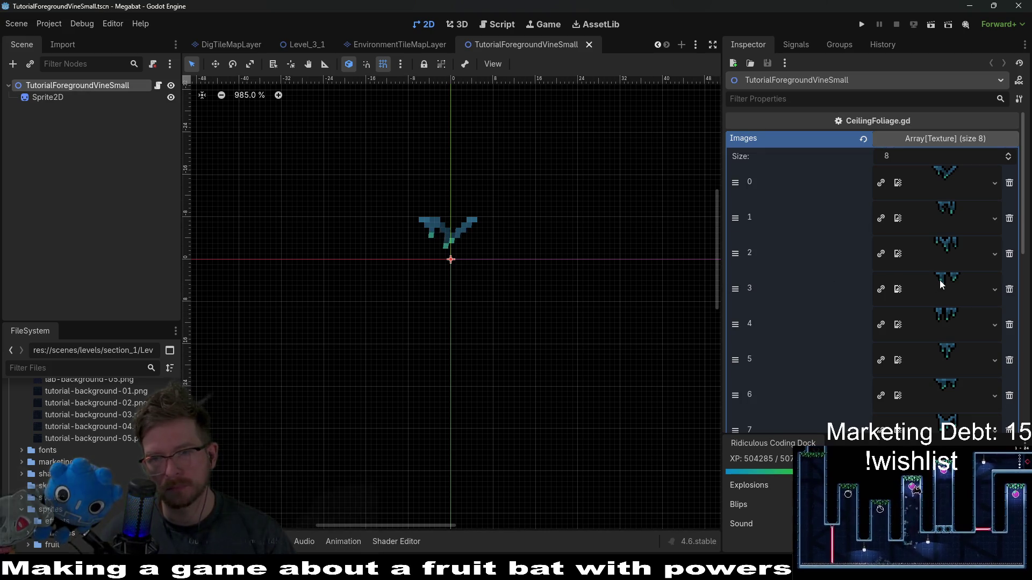
pyautogui.moveTo(954, 178)
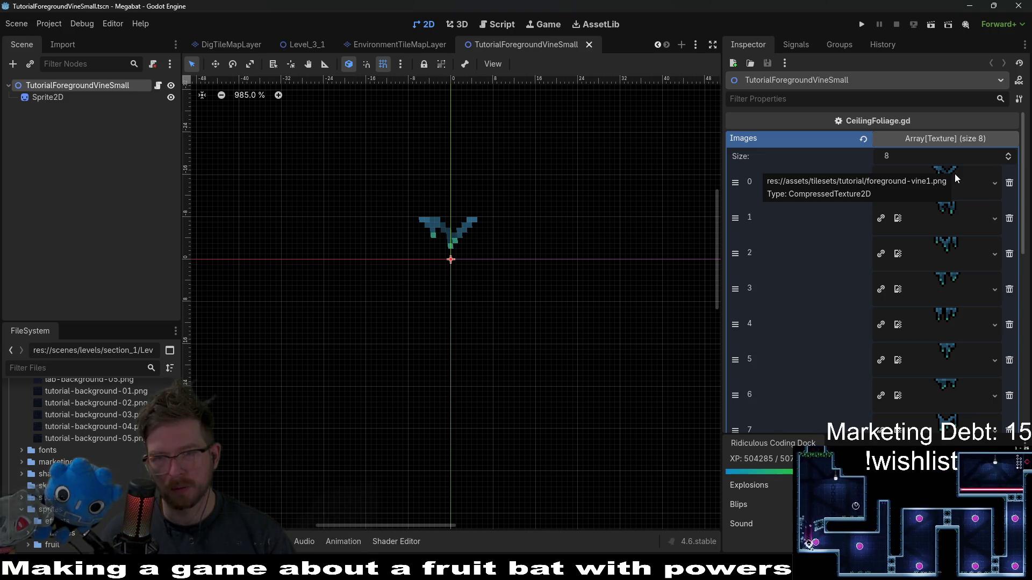
pyautogui.hotkey('alt', 'Tab')
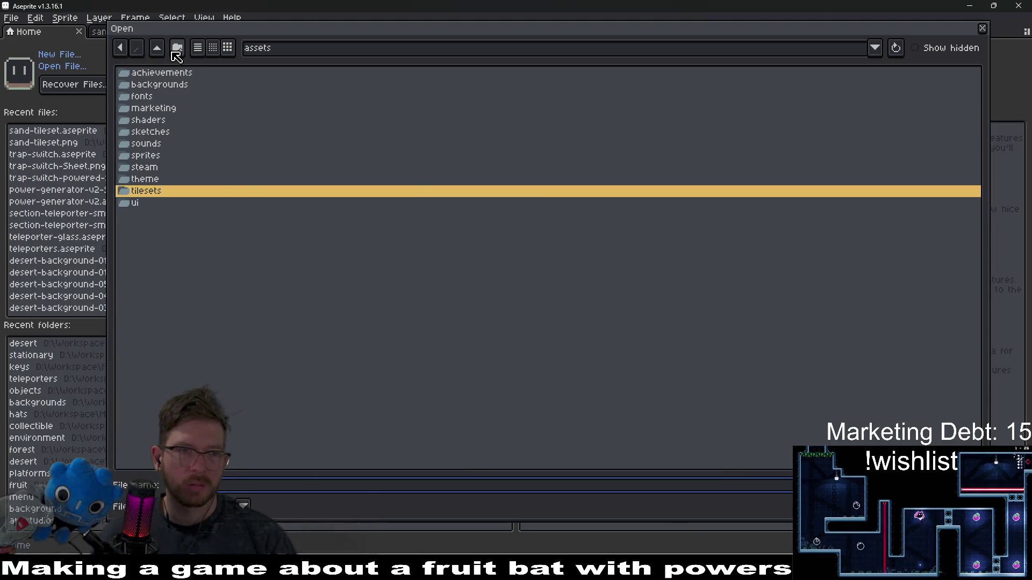
# Step: Open assets/tilesets/forest/foreground-vine.aseprite in Aseprite
pyautogui.click(157, 48)
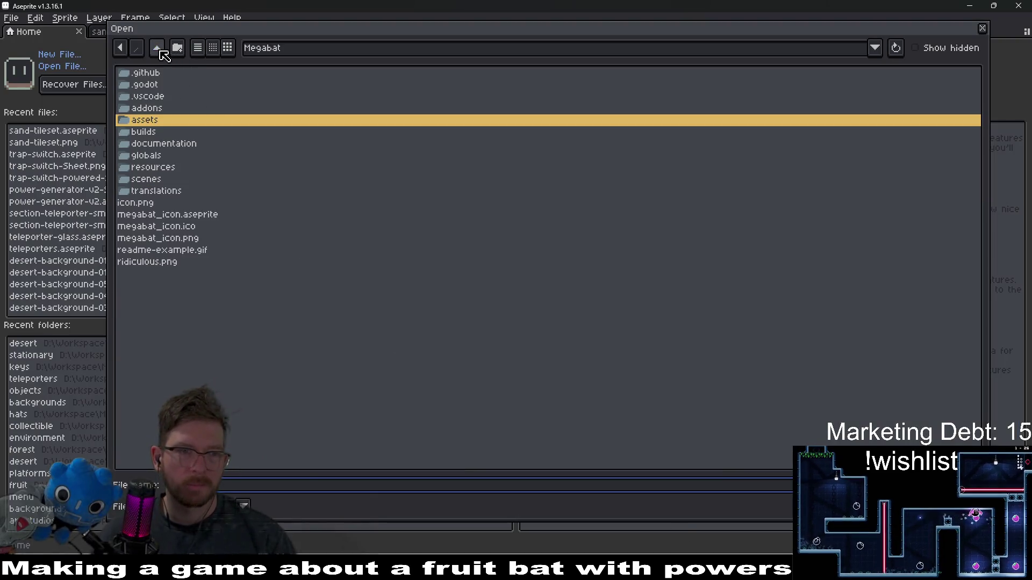
pyautogui.doubleClick(168, 124)
pyautogui.doubleClick(145, 194)
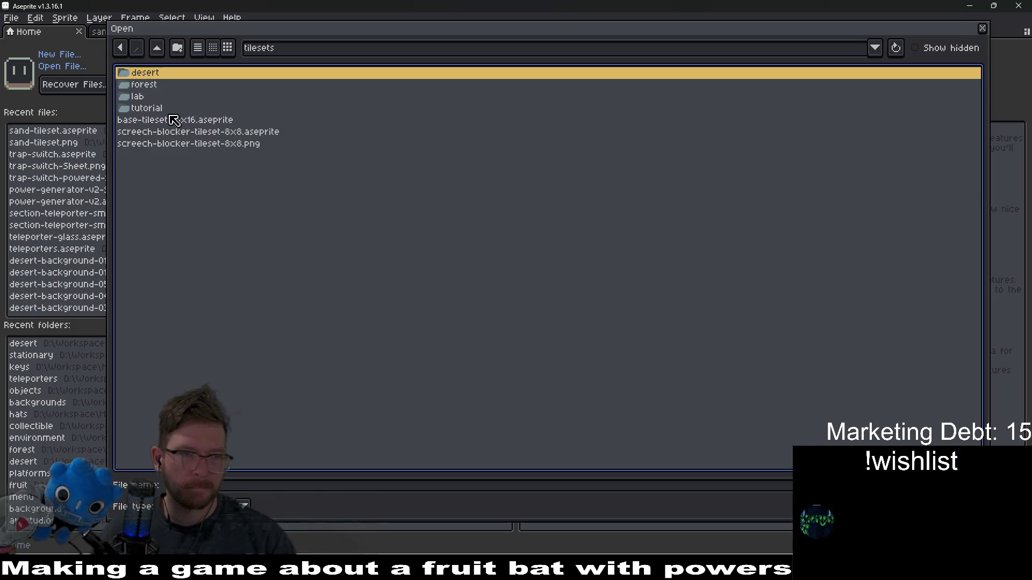
pyautogui.doubleClick(151, 86)
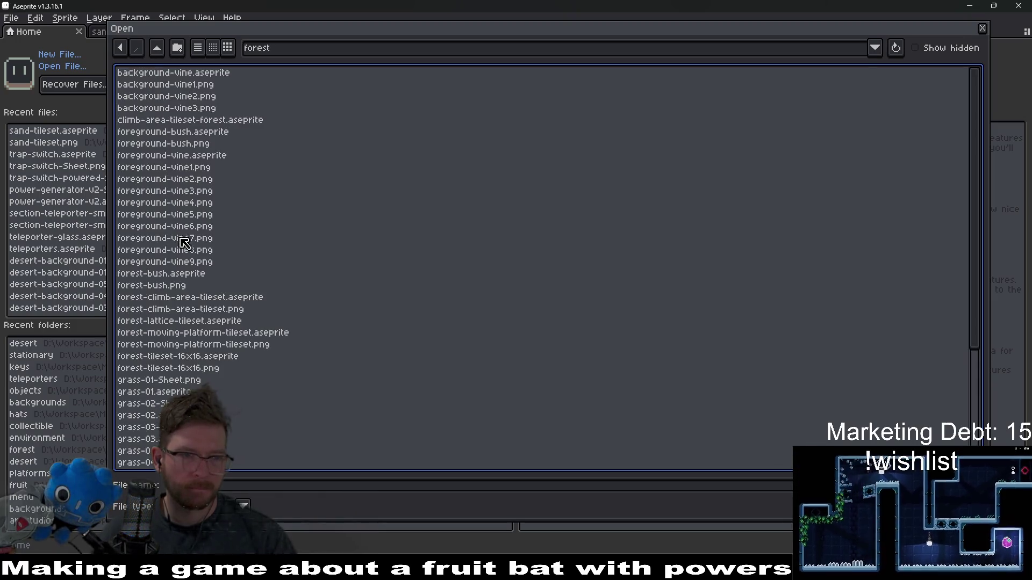
pyautogui.scroll(-5, 214, 358)
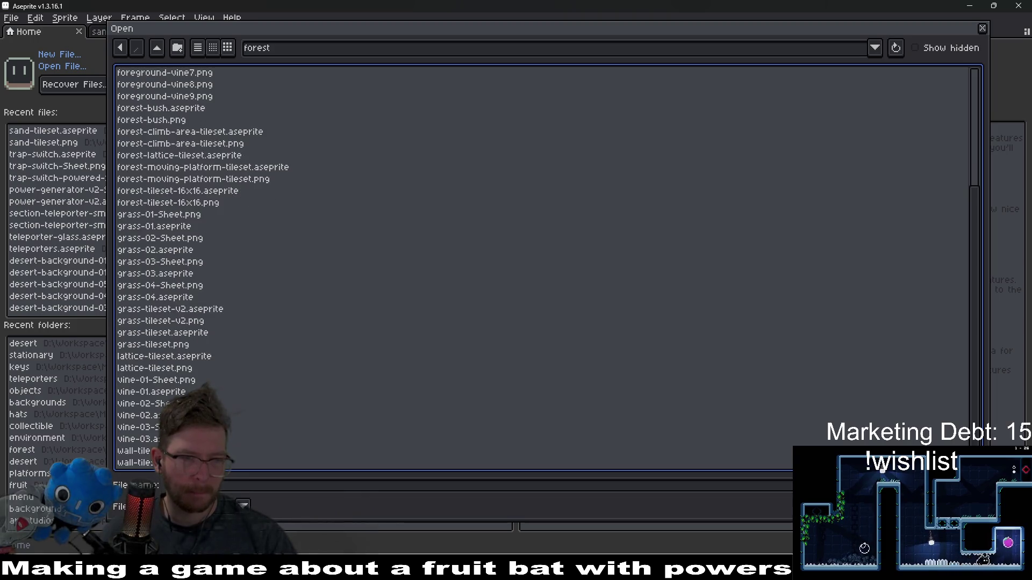
pyautogui.scroll(2, 264, 342)
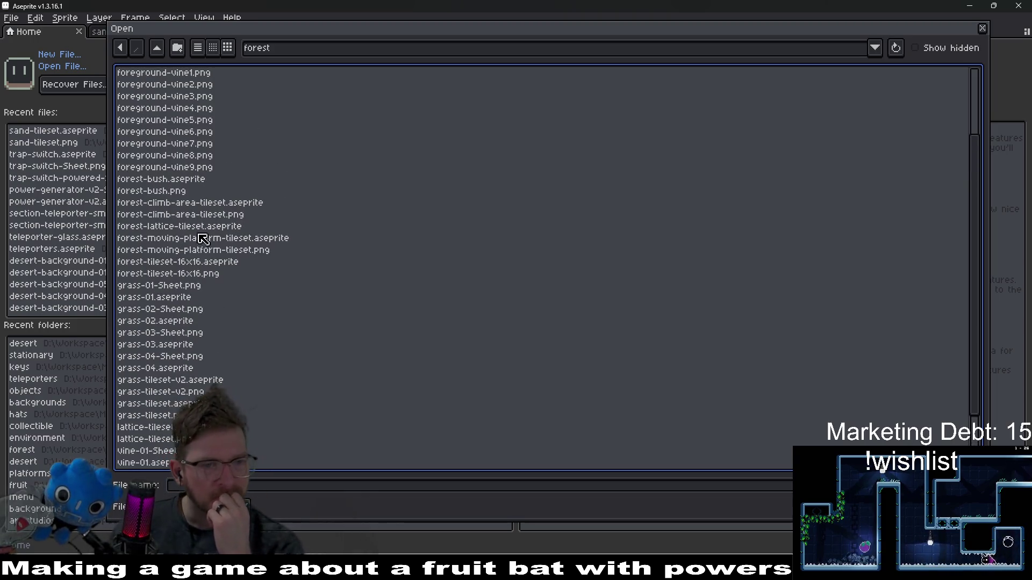
pyautogui.scroll(3, 193, 273)
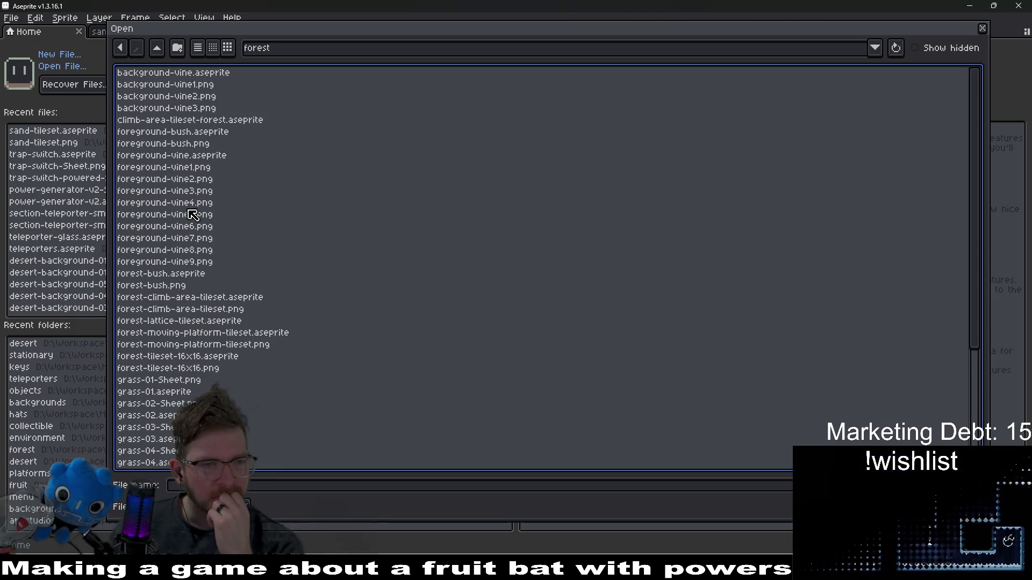
pyautogui.click(182, 171)
pyautogui.click(196, 157)
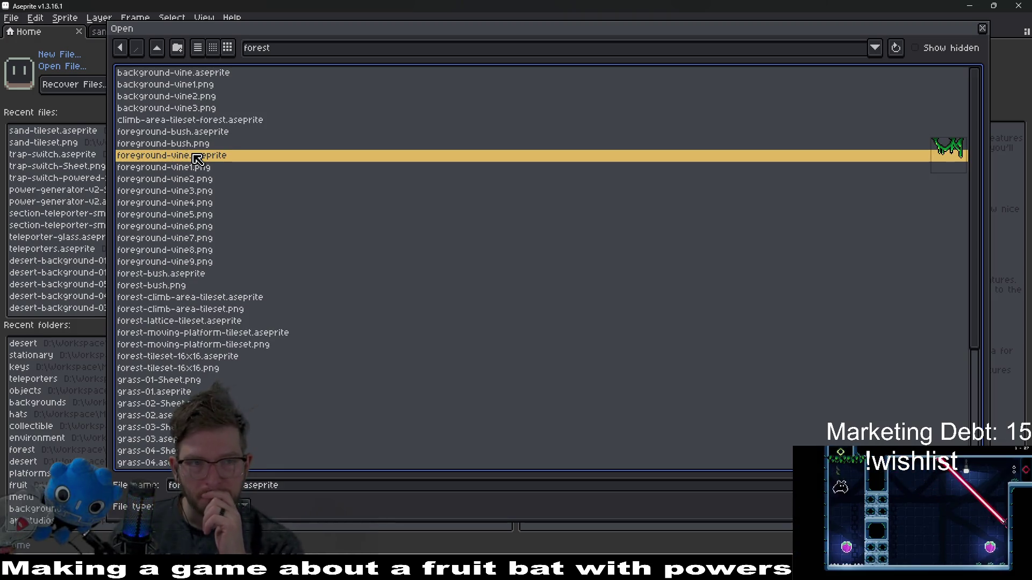
pyautogui.doubleClick(196, 157)
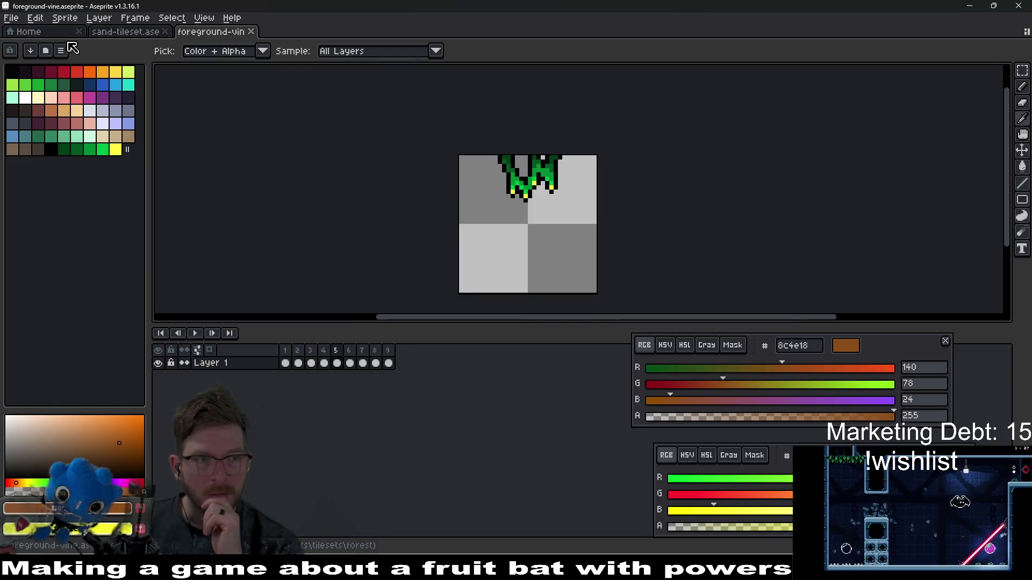
# Step: Save a copy of foreground-vine.aseprite into the desert tilesets folder and view frame 1
pyautogui.click(5, 18)
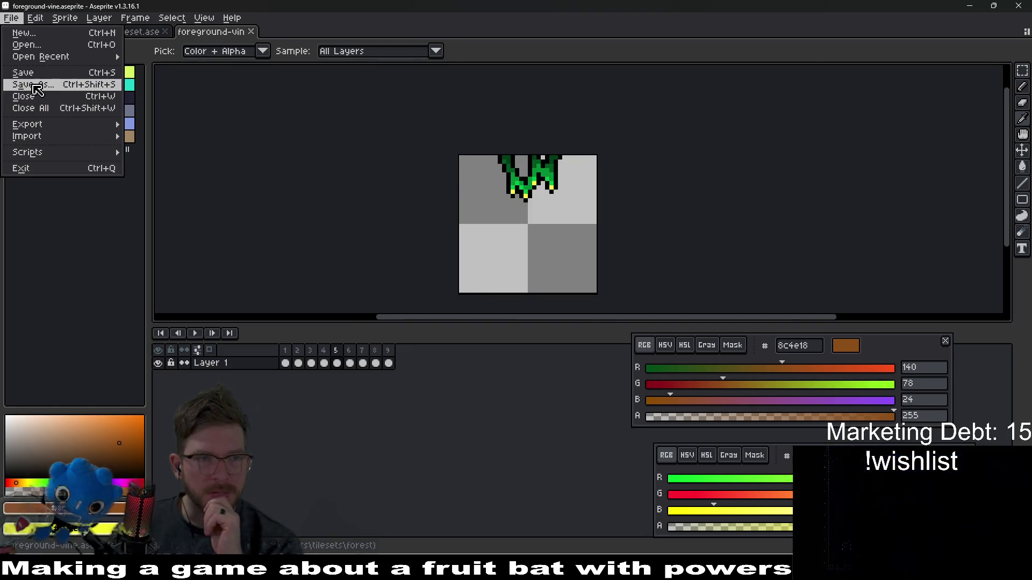
pyautogui.click(34, 85)
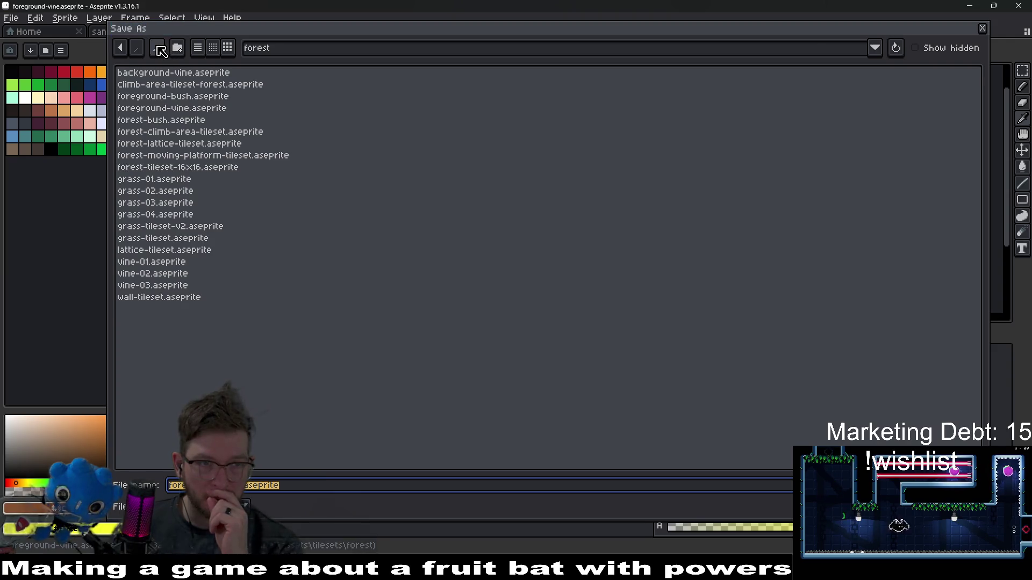
pyautogui.click(158, 49)
pyautogui.doubleClick(152, 74)
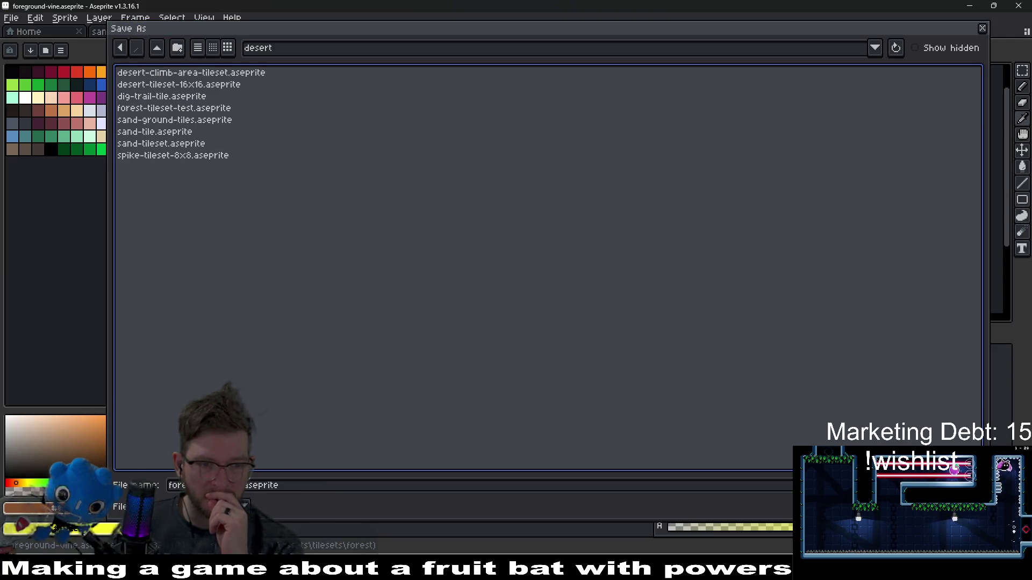
pyautogui.press('Tab')
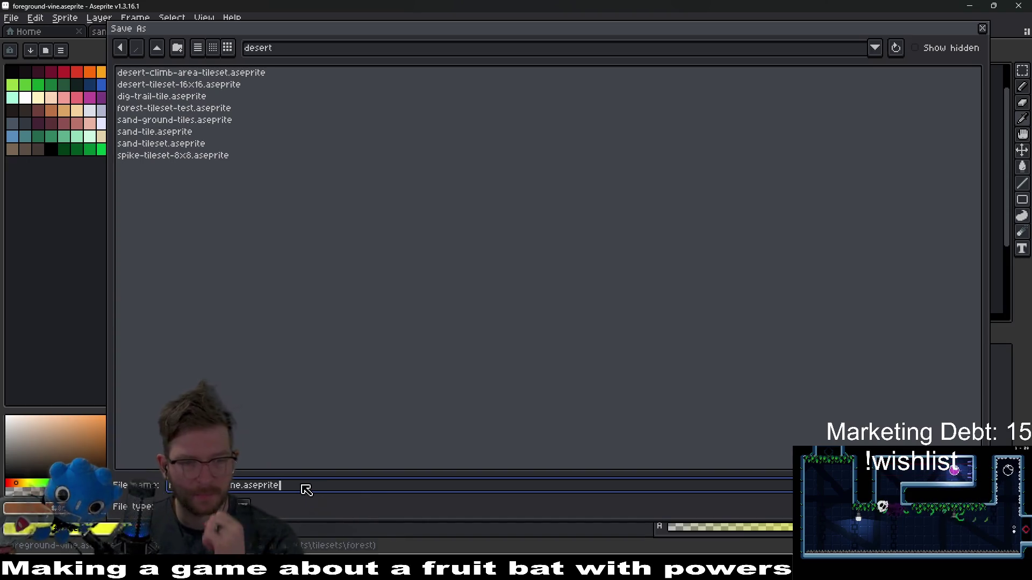
pyautogui.press('Return')
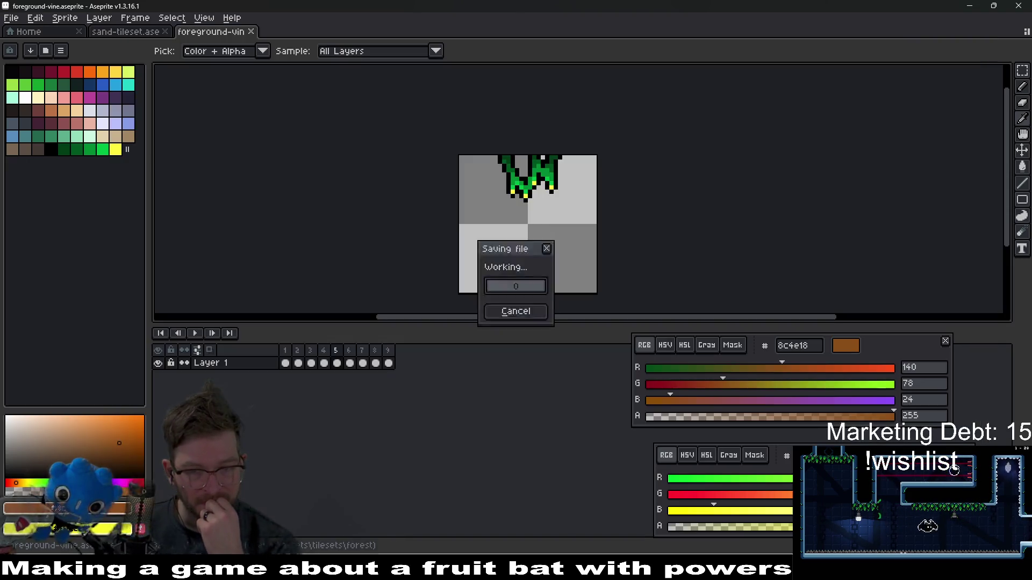
pyautogui.click(285, 364)
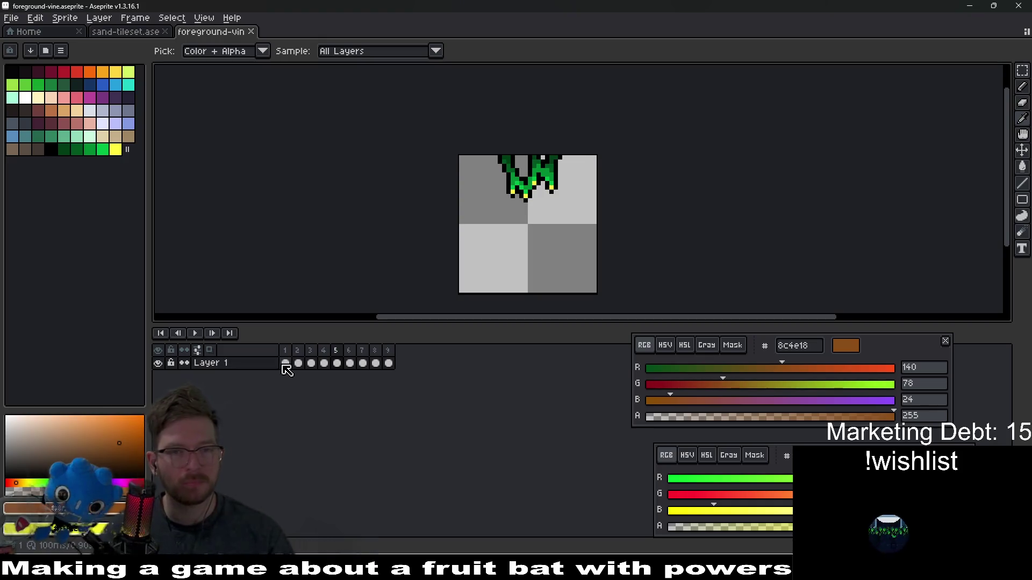
# Step: Play the vine animation, then clear the vine from all nine Layer 1 cels
pyautogui.hscroll(3, 520, 201)
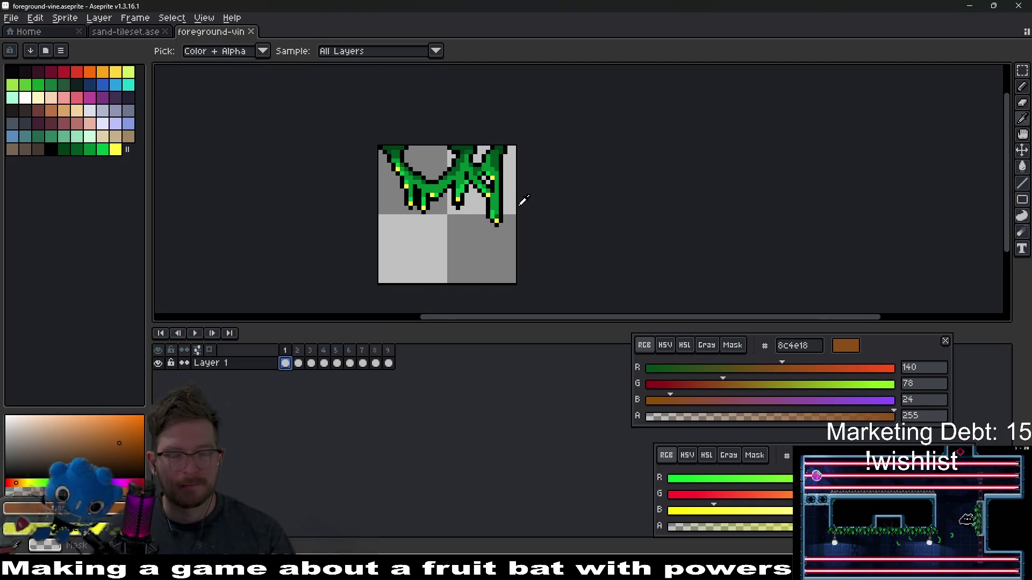
pyautogui.scroll(1, 520, 201)
pyautogui.hscroll(3, 423, 263)
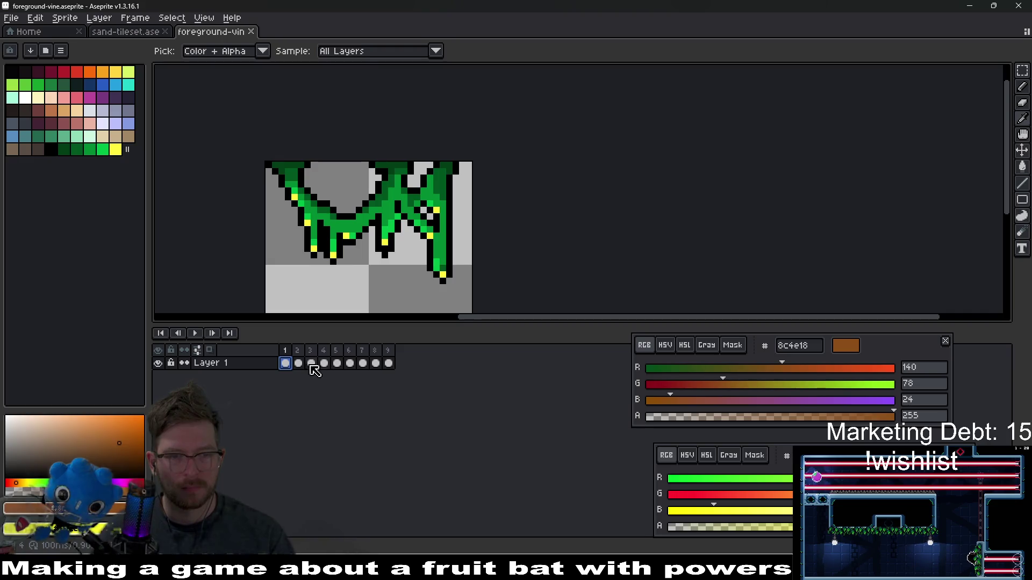
pyautogui.press('Return')
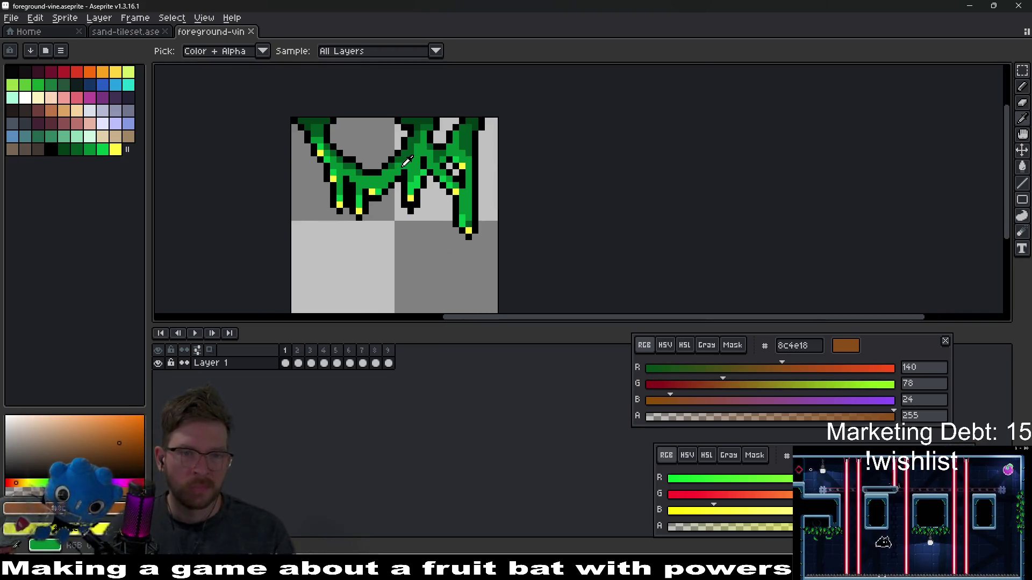
pyautogui.moveTo(386, 367); pyautogui.dragTo(292, 367)
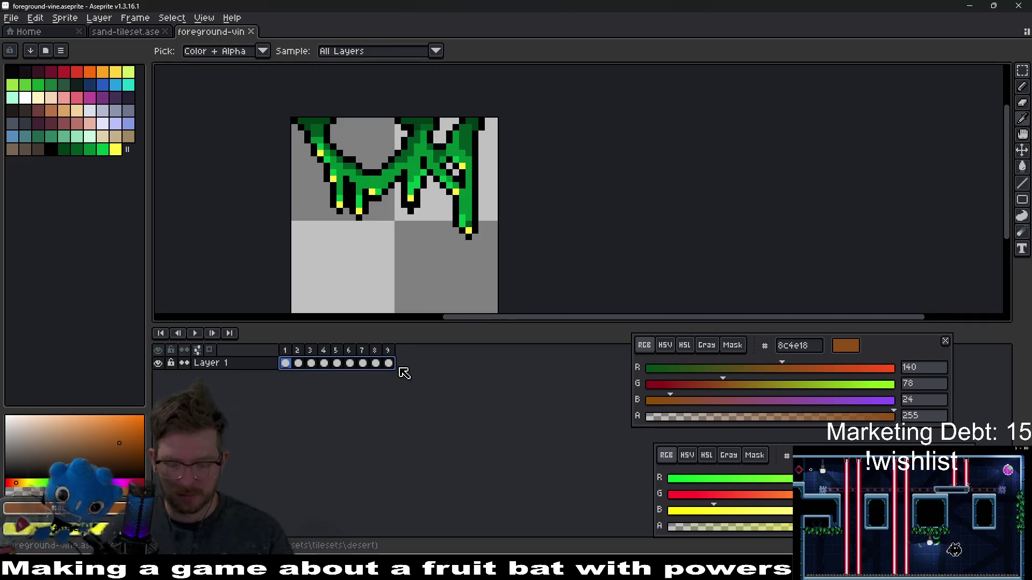
pyautogui.press('Delete')
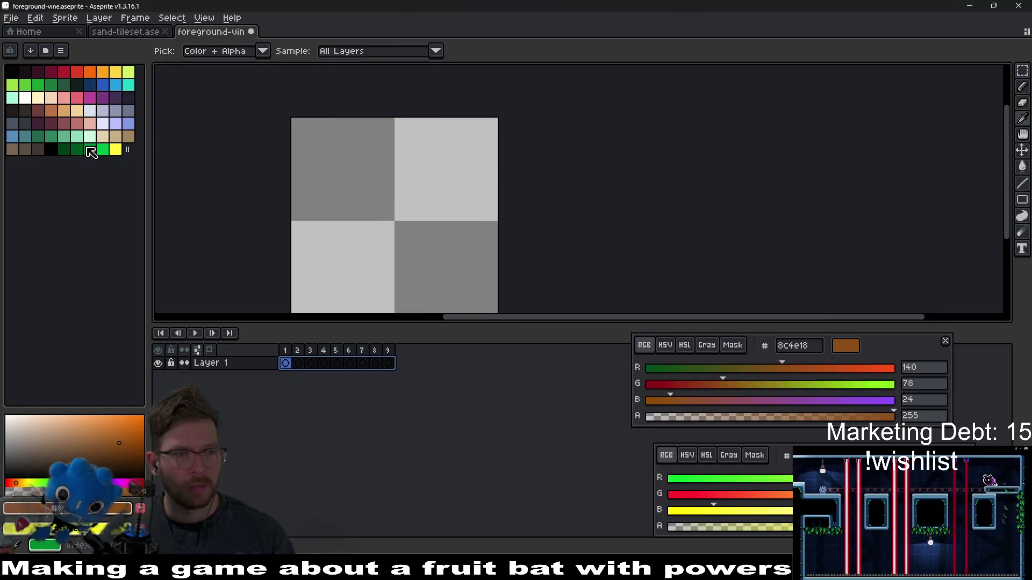
# Step: From the start page, check the crashed sessions, then open the file dialog at the tilesets folder
pyautogui.click(44, 35)
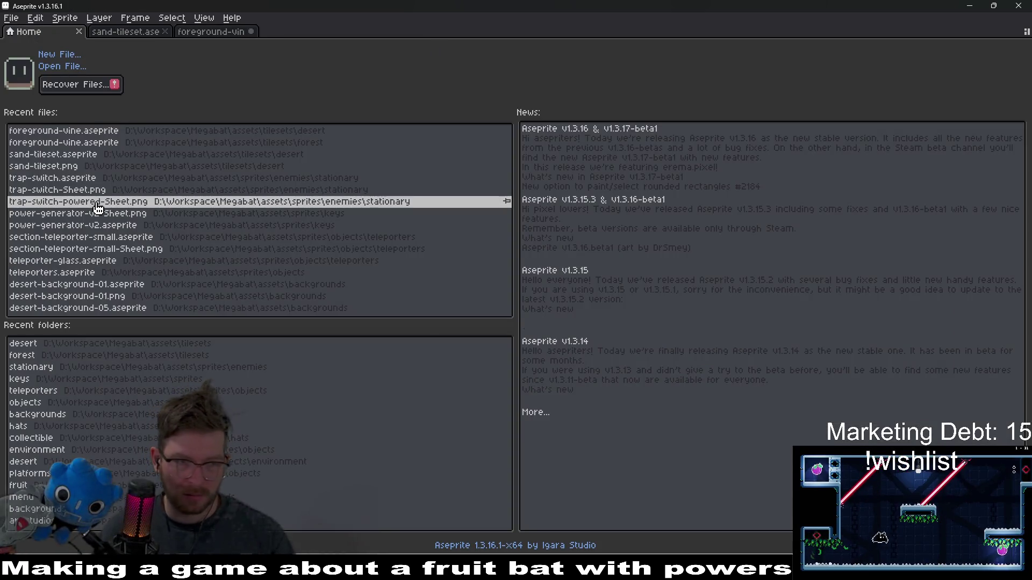
pyautogui.click(55, 83)
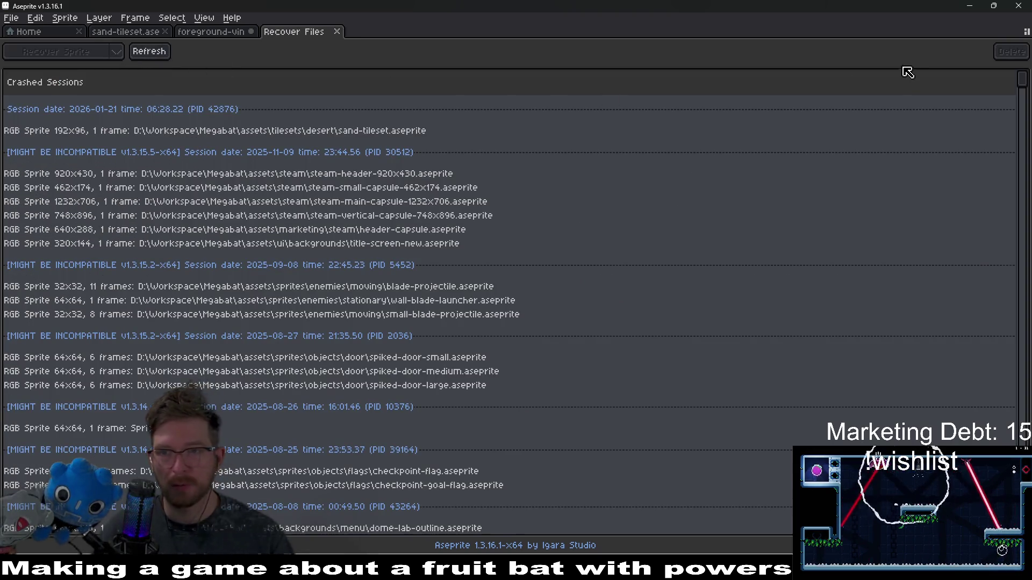
pyautogui.middleClick(312, 31)
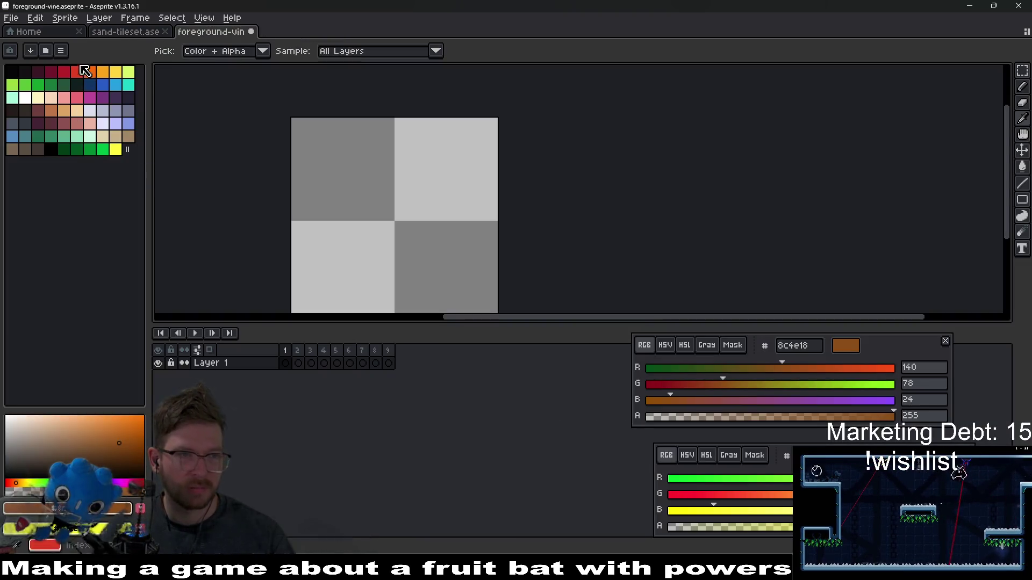
pyautogui.click(22, 33)
pyautogui.click(64, 68)
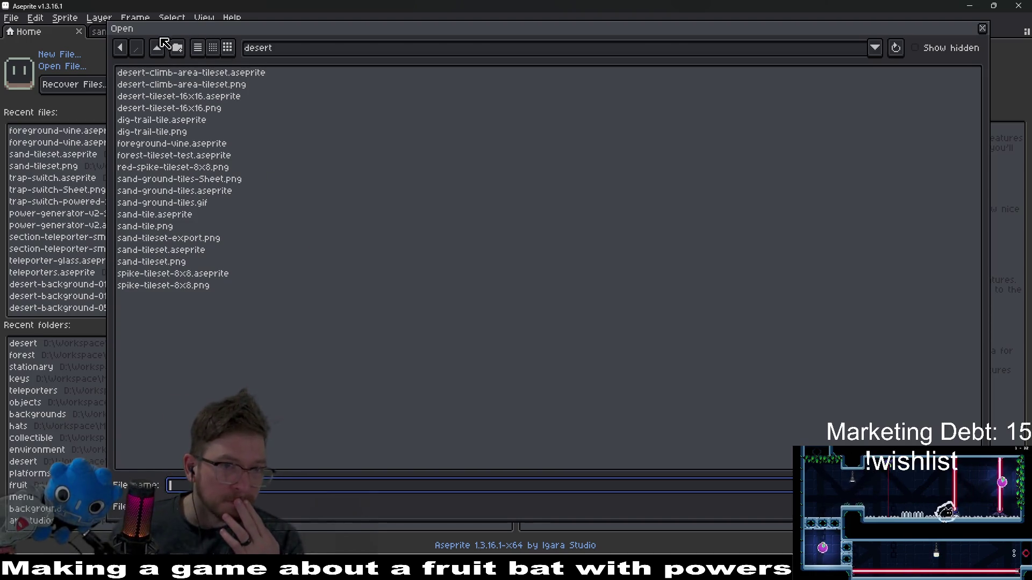
pyautogui.click(157, 48)
pyautogui.hotkey('alt', 'Tab')
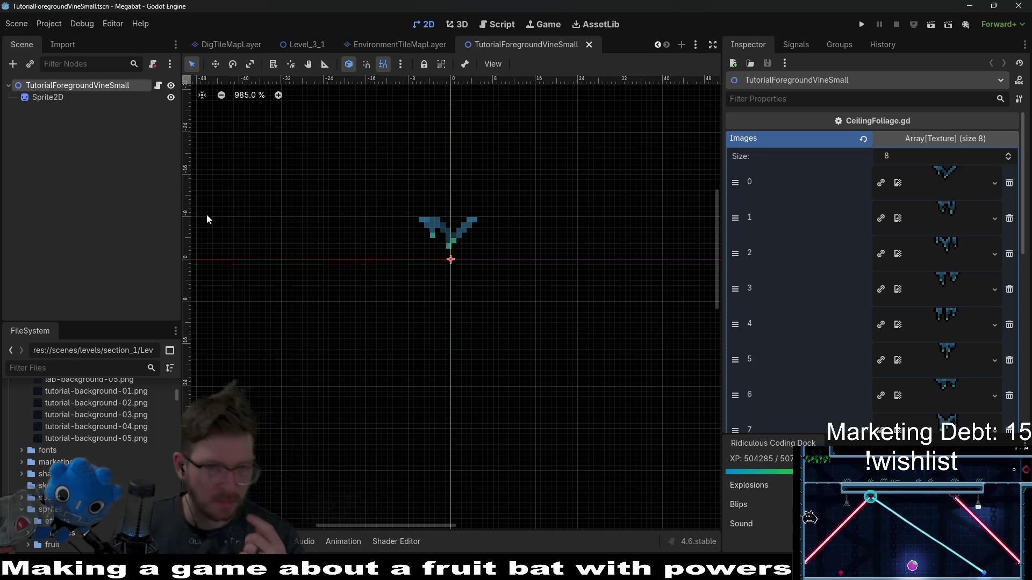
# Step: Open Godot's quick resource search and search for 'grass'
pyautogui.hotkey('alt', 'shift', 'o')
pyautogui.write('grass')
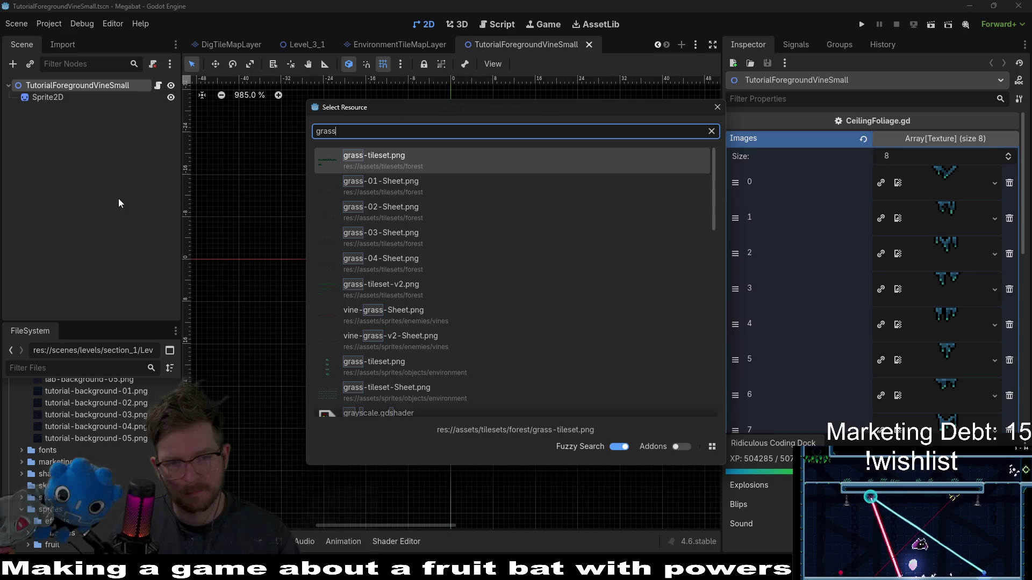
# Step: Change the resource search to 'desert-over' to list the desert-overgrowth sheets and scene
pyautogui.press('BackSpace')
pyautogui.press('BackSpace')
pyautogui.press('BackSpace')
pyautogui.write('desert')
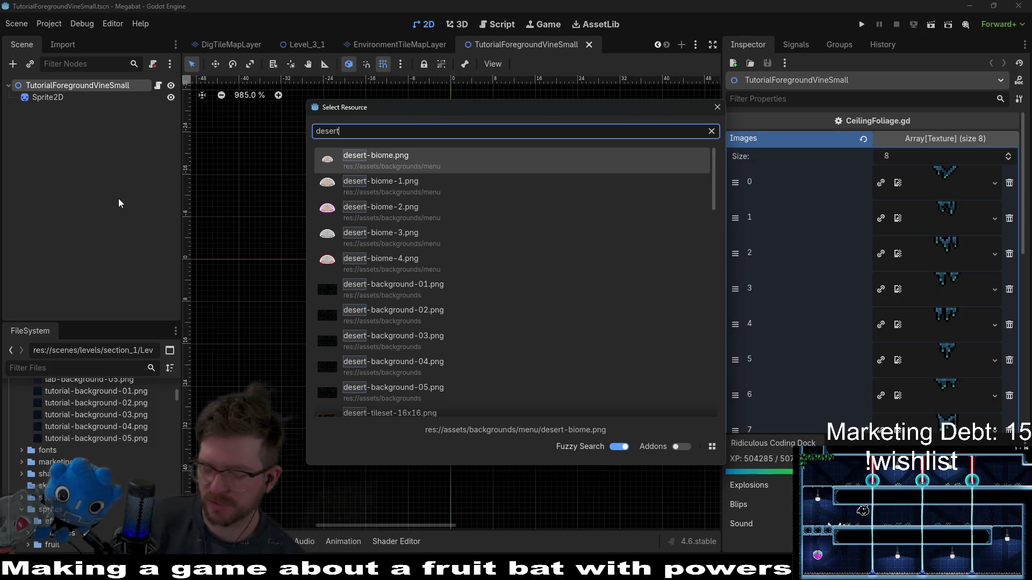
pyautogui.write('-')
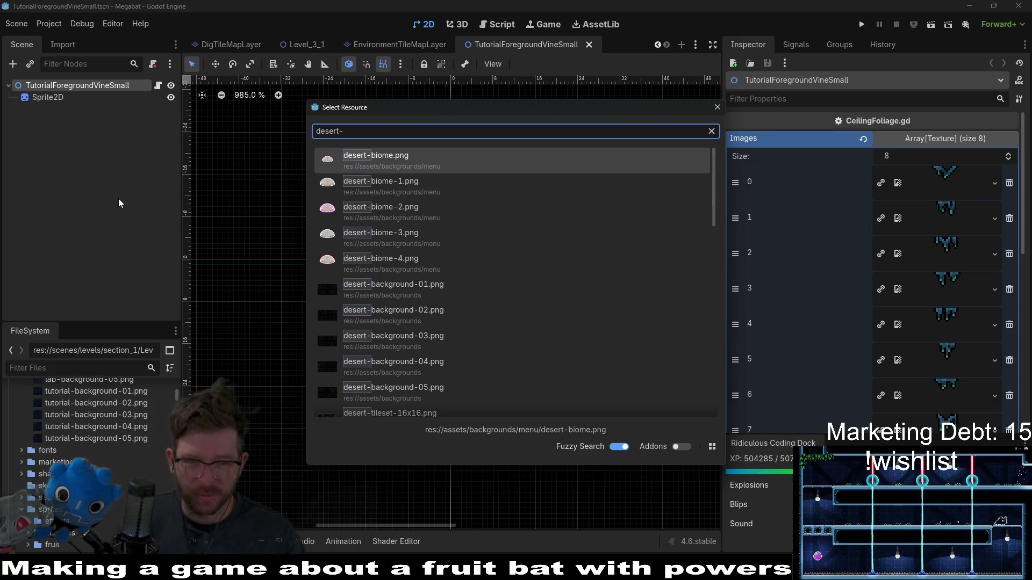
pyautogui.write('fo')
pyautogui.press('BackSpace')
pyautogui.press('BackSpace')
pyautogui.write('over')
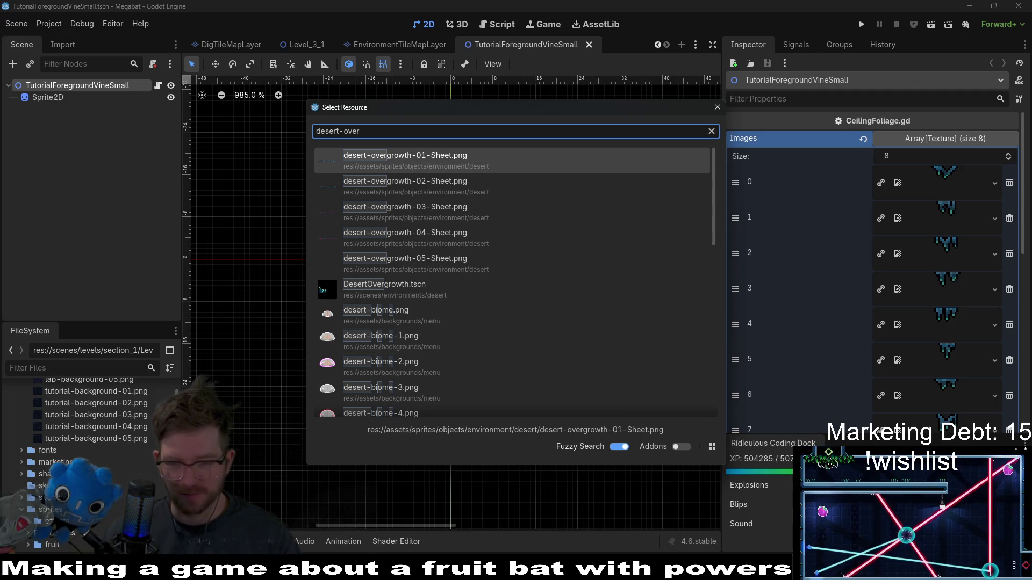
pyautogui.hotkey('alt', 'Tab')
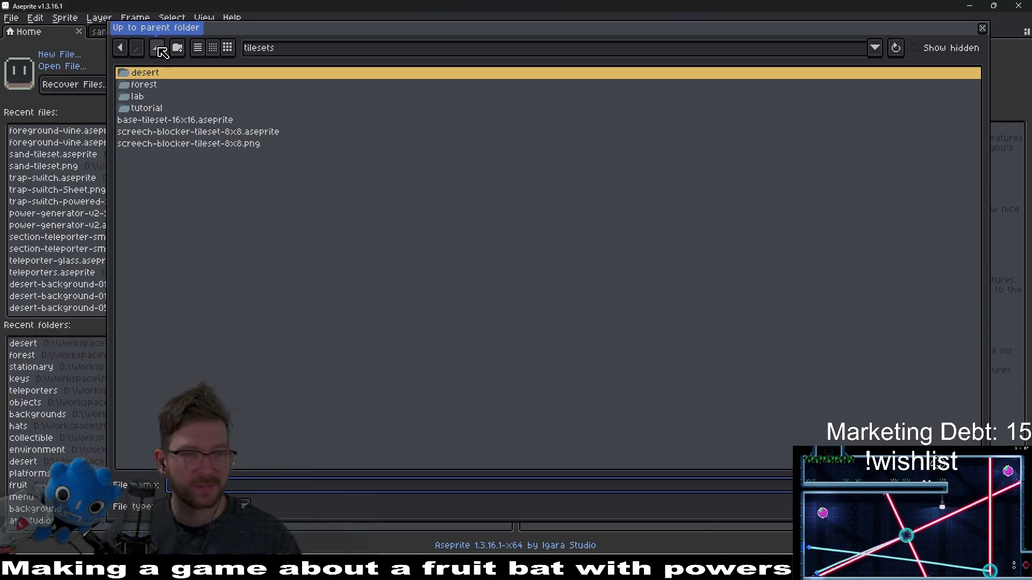
# Step: Browse to assets/sprites/objects/environment/desert and open desert-overgrowth-01.aseprite
pyautogui.click(161, 52)
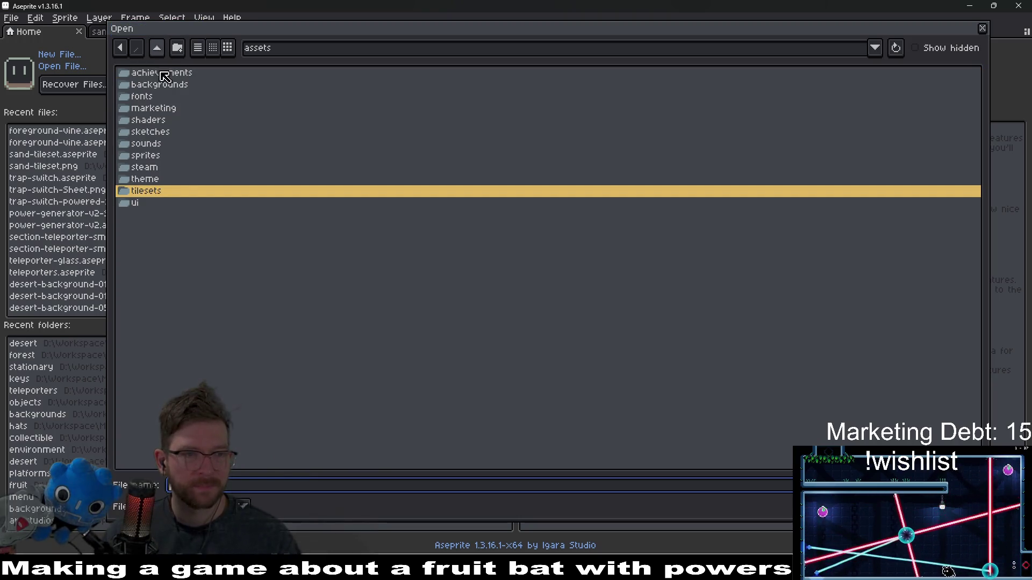
pyautogui.doubleClick(168, 156)
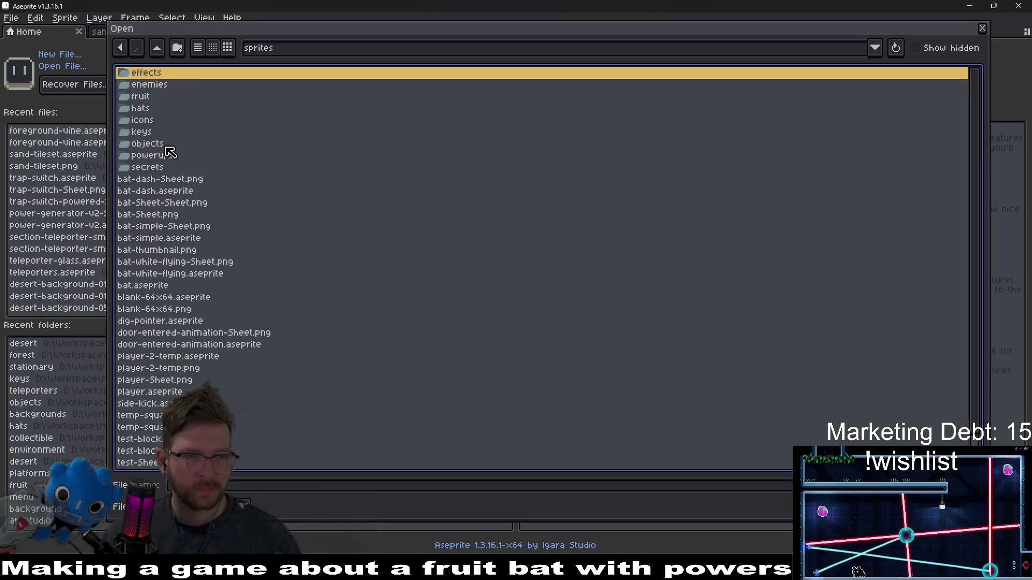
pyautogui.doubleClick(170, 145)
pyautogui.doubleClick(177, 122)
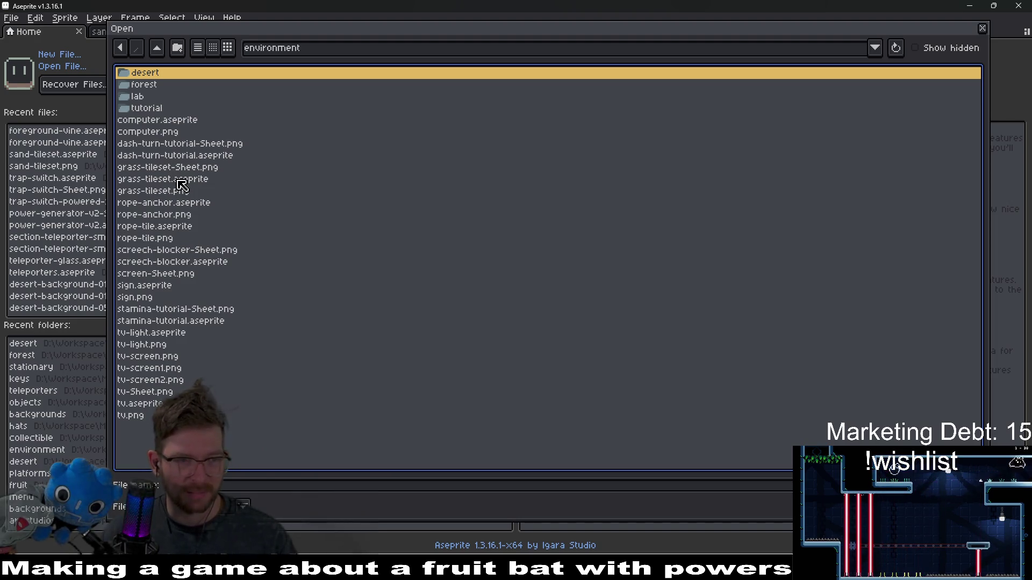
pyautogui.doubleClick(141, 74)
pyautogui.click(231, 86)
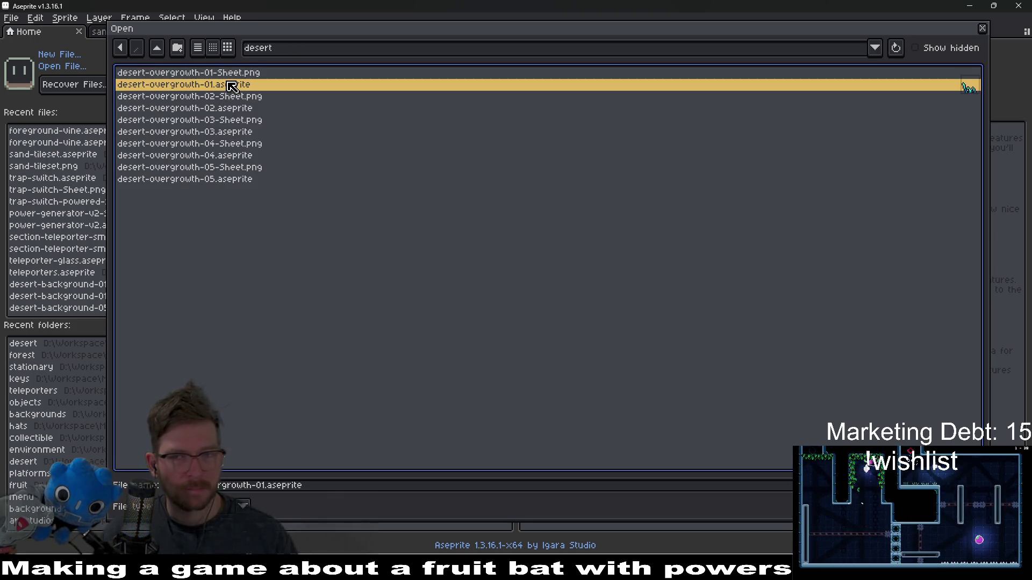
pyautogui.doubleClick(221, 87)
pyautogui.scroll(6, 582, 221)
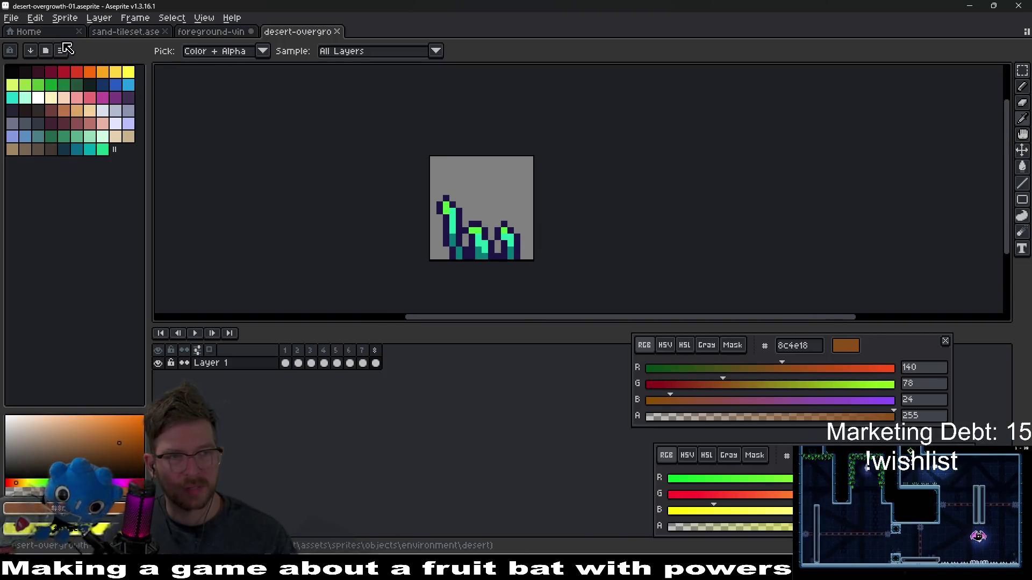
# Step: Open desert-overgrowth-03.aseprite from the same desert folder
pyautogui.click(11, 17)
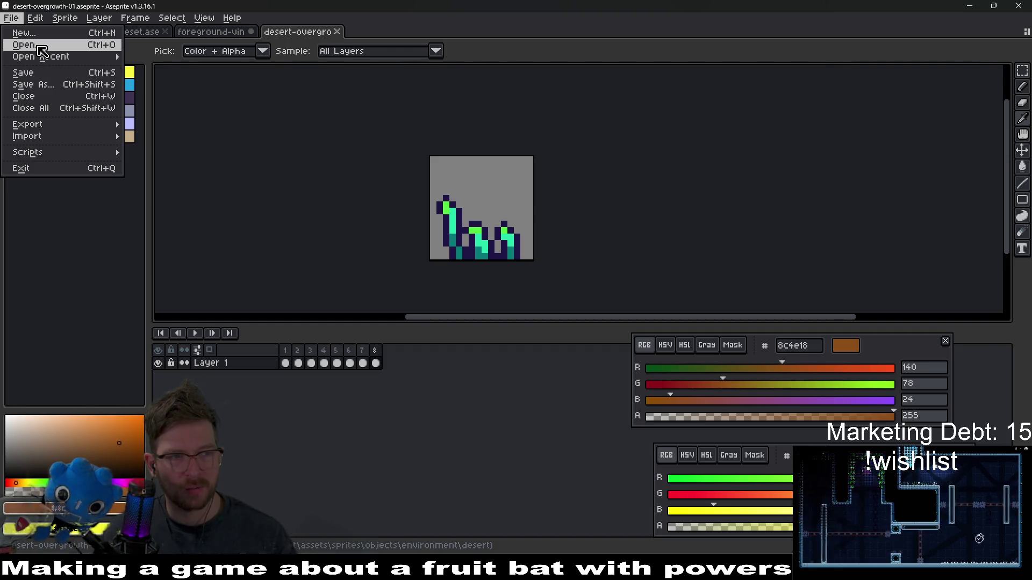
pyautogui.click(21, 42)
pyautogui.click(221, 87)
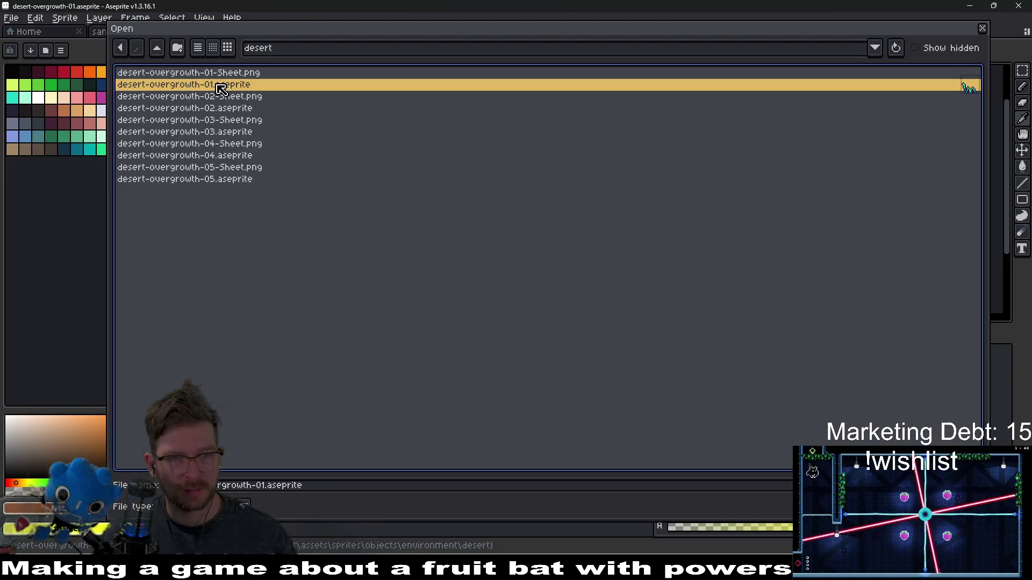
pyautogui.click(232, 110)
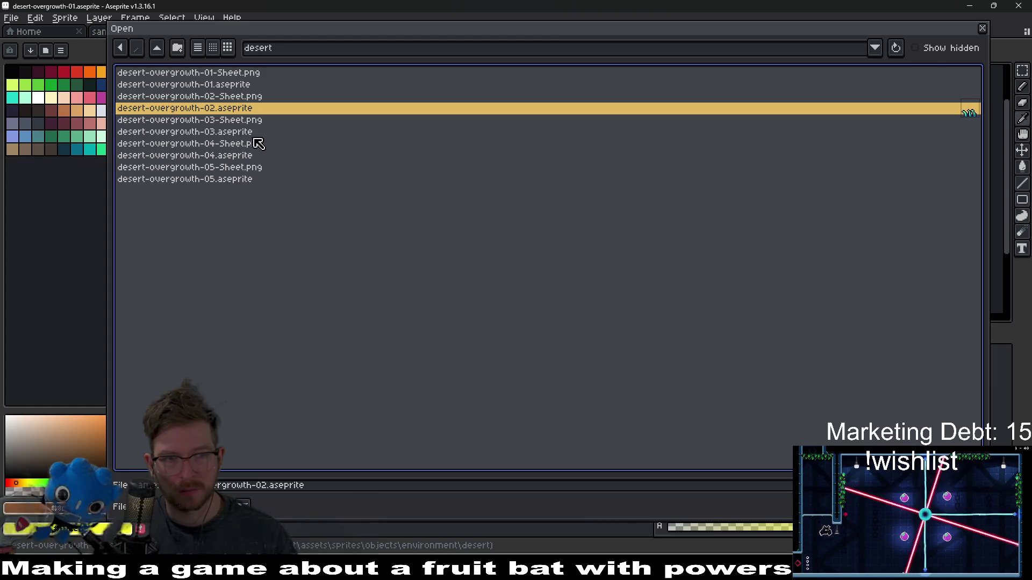
pyautogui.click(238, 133)
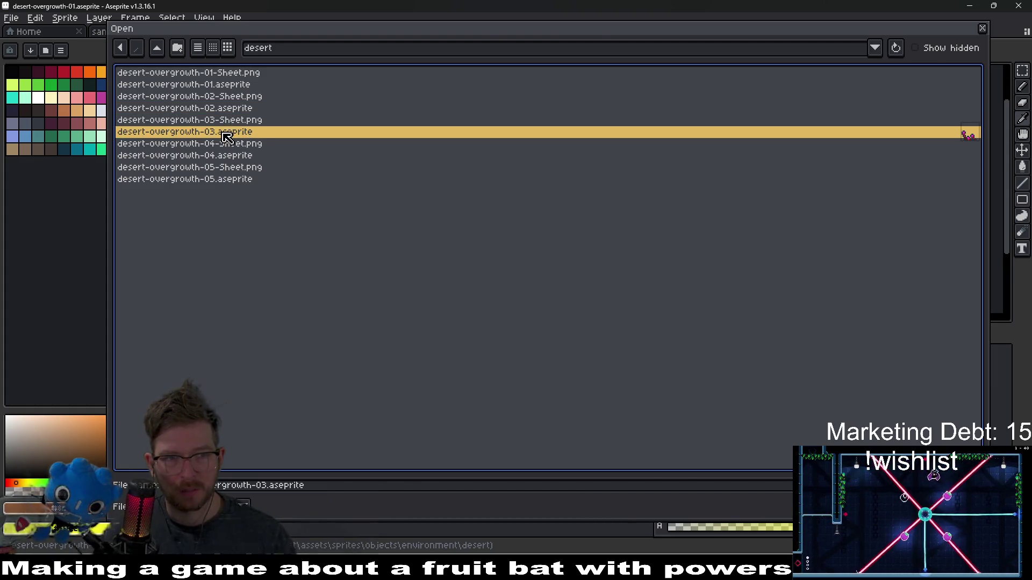
pyautogui.doubleClick(226, 137)
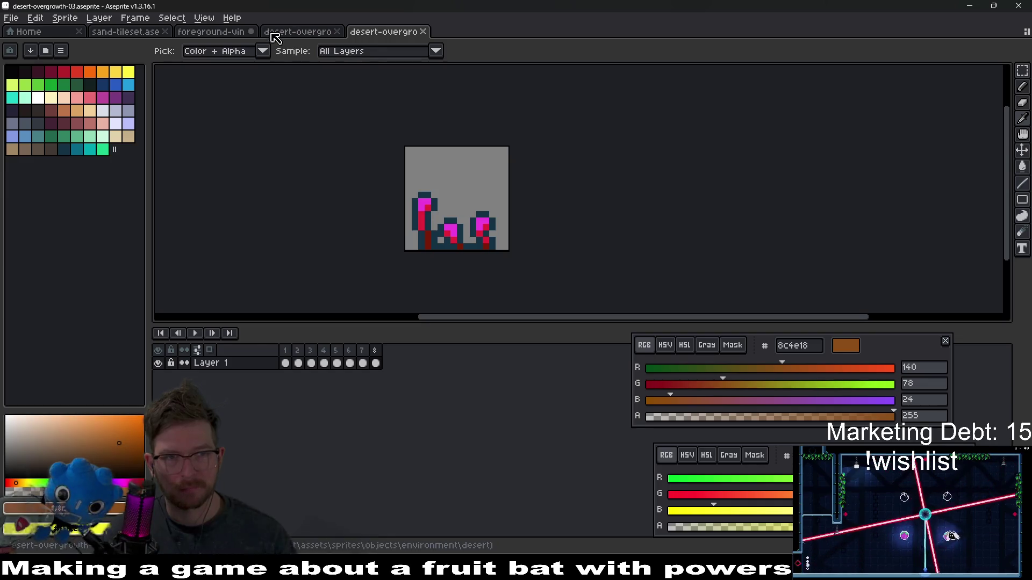
# Step: Compare the open sprites and sample the teal colour from desert-overgrowth-01
pyautogui.scroll(3, 354, 65)
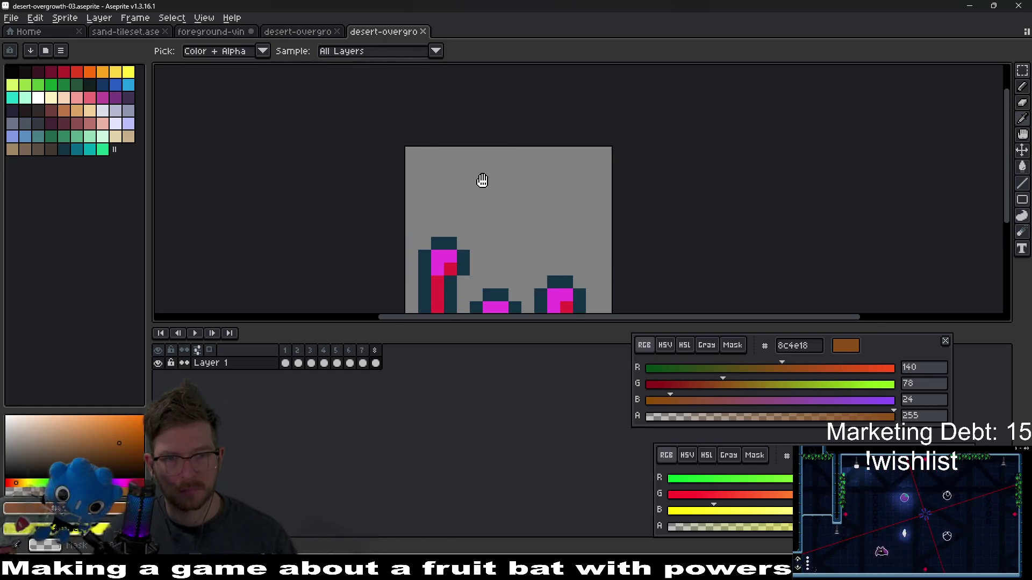
pyautogui.click(221, 34)
pyautogui.click(308, 36)
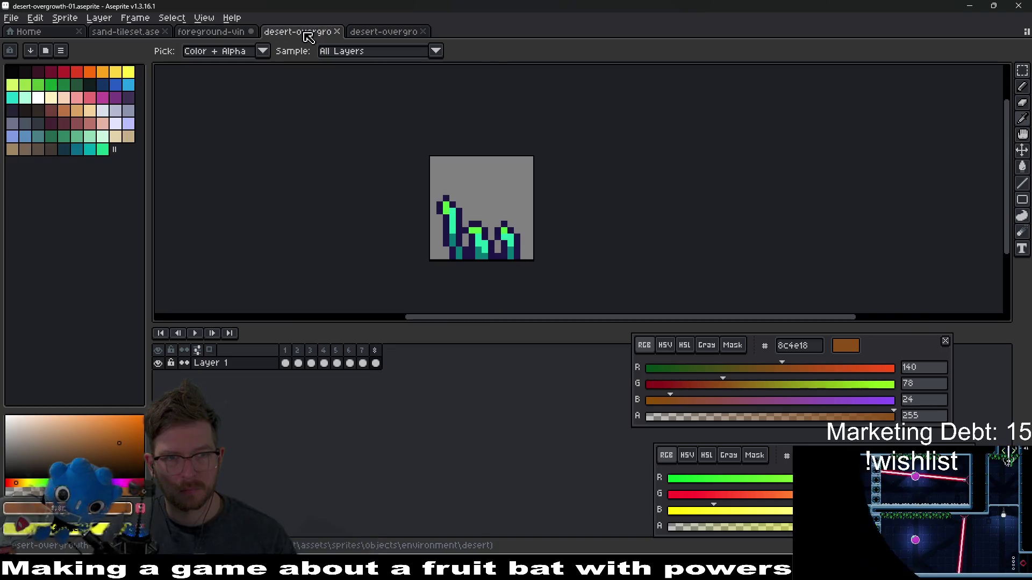
pyautogui.scroll(2, 481, 207)
pyautogui.click(395, 37)
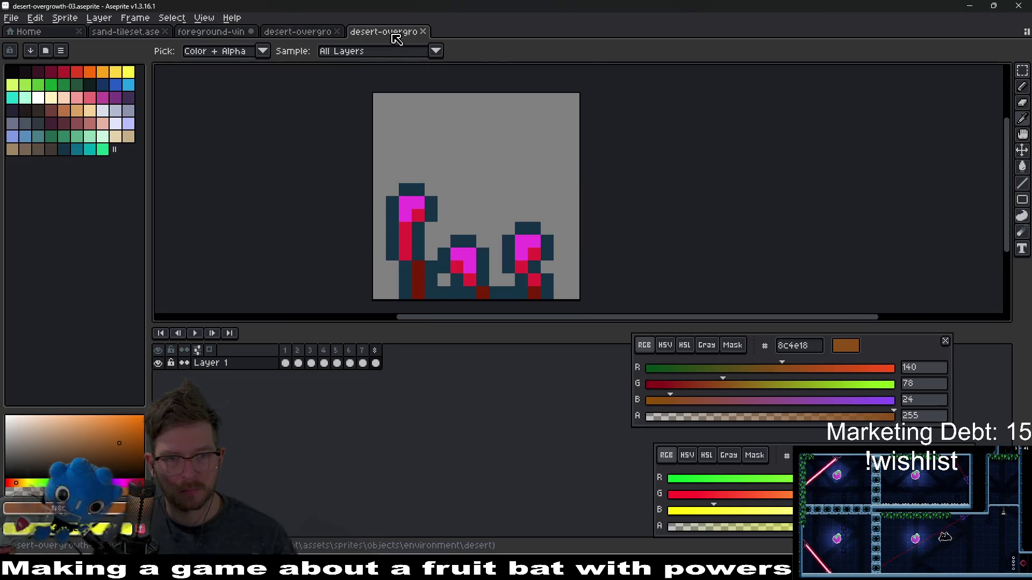
pyautogui.click(323, 34)
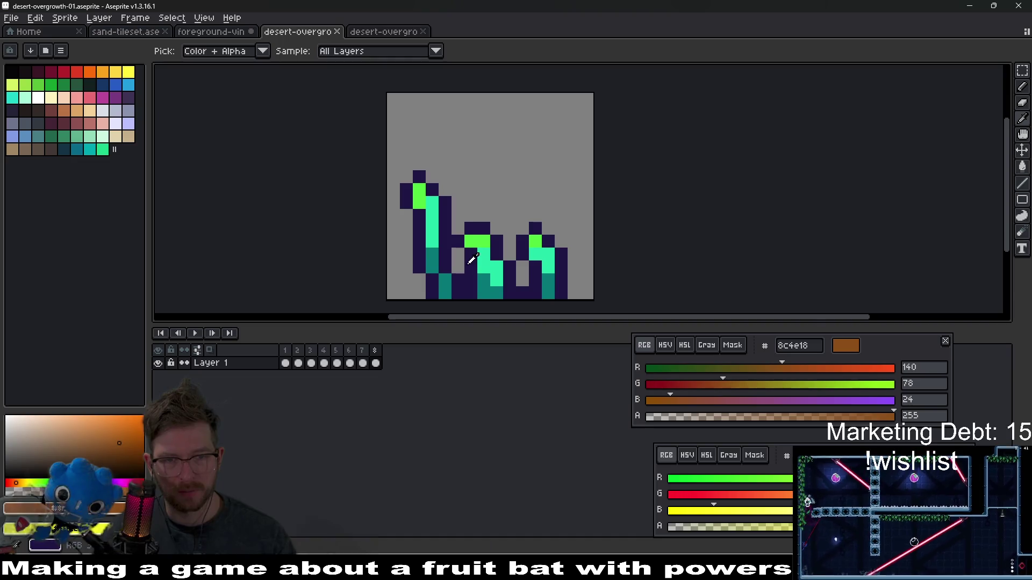
pyautogui.click(492, 284)
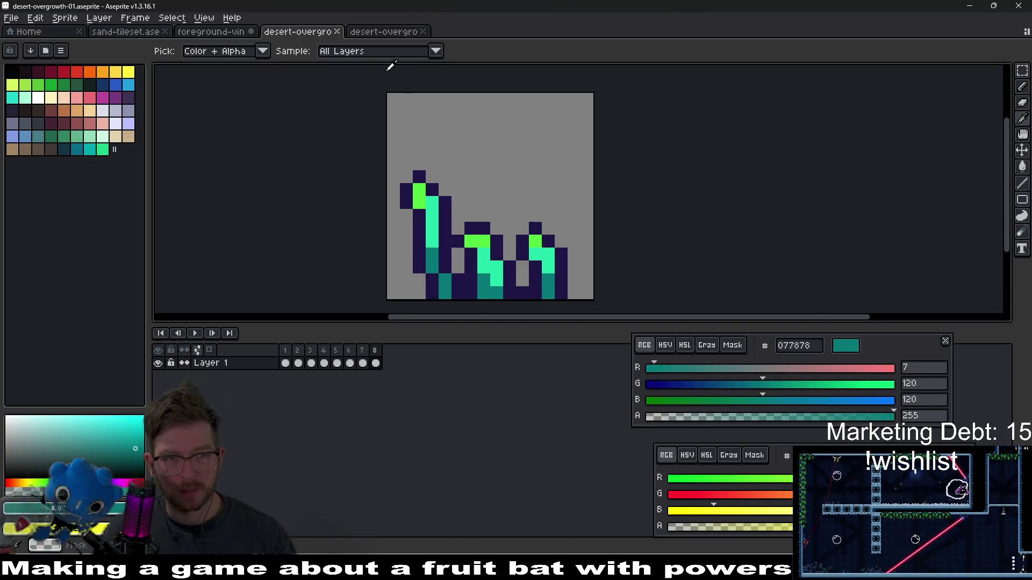
# Step: Draw three teal drips and a joining strip along the top of foreground-vine
pyautogui.click(226, 33)
pyautogui.scroll(2, 380, 177)
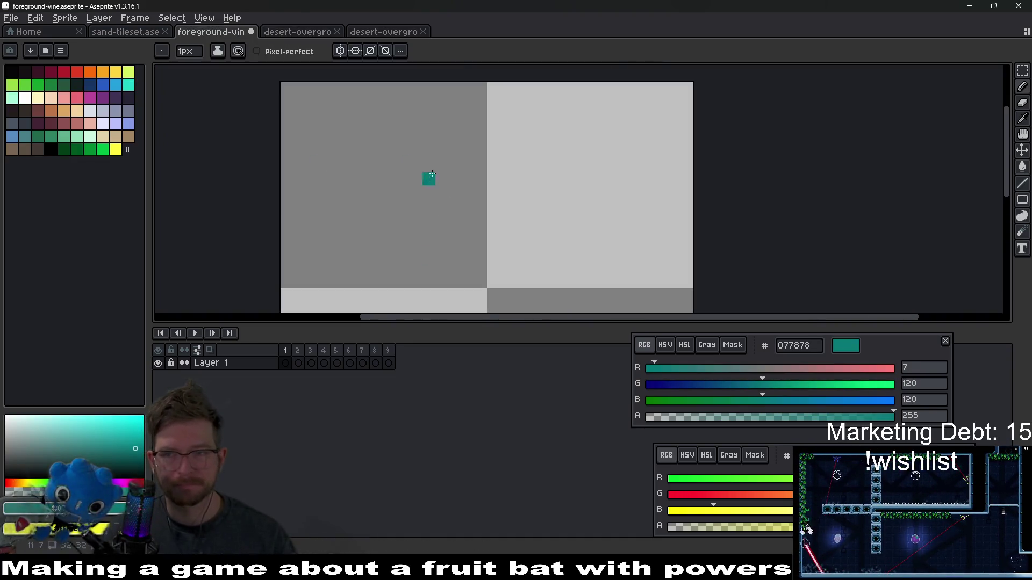
pyautogui.moveTo(391, 86); pyautogui.dragTo(391, 156)
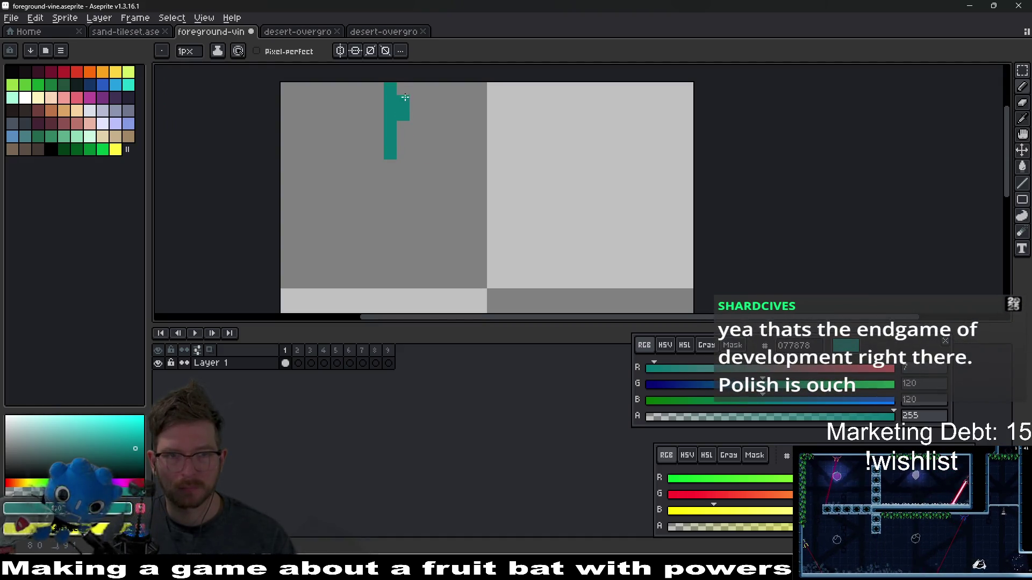
pyautogui.moveTo(404, 97)
pyautogui.mouseDown()
pyautogui.moveTo(416, 88)
pyautogui.moveTo(468, 129)
pyautogui.mouseUp()
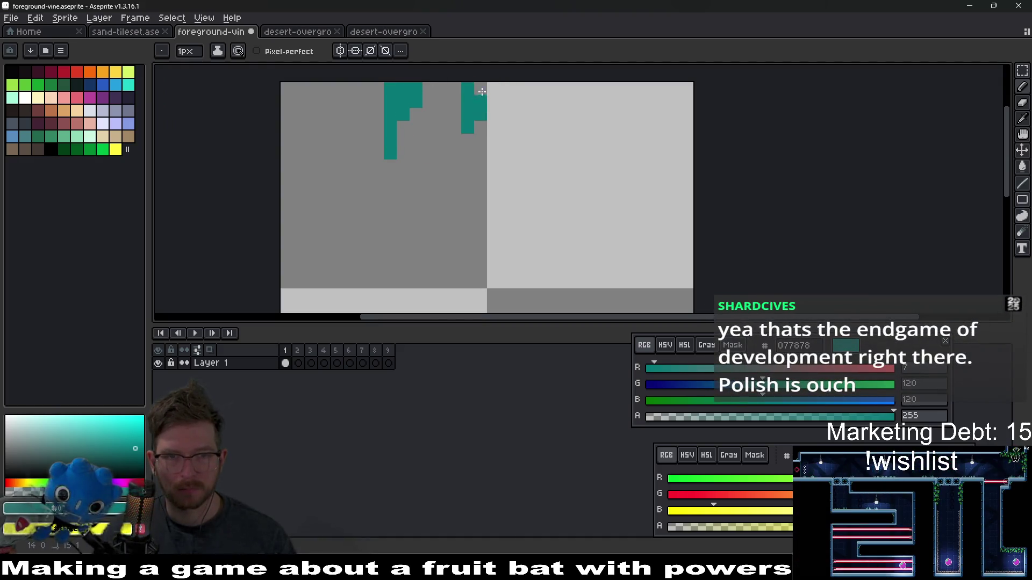
pyautogui.moveTo(518, 93); pyautogui.dragTo(564, 87)
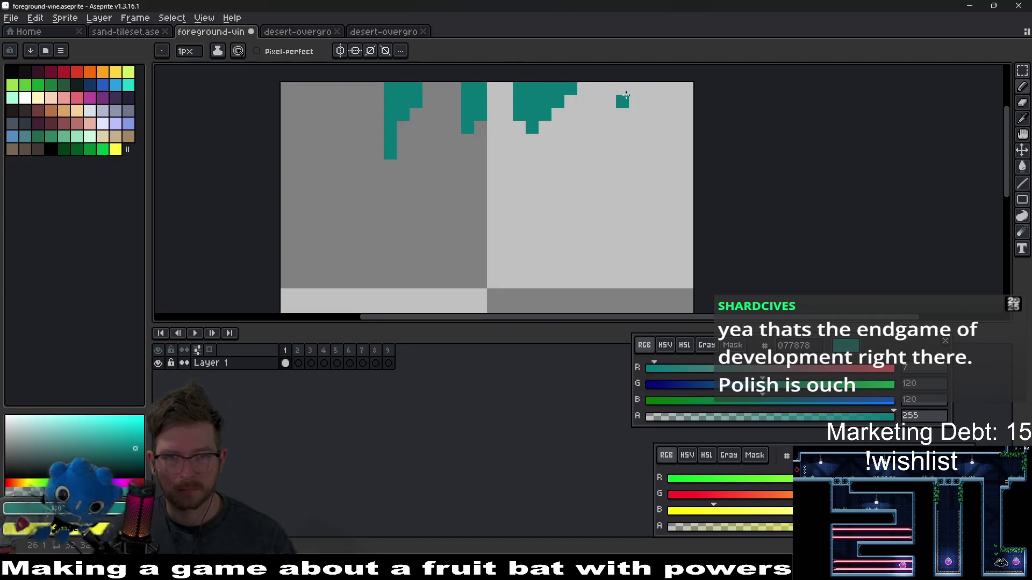
pyautogui.moveTo(367, 86); pyautogui.dragTo(371, 91)
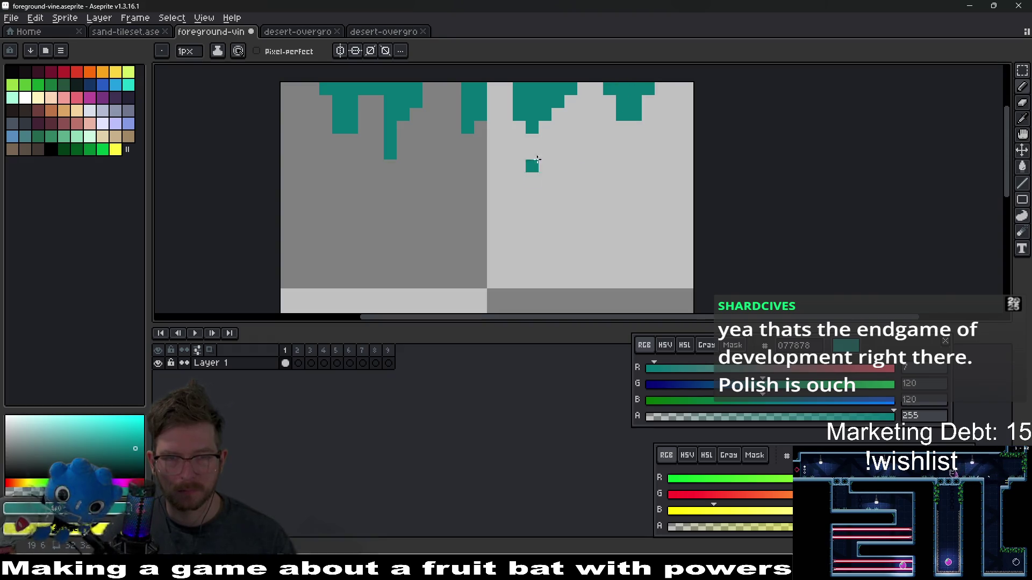
# Step: Touch up the teal drips, adding a pixel under the left drip and undoing stray pixels
pyautogui.scroll(-2, 537, 159)
pyautogui.scroll(3, 556, 141)
pyautogui.scroll(-1, 490, 179)
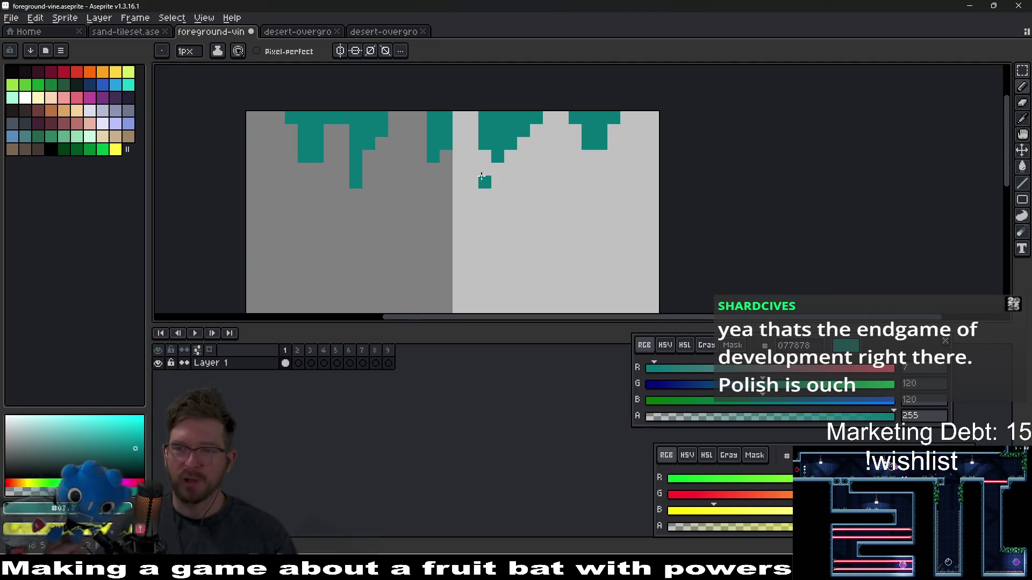
pyautogui.hotkey('ctrl', 'z')
pyautogui.click(317, 169)
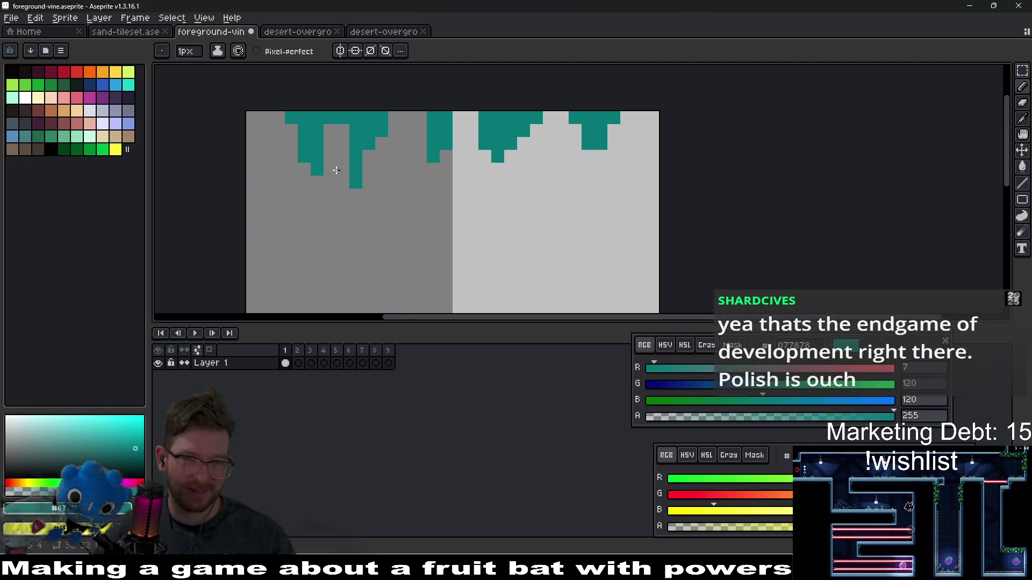
pyautogui.scroll(-1, 447, 160)
pyautogui.scroll(-4, 447, 160)
pyautogui.scroll(5, 467, 193)
pyautogui.click(464, 228)
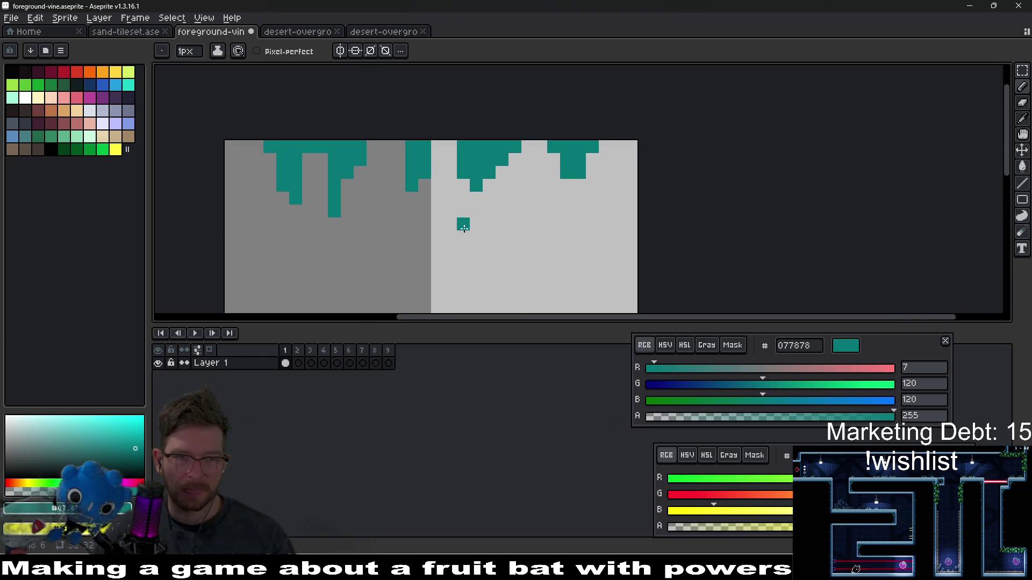
pyautogui.hotkey('ctrl', 'z')
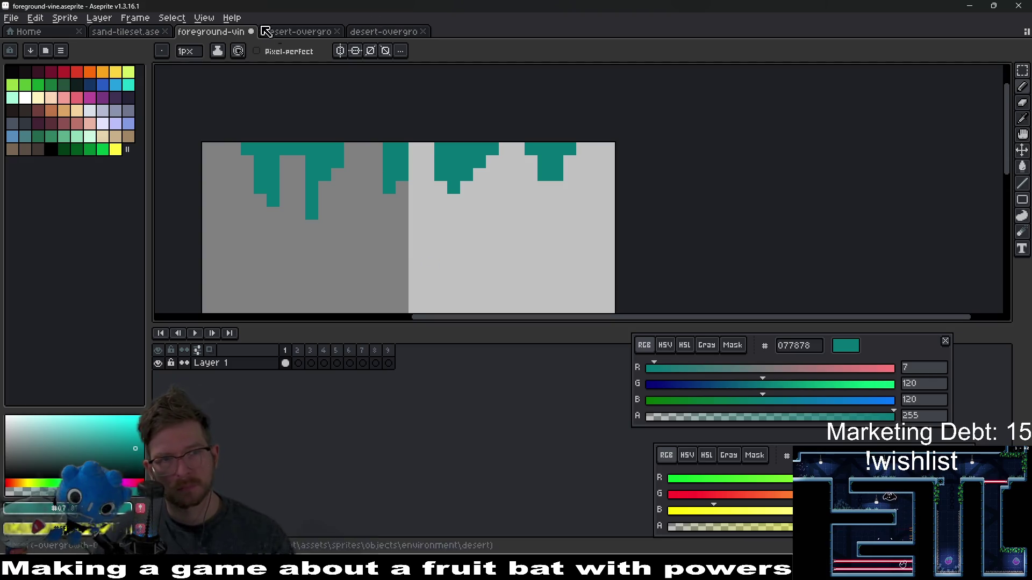
# Step: Sample the dark purple #1f1545 from desert-overgrowth-01 and bring up the Outline effect on foreground-vine
pyautogui.click(293, 31)
pyautogui.press('i')
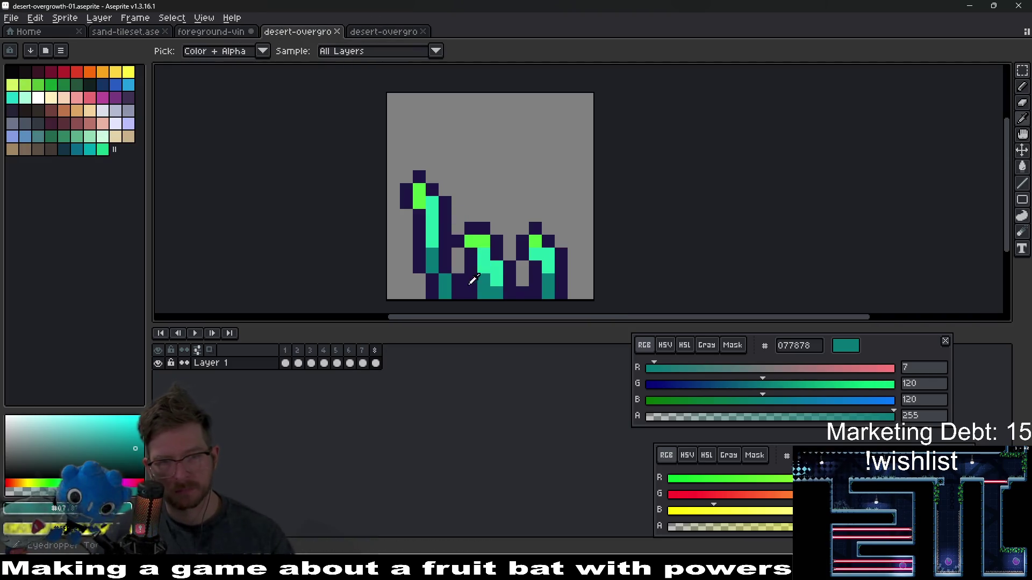
pyautogui.click(467, 285)
pyautogui.hotkey('ctrl', 'shift', 'Tab')
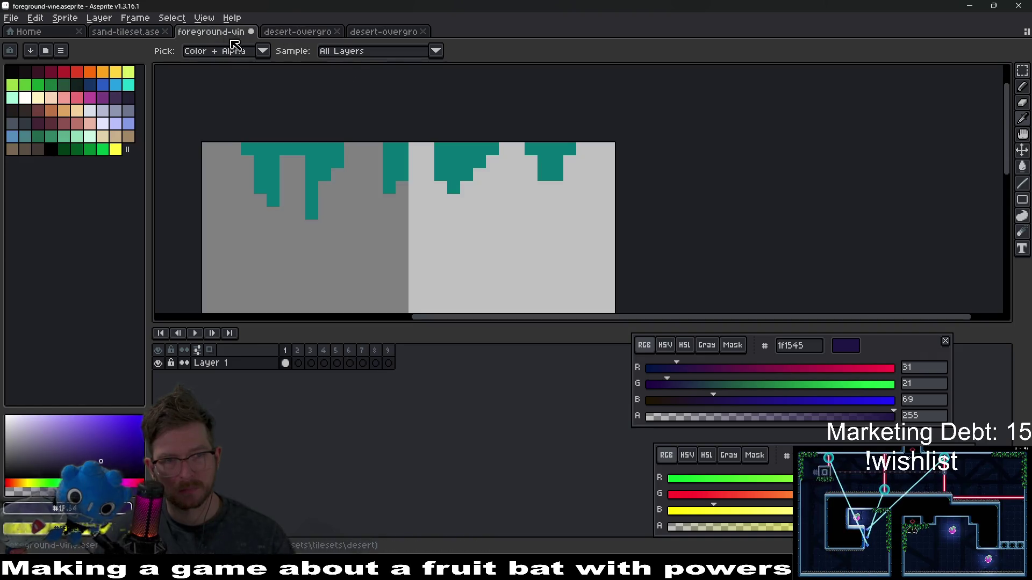
pyautogui.press('b')
pyautogui.click(297, 264)
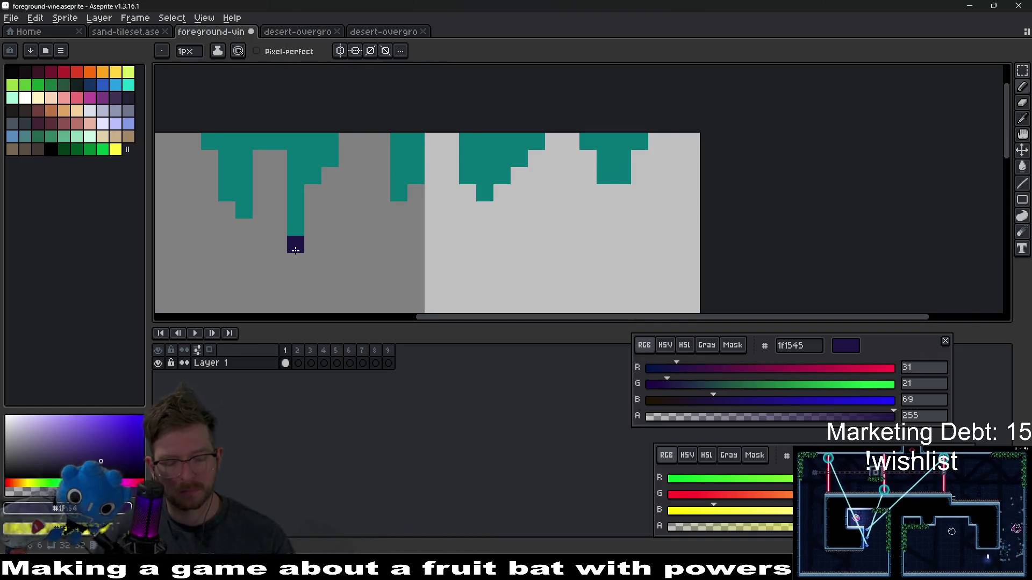
pyautogui.hotkey('shift', 'o')
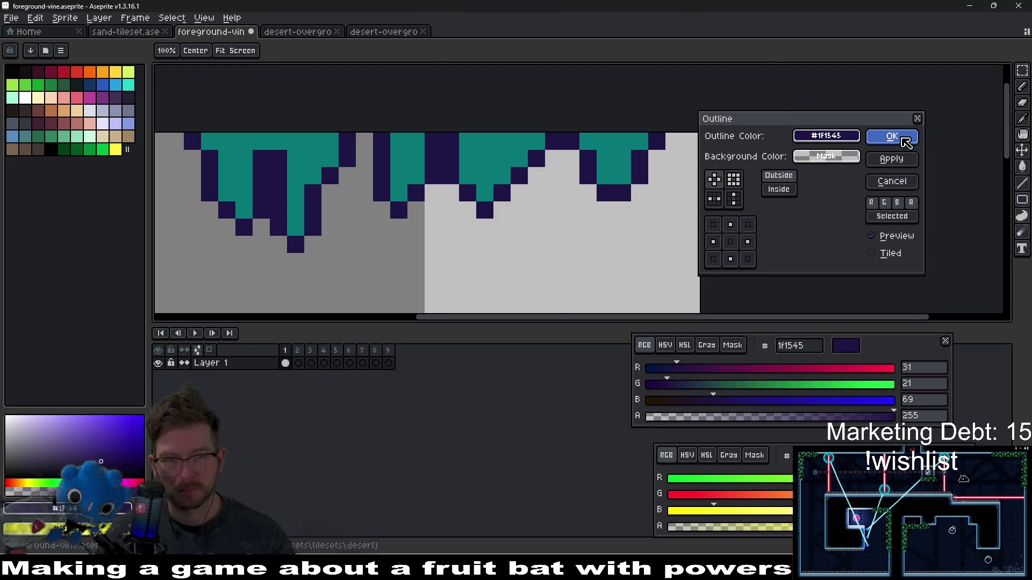
# Step: Apply the dark outline to the vine drips and sample light teal from desert-overgrowth-01
pyautogui.click(891, 136)
pyautogui.scroll(-4, 539, 192)
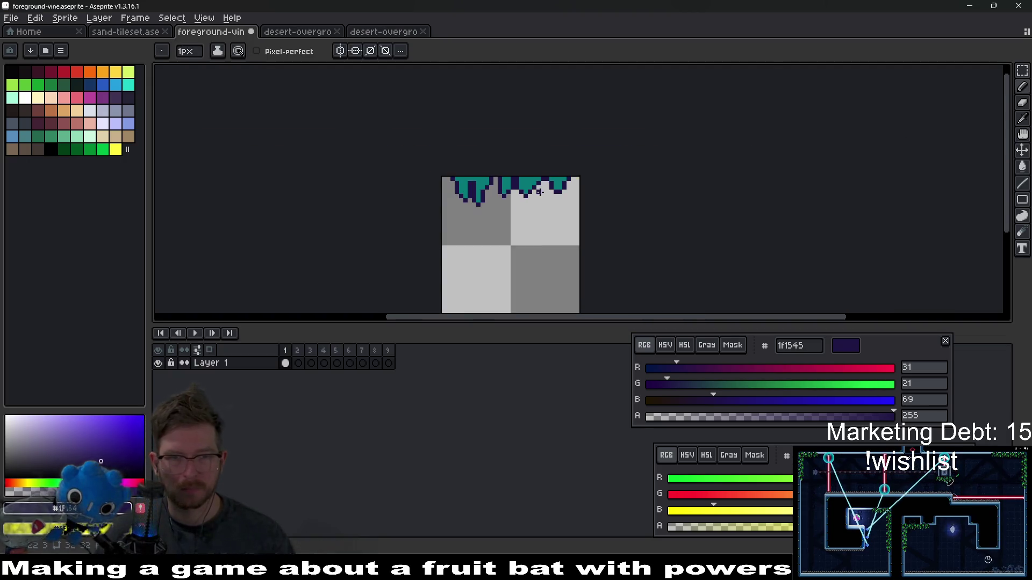
pyautogui.click(274, 31)
pyautogui.keyDown('alt'); pyautogui.click(490, 265); pyautogui.keyUp('alt')
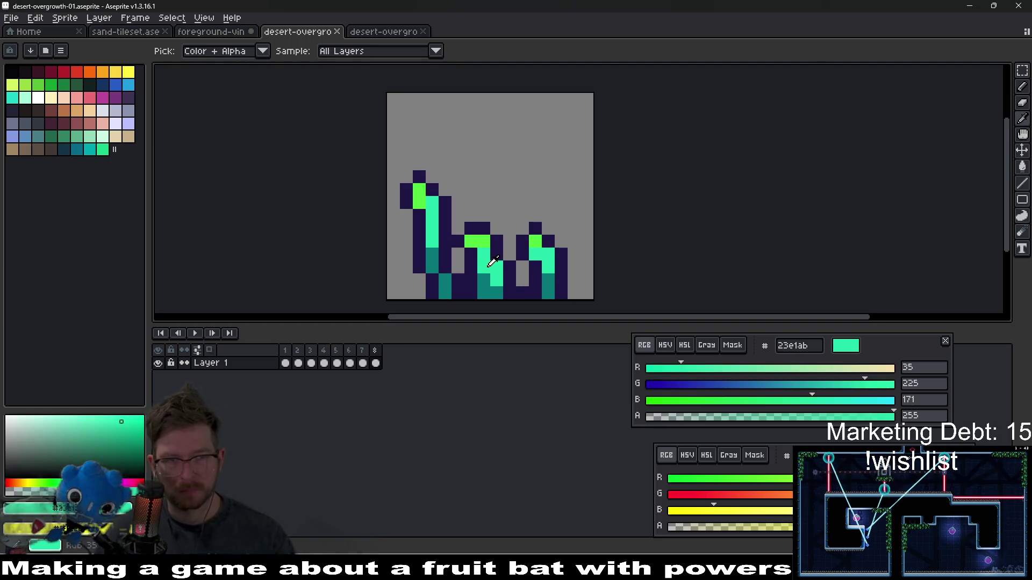
pyautogui.click(236, 34)
pyautogui.scroll(3, 496, 219)
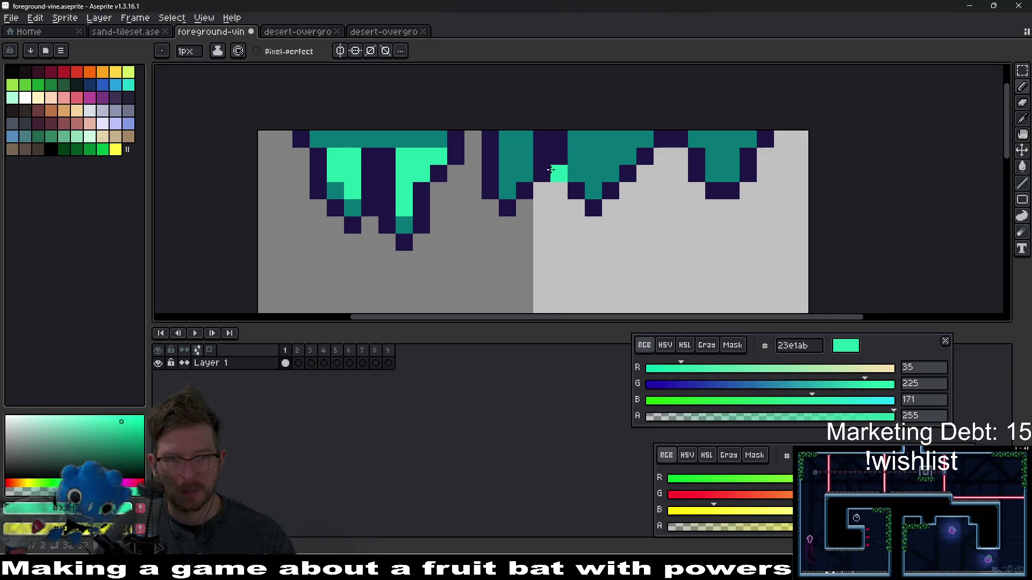
pyautogui.scroll(-3, 551, 169)
# Step: Sample bright green and paint green highlight pixels along the left and middle drips
pyautogui.click(298, 31)
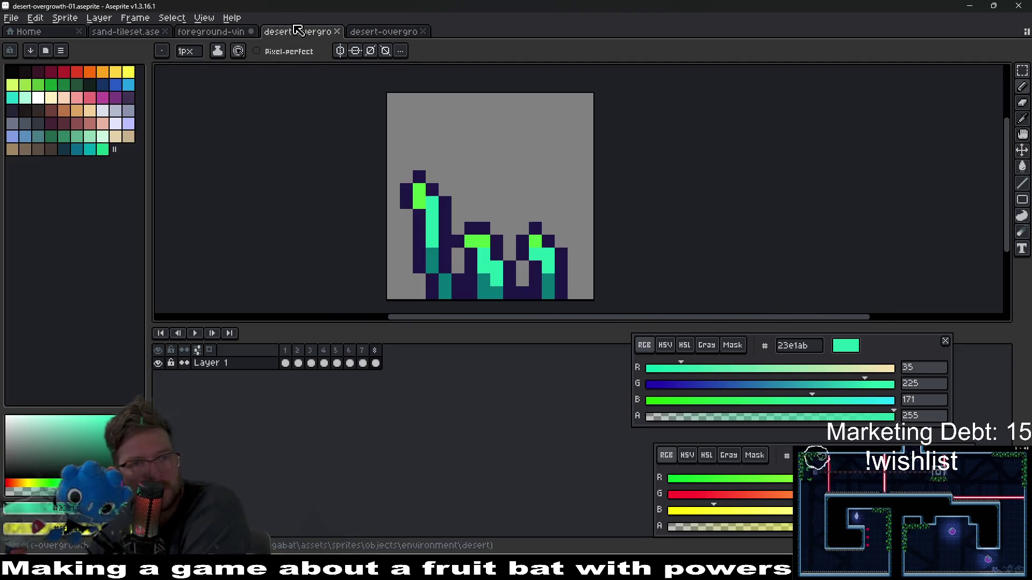
pyautogui.keyDown('alt'); pyautogui.click(422, 186); pyautogui.keyUp('alt')
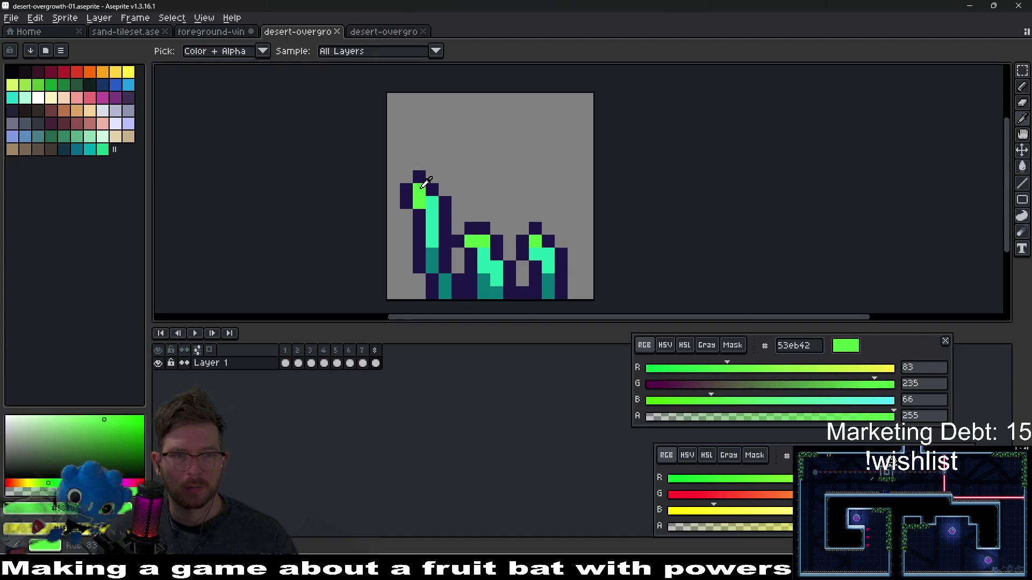
pyautogui.click(215, 32)
pyautogui.click(470, 188)
pyautogui.scroll(4, 462, 191)
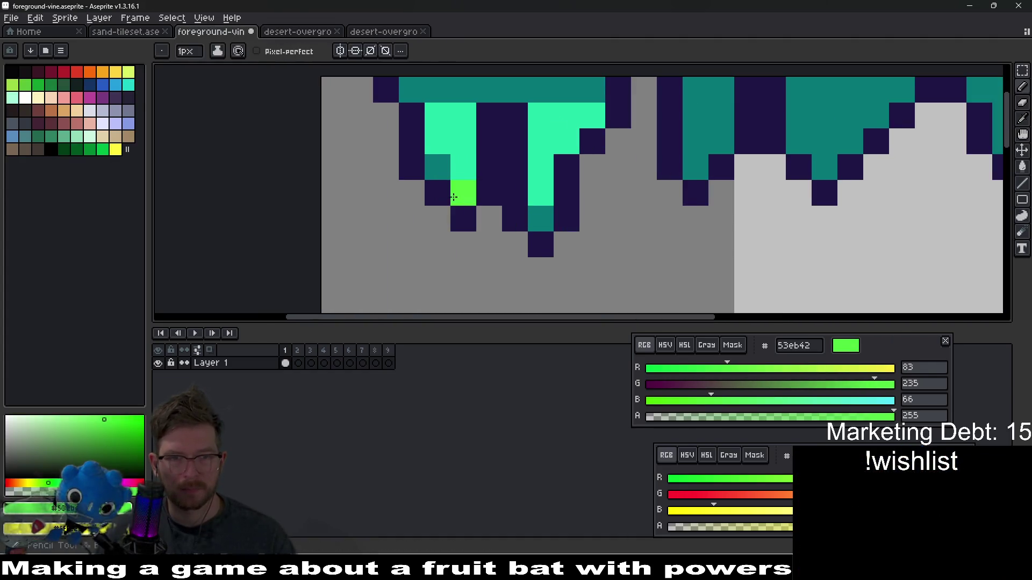
pyautogui.click(437, 166)
pyautogui.click(540, 218)
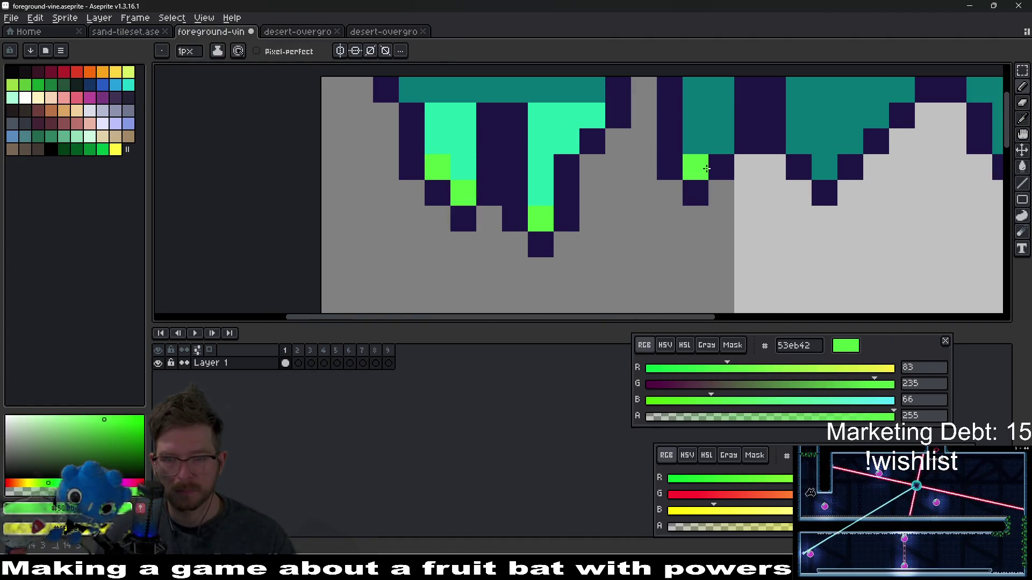
pyautogui.click(706, 169)
pyautogui.keyDown('alt'); pyautogui.rightClick(569, 131); pyautogui.keyUp('alt')
pyautogui.scroll(2, 543, 161)
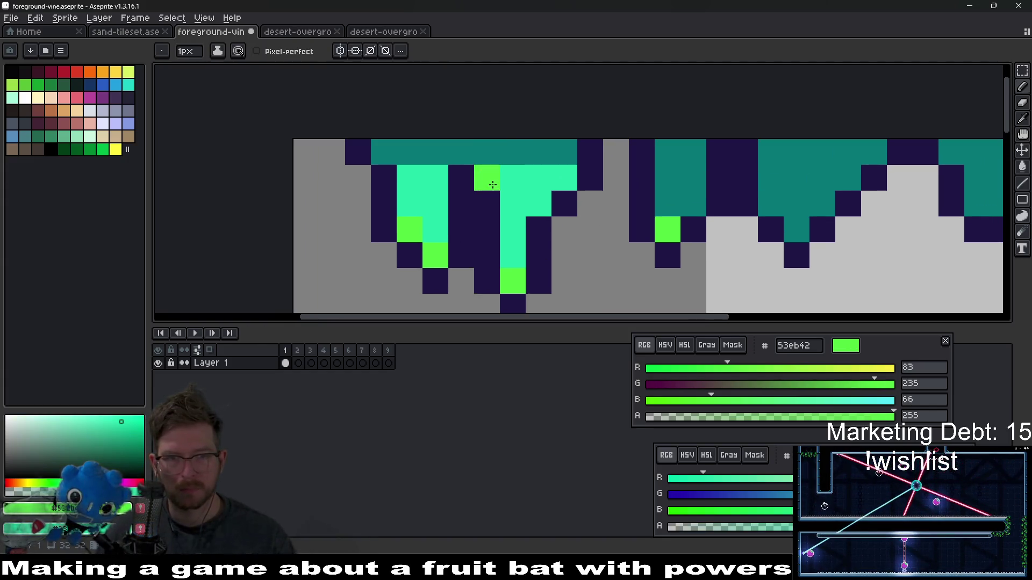
pyautogui.moveTo(488, 185); pyautogui.dragTo(493, 213)
pyautogui.click(517, 274)
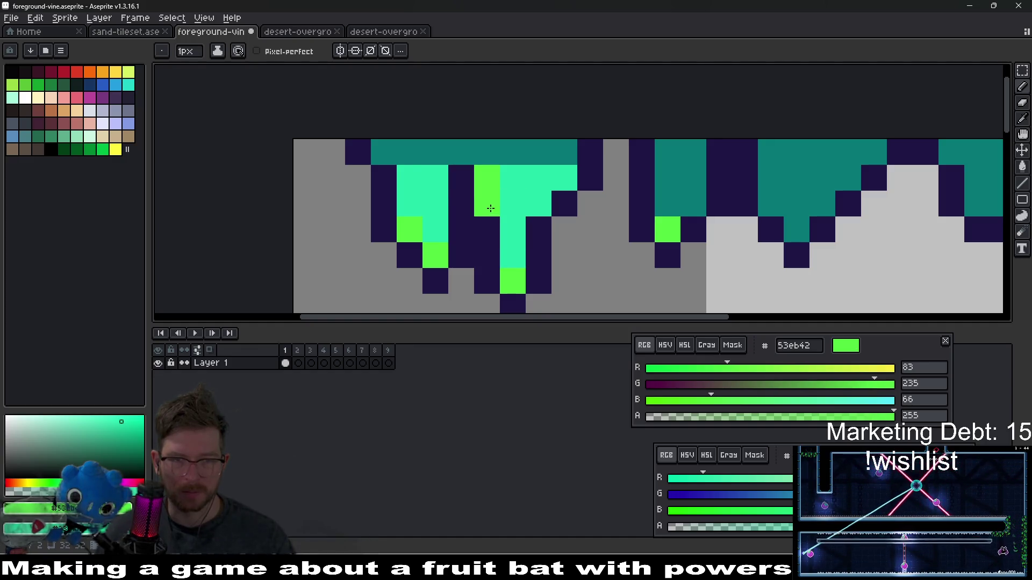
# Step: Shade the drips' inner pixels light teal and add green highlights to the middle drip
pyautogui.scroll(-2, 482, 289)
pyautogui.scroll(3, 498, 161)
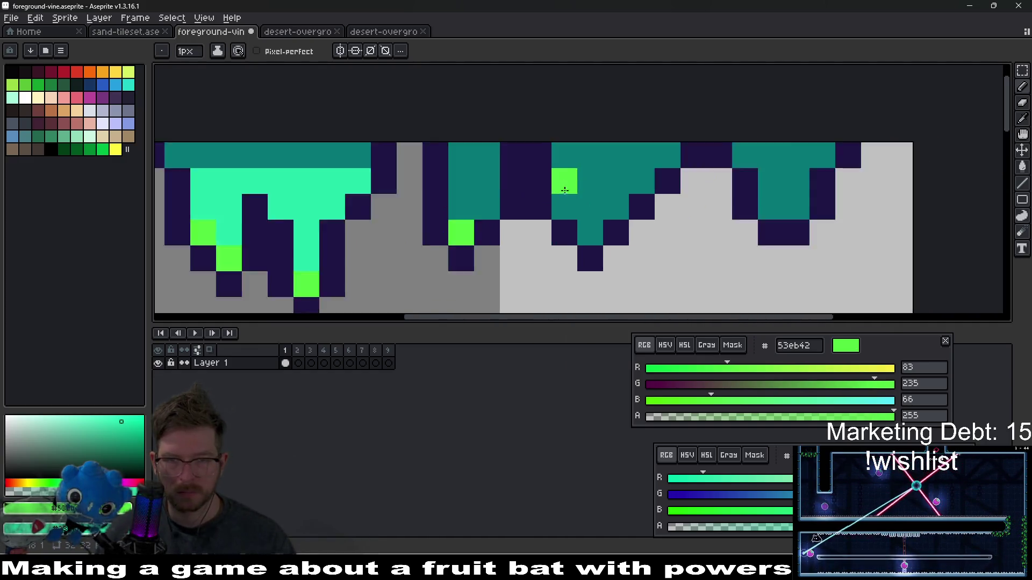
pyautogui.rightClick(497, 149)
pyautogui.rightClick(498, 183)
pyautogui.rightClick(464, 217)
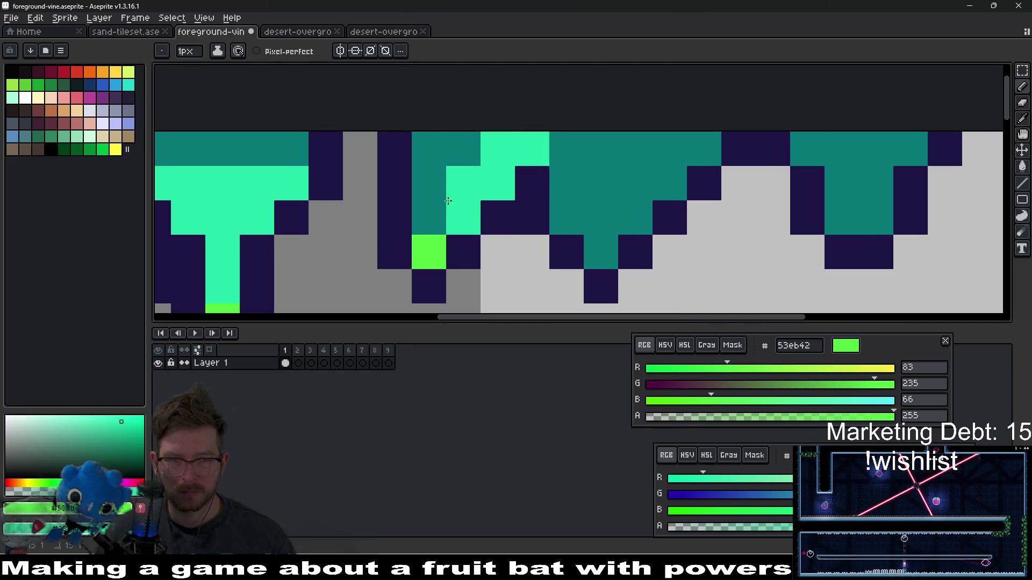
pyautogui.rightClick(429, 218)
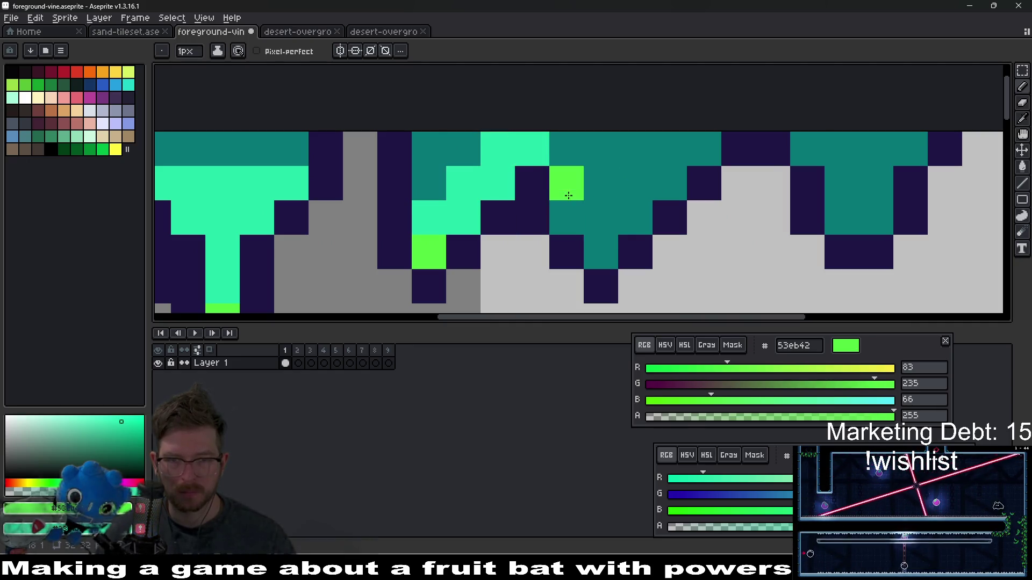
pyautogui.click(590, 250)
pyautogui.click(567, 217)
pyautogui.rightClick(600, 217)
pyautogui.rightClick(566, 183)
pyautogui.rightClick(600, 182)
pyautogui.rightClick(635, 217)
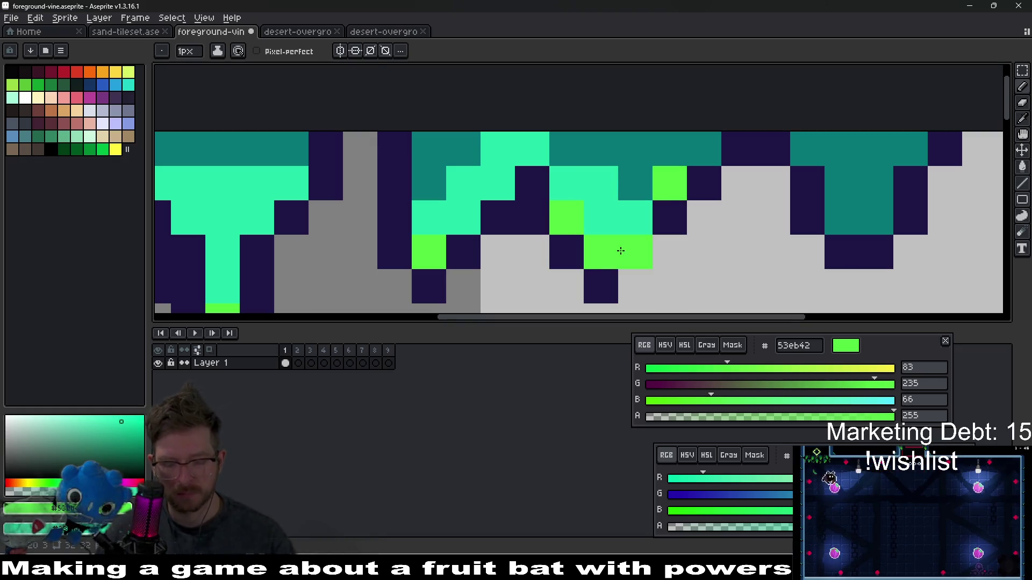
# Step: Restore stray pixels to dark teal and add a navy-outlined green tip to the right drip
pyautogui.keyDown('alt'); pyautogui.click(595, 161); pyautogui.keyUp('alt')
pyautogui.click(529, 155)
pyautogui.click(501, 159)
pyautogui.hscroll(5, 543, 200)
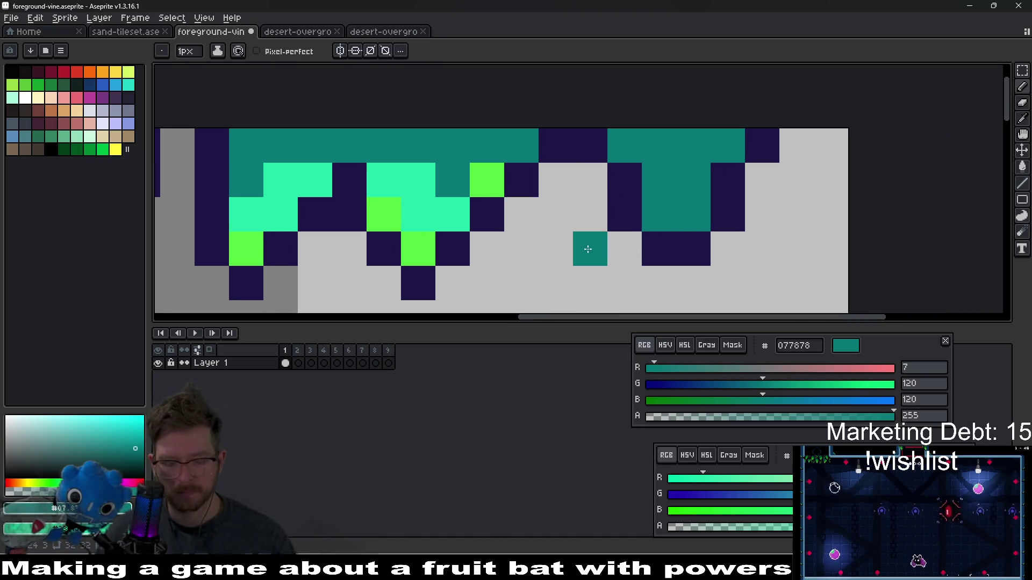
pyautogui.keyDown('alt'); pyautogui.click(425, 252); pyautogui.keyUp('alt')
pyautogui.click(666, 244)
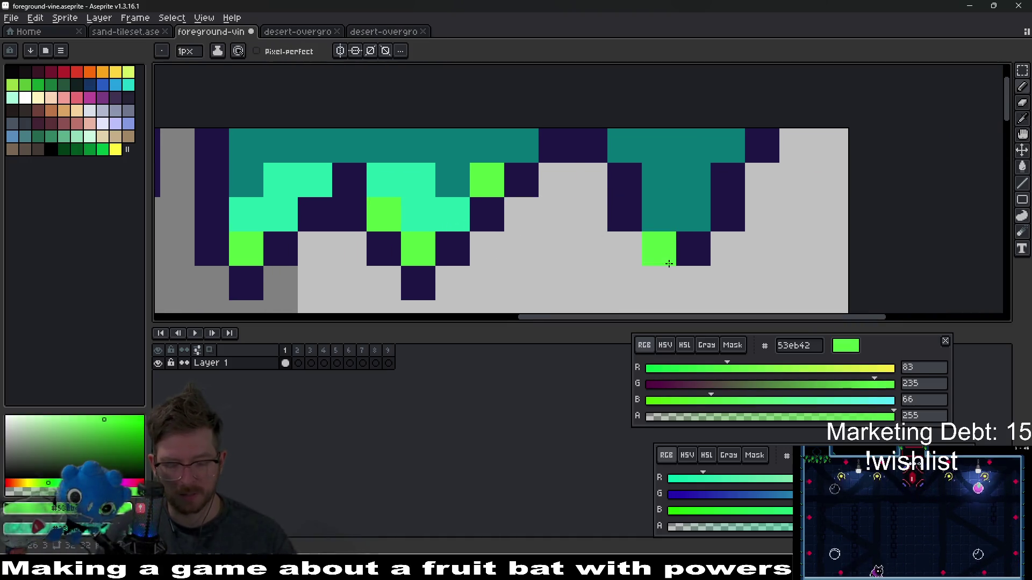
pyautogui.keyDown('alt'); pyautogui.click(623, 224); pyautogui.keyUp('alt')
pyautogui.click(626, 252)
pyautogui.click(659, 284)
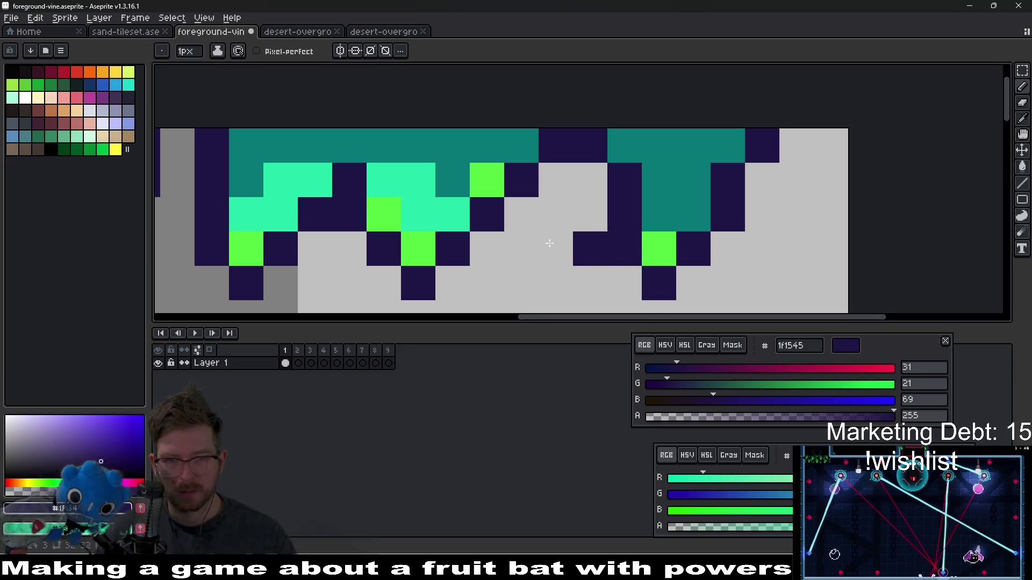
pyautogui.rightClick(495, 244)
# Step: Paint light-teal shading pixels on the right drip
pyautogui.keyDown('alt'); pyautogui.click(461, 203); pyautogui.keyUp('alt')
pyautogui.click(659, 215)
pyautogui.click(693, 214)
pyautogui.click(693, 180)
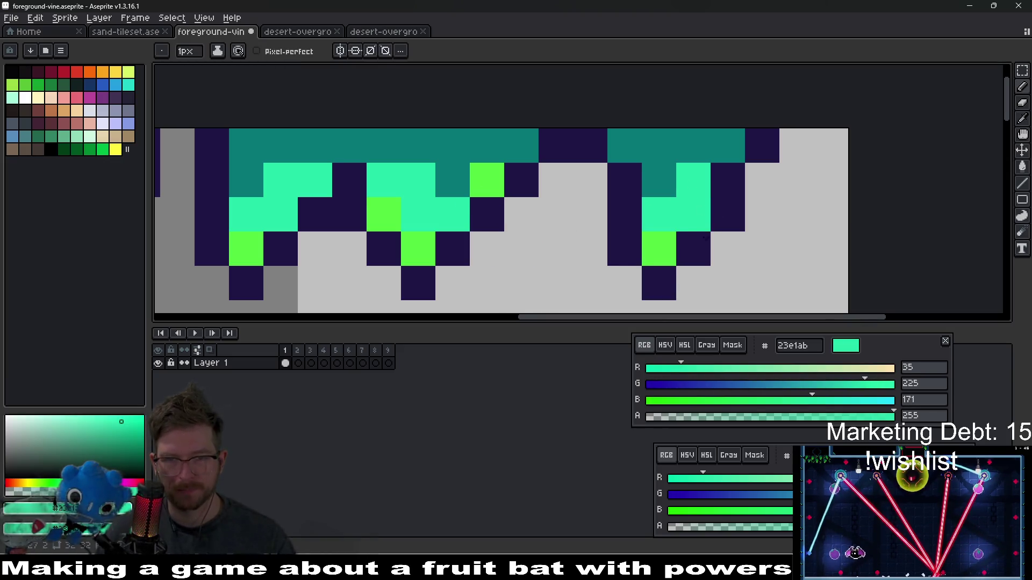
pyautogui.scroll(-10, 591, 216)
pyautogui.scroll(3, 607, 226)
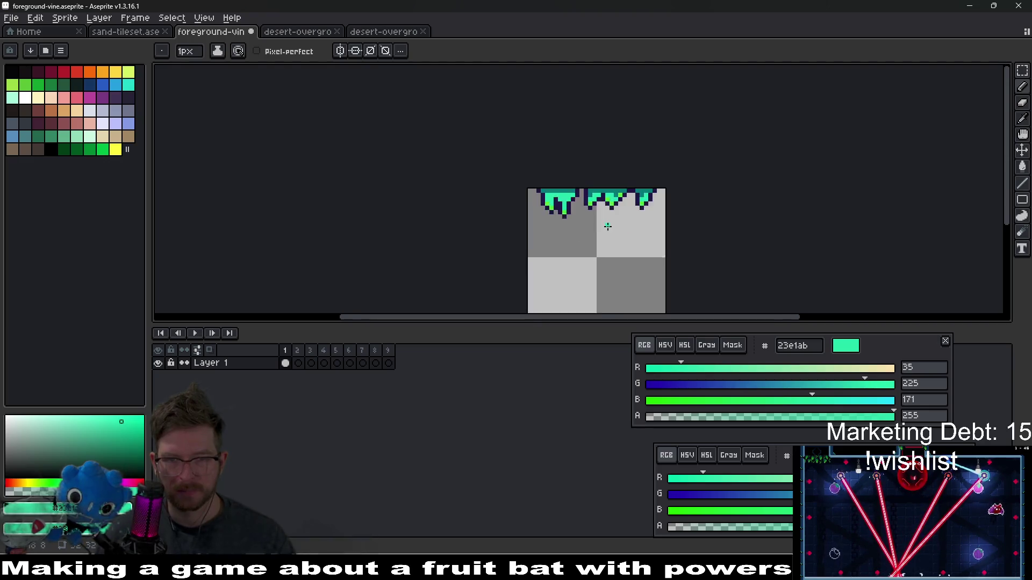
pyautogui.scroll(5, 607, 226)
# Step: Darken excess light-teal pixels in the left drip and middle vine back to dark teal
pyautogui.keyDown('alt'); pyautogui.click(490, 160); pyautogui.keyUp('alt')
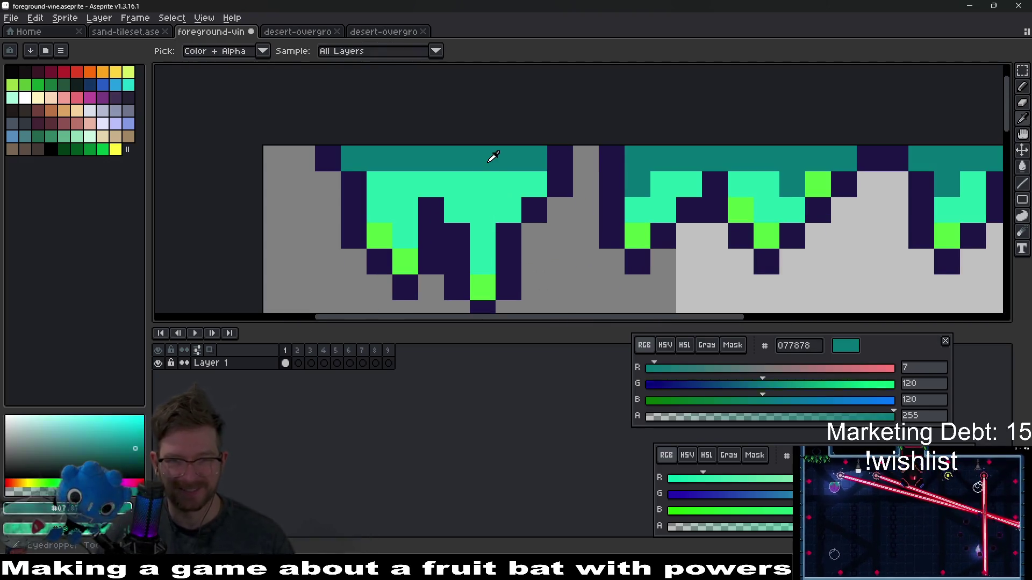
pyautogui.click(486, 188)
pyautogui.click(442, 182)
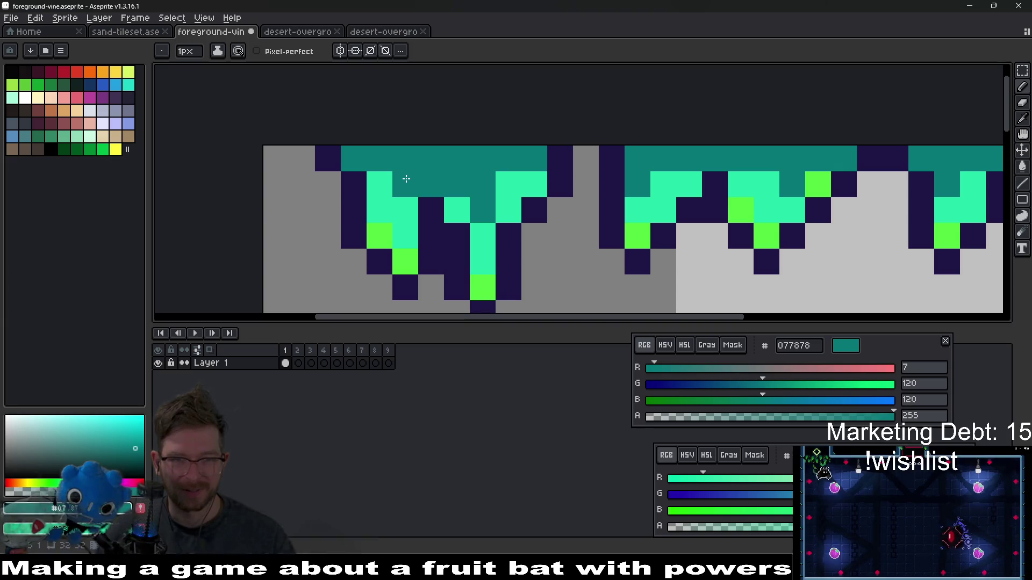
pyautogui.hotkey('ctrl', 'z')
pyautogui.click(508, 184)
pyautogui.click(690, 174)
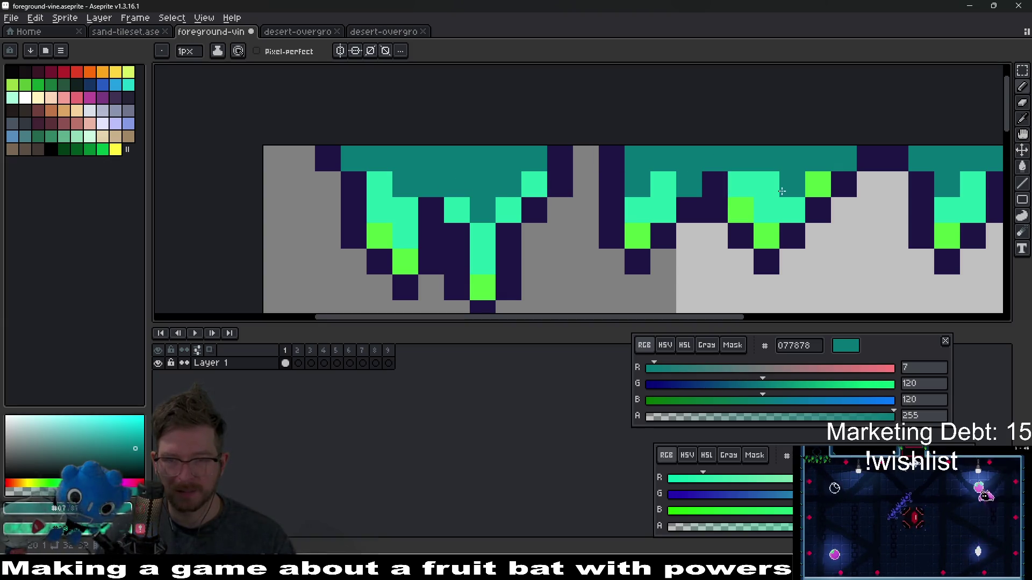
pyautogui.scroll(-8, 782, 191)
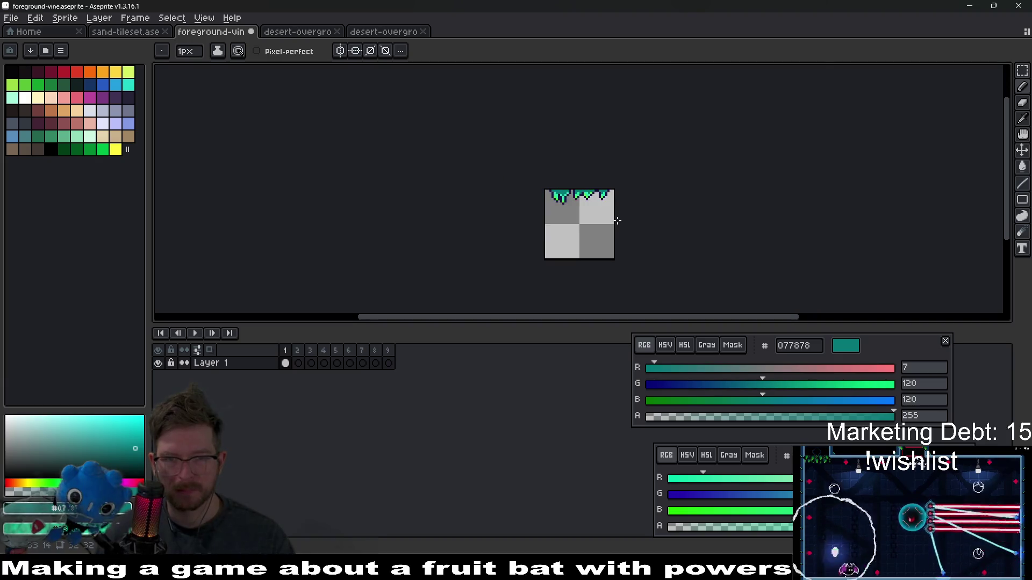
pyautogui.moveTo(607, 205); pyautogui.dragTo(590, 238)
pyautogui.scroll(5, 570, 240)
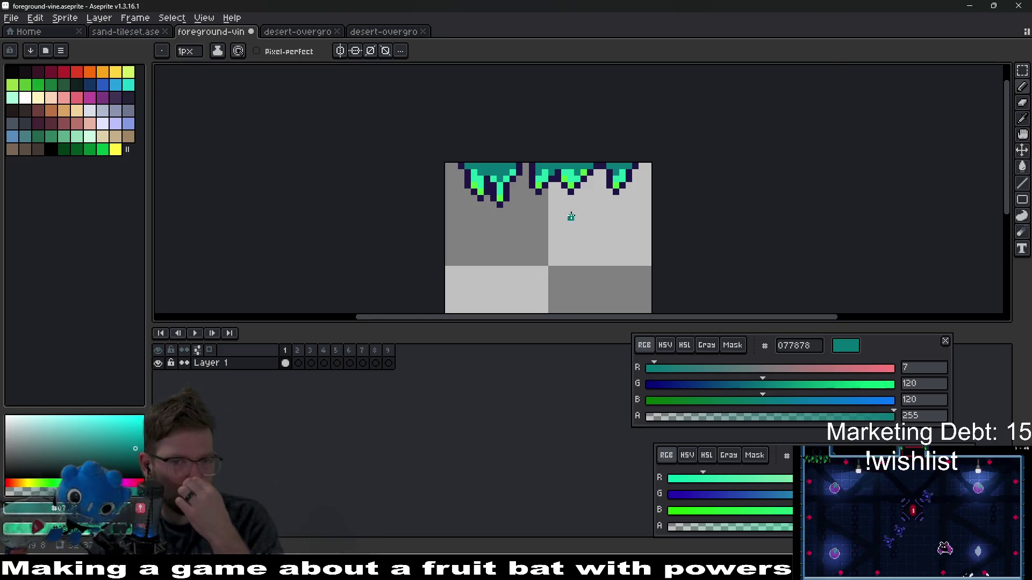
pyautogui.scroll(6, 527, 182)
pyautogui.scroll(-5, 524, 203)
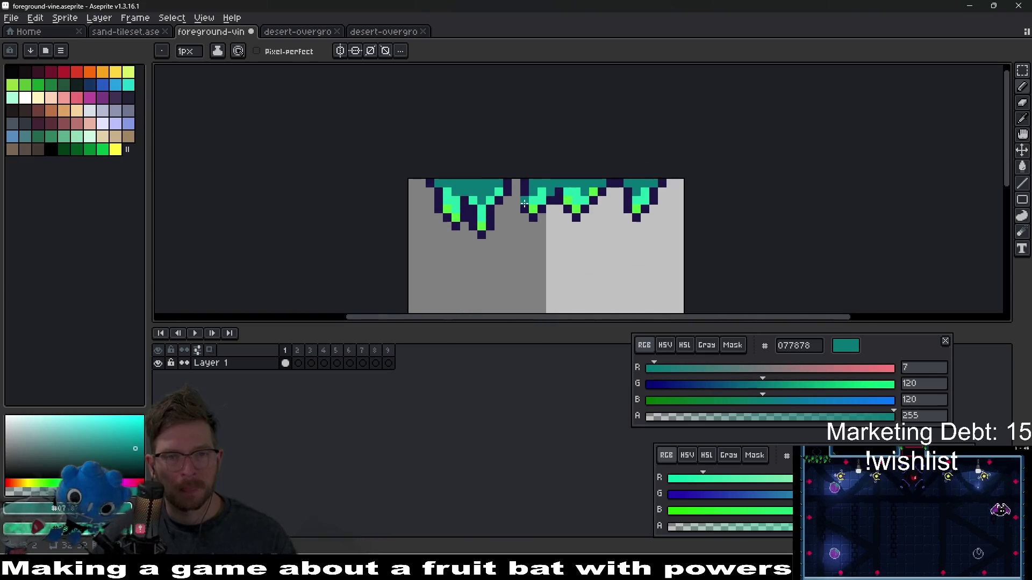
pyautogui.click(297, 31)
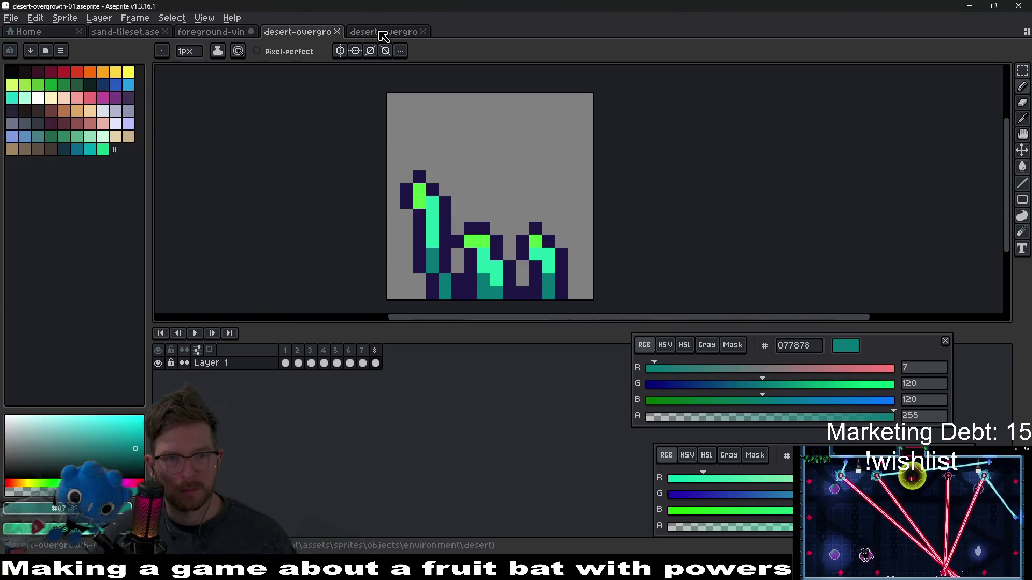
# Step: Eyedrop the dark red from the desert-overgrowth-03 sprite for use on the foreground vine
pyautogui.hotkey('ctrl', 'Tab')
pyautogui.scroll(2, 497, 204)
pyautogui.press('i')
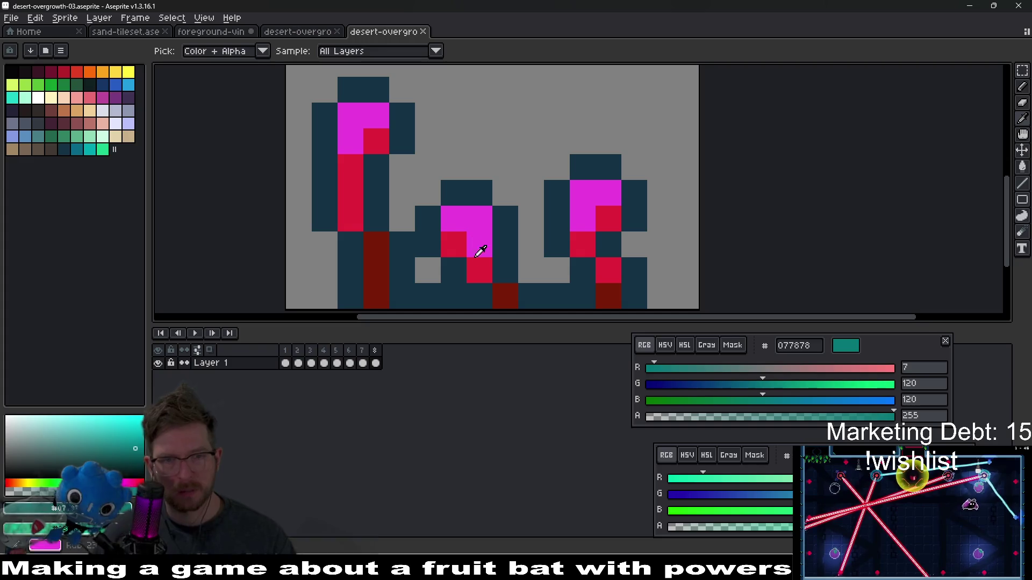
pyautogui.scroll(-2, 503, 240)
pyautogui.click(502, 261)
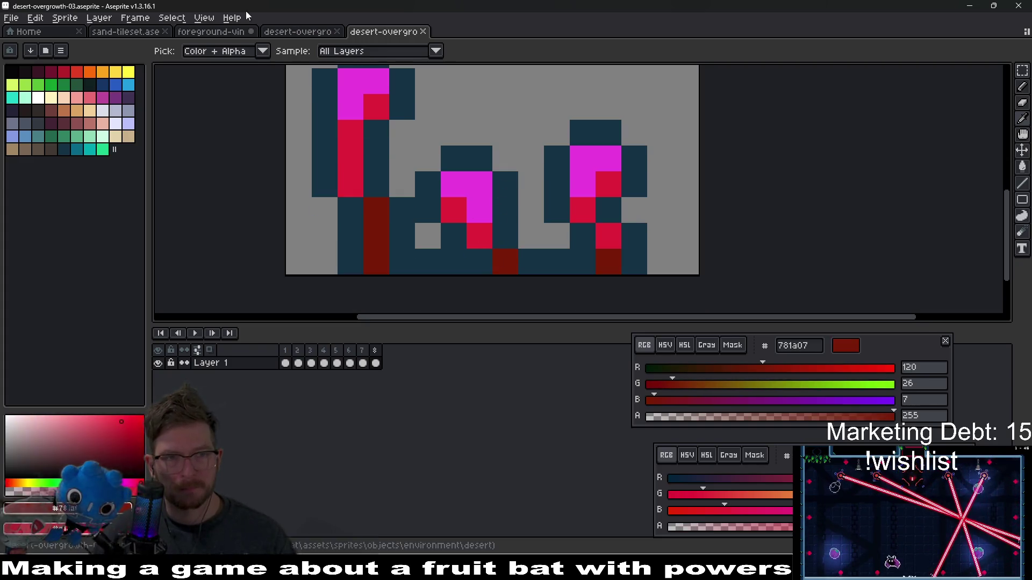
pyautogui.click(211, 31)
pyautogui.scroll(3, 471, 186)
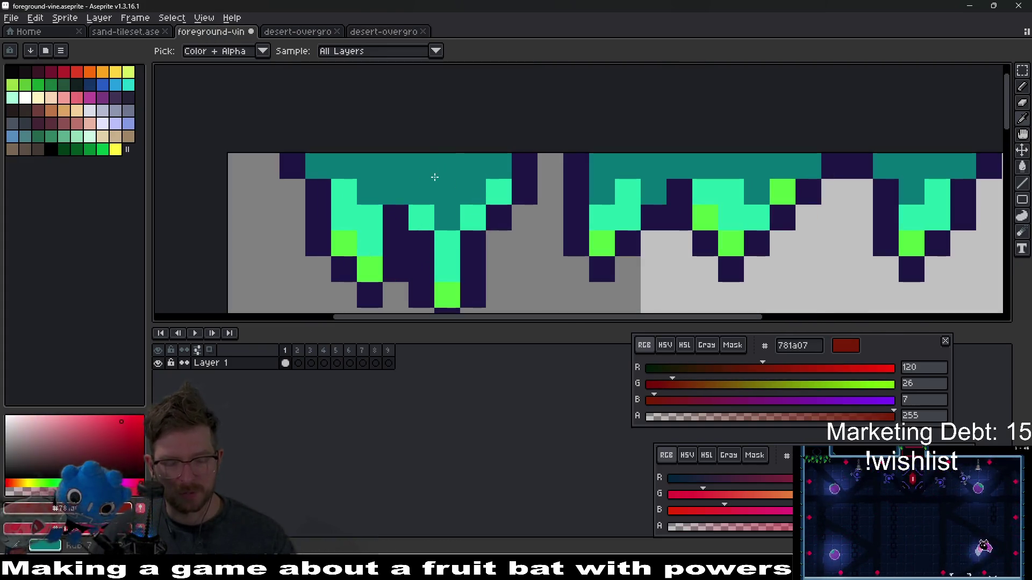
# Step: Fill the left vine's dark-teal areas dark red and its light-teal areas crimson
pyautogui.press('g')
pyautogui.click(435, 177)
pyautogui.click(483, 212)
pyautogui.rightClick(494, 193)
pyautogui.rightClick(447, 253)
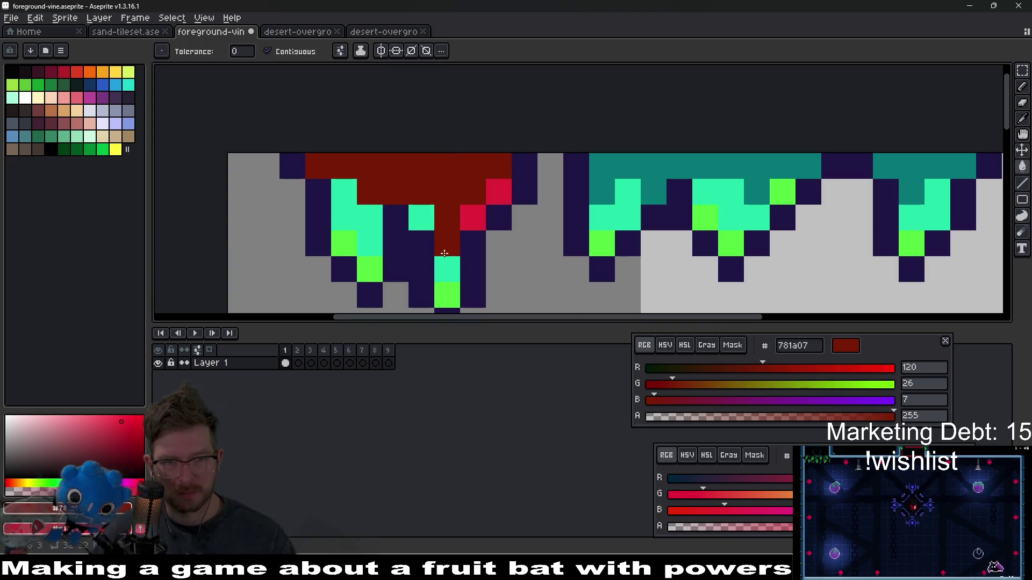
pyautogui.rightClick(422, 218)
pyautogui.rightClick(357, 220)
# Step: Fill the middle and right vines' dark-teal areas dark red and light-teal areas crimson
pyautogui.click(608, 216)
pyautogui.rightClick(612, 215)
pyautogui.rightClick(628, 204)
pyautogui.click(618, 172)
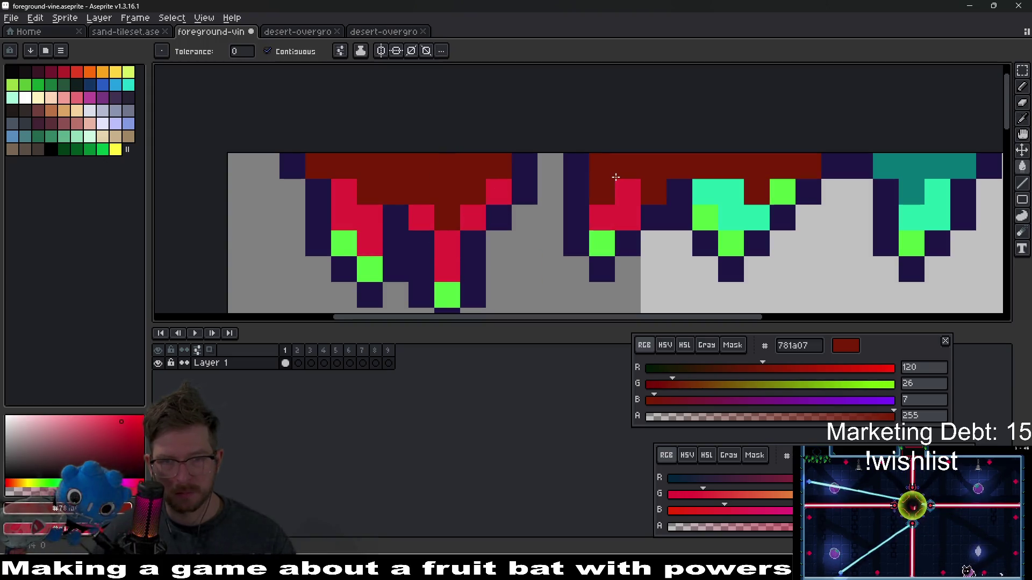
pyautogui.rightClick(720, 196)
pyautogui.click(927, 171)
pyautogui.click(938, 192)
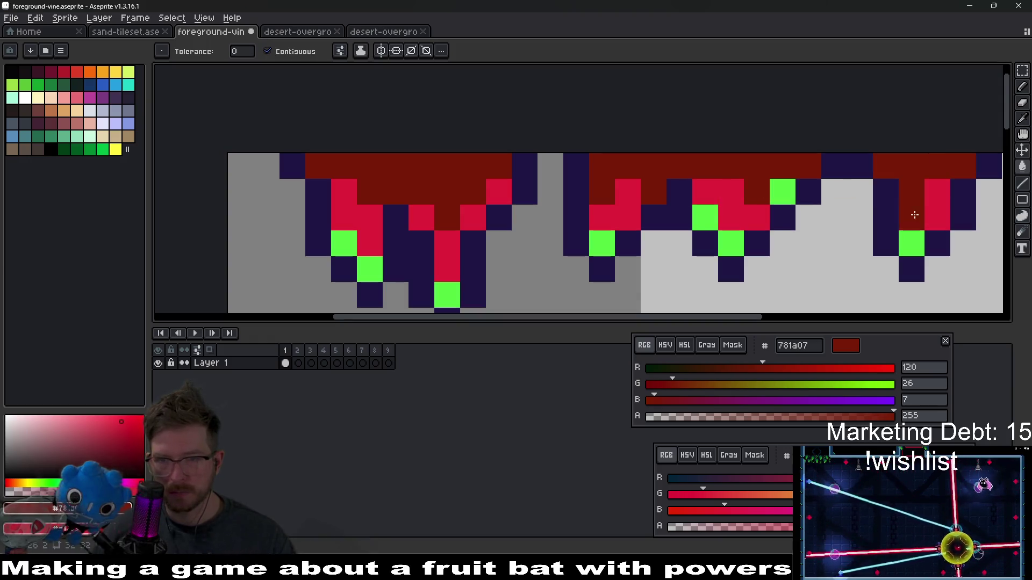
pyautogui.rightClick(912, 217)
# Step: Eyedrop magenta #eb42e0 from the desert-overgrowth-03 reference drips, keeping foreground-vine open unsaved
pyautogui.click(297, 31)
pyautogui.press('i')
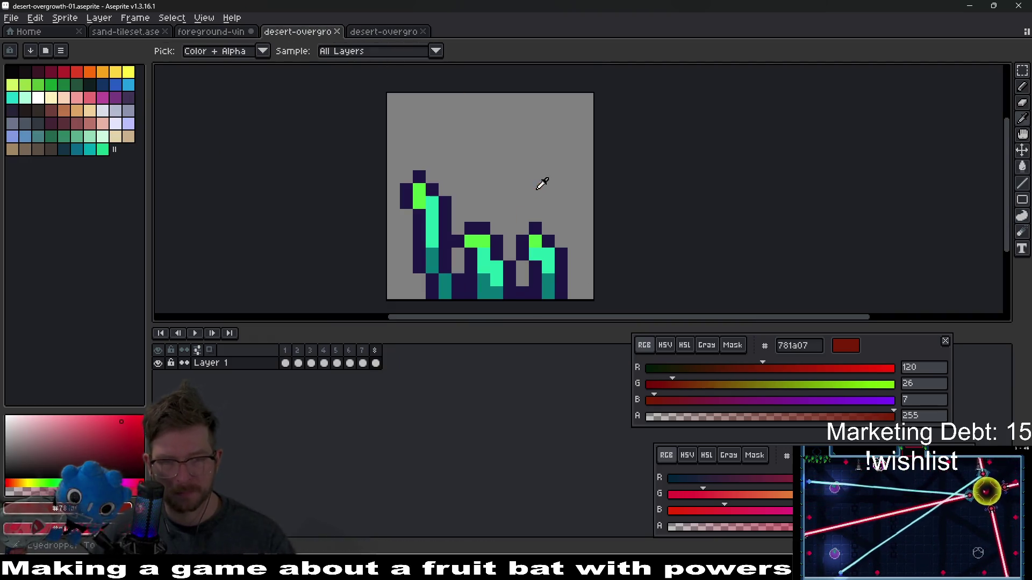
pyautogui.hotkey('ctrl', 'Tab')
pyautogui.click(462, 185)
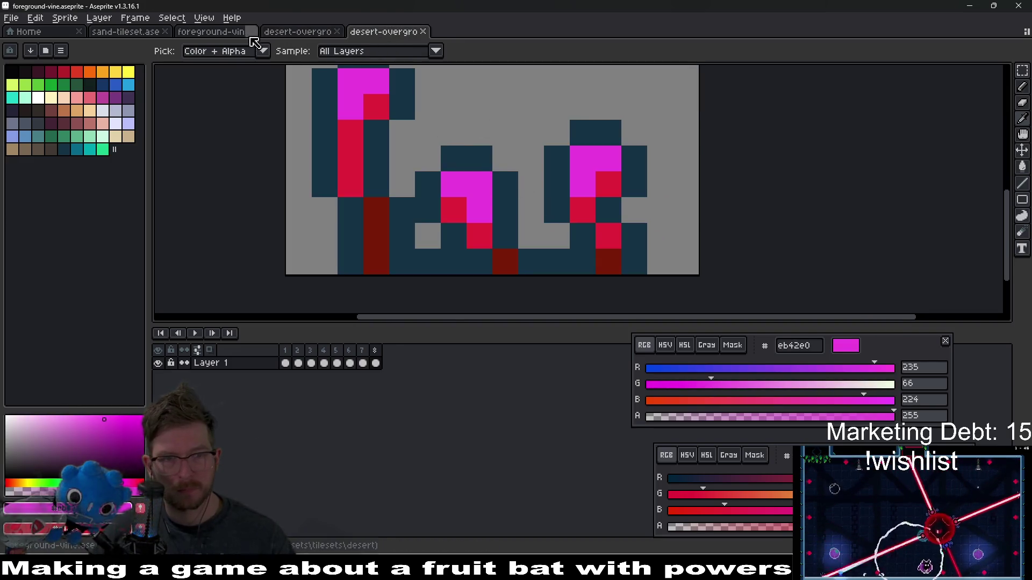
pyautogui.click(250, 32)
pyautogui.press('Escape')
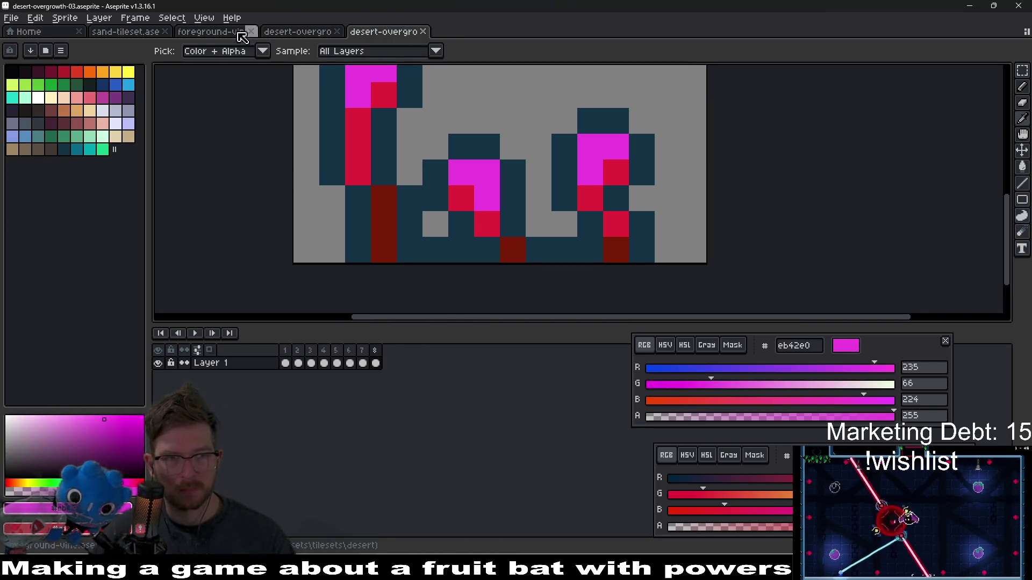
pyautogui.click(236, 31)
# Step: Pencil the eight green drip highlight pixels magenta across the vine's drips
pyautogui.press('b')
pyautogui.click(370, 268)
pyautogui.click(342, 245)
pyautogui.click(447, 294)
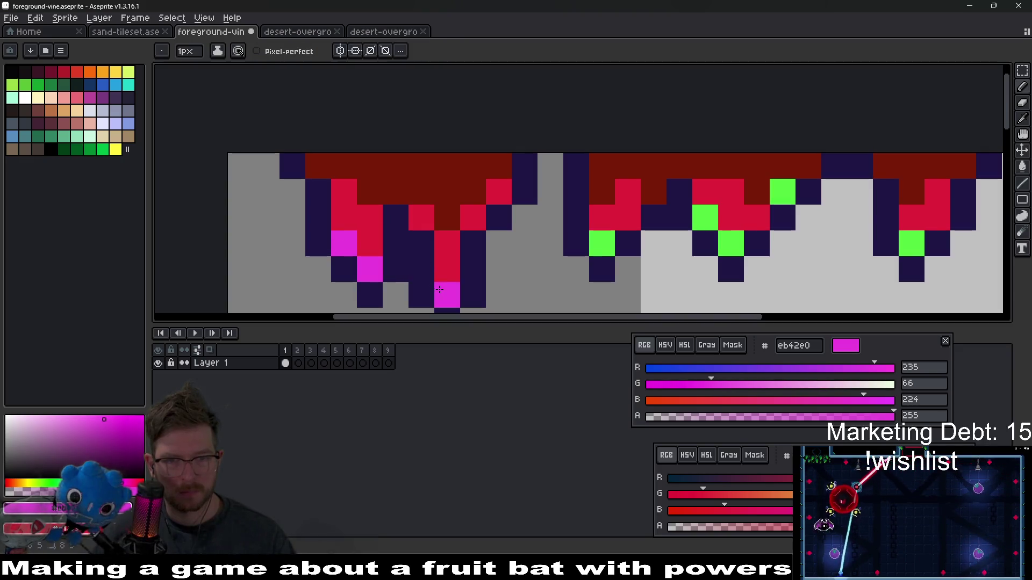
pyautogui.click(602, 243)
pyautogui.click(705, 218)
pyautogui.click(731, 244)
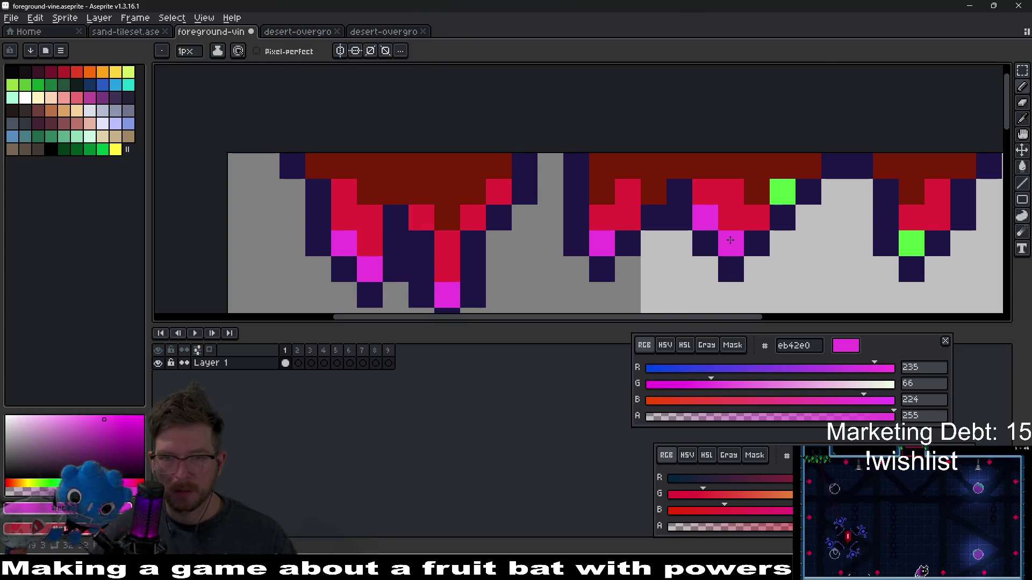
pyautogui.click(782, 192)
pyautogui.click(911, 244)
pyautogui.scroll(-5, 877, 242)
pyautogui.scroll(-1, 876, 242)
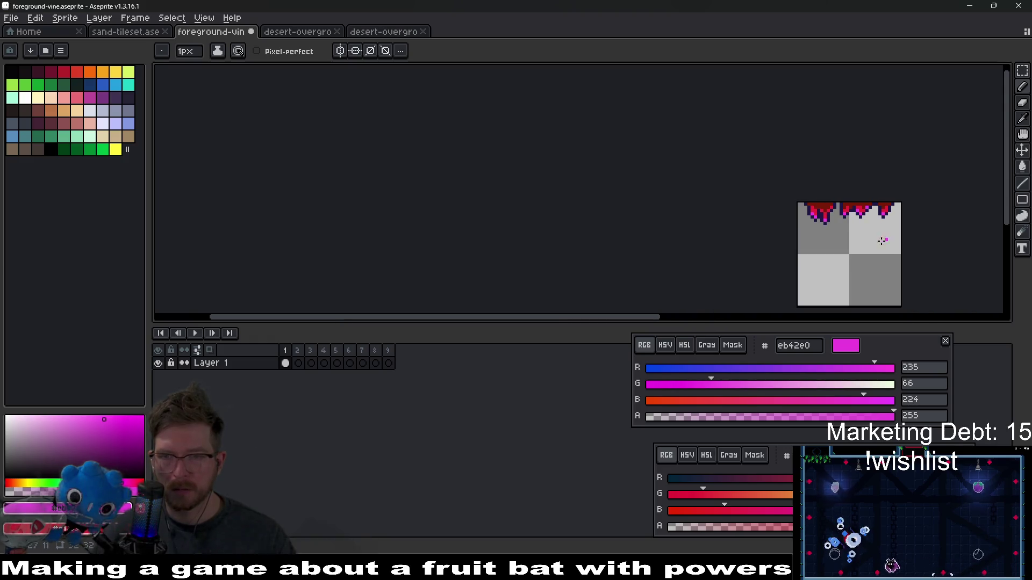
pyautogui.moveTo(877, 243)
pyautogui.mouseDown()
pyautogui.moveTo(741, 246)
pyautogui.moveTo(656, 224)
pyautogui.mouseUp()
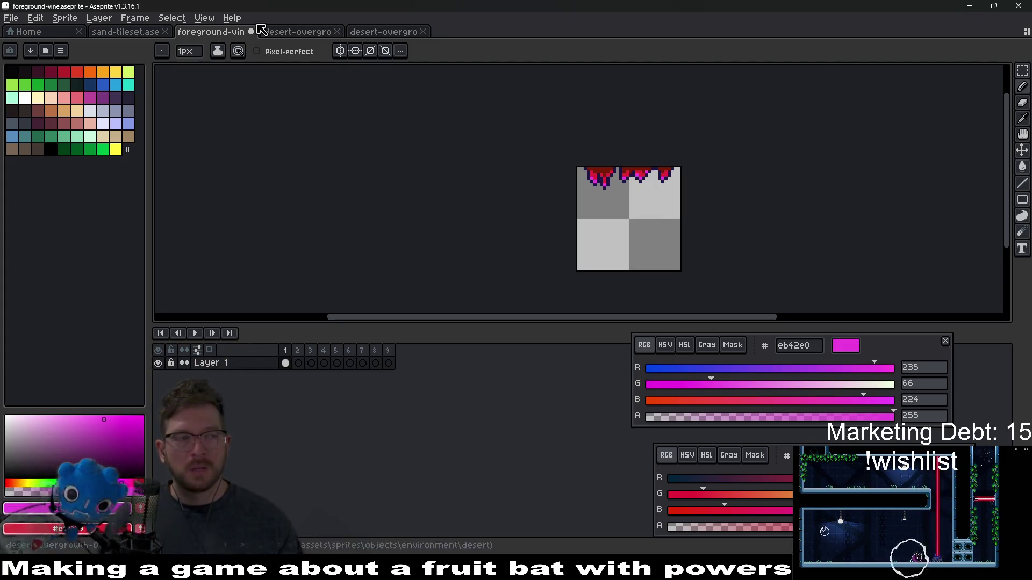
# Step: Erase two columns of pixels from the vine's middle drip
pyautogui.scroll(3, 642, 194)
pyautogui.scroll(3, 642, 194)
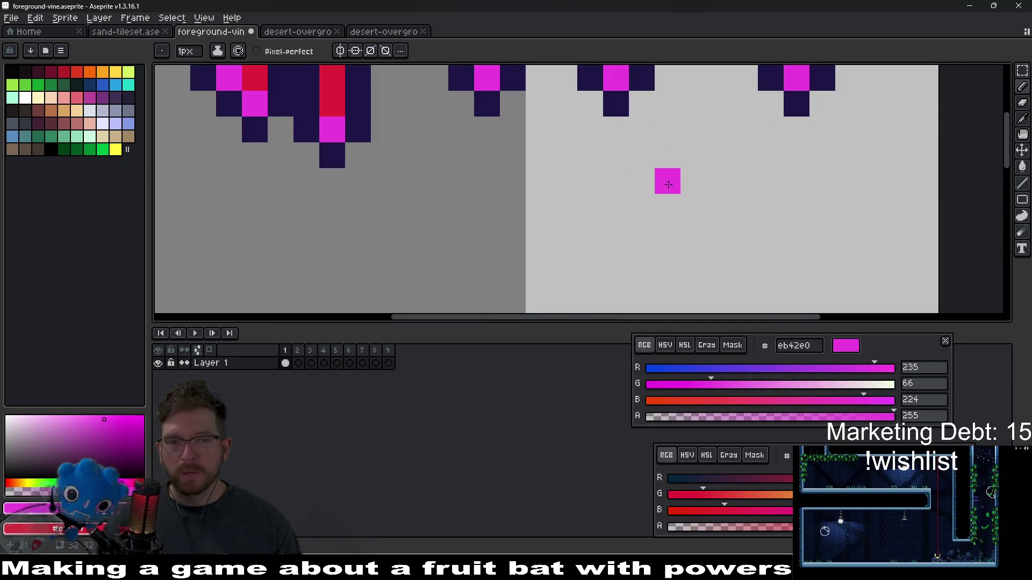
pyautogui.scroll(-3, 661, 135)
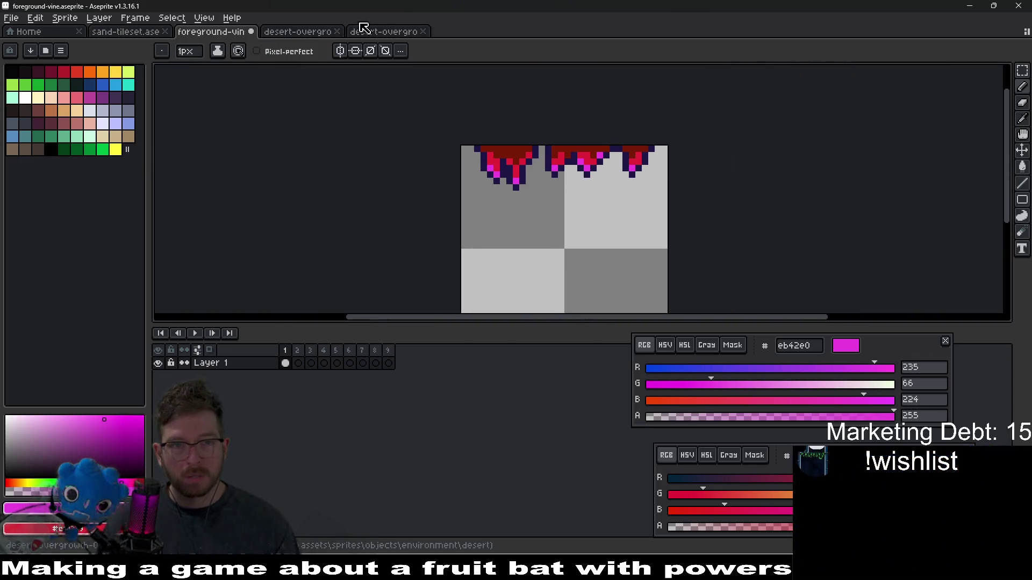
pyautogui.scroll(-2, 538, 163)
pyautogui.scroll(2, 589, 164)
pyautogui.scroll(3, 589, 164)
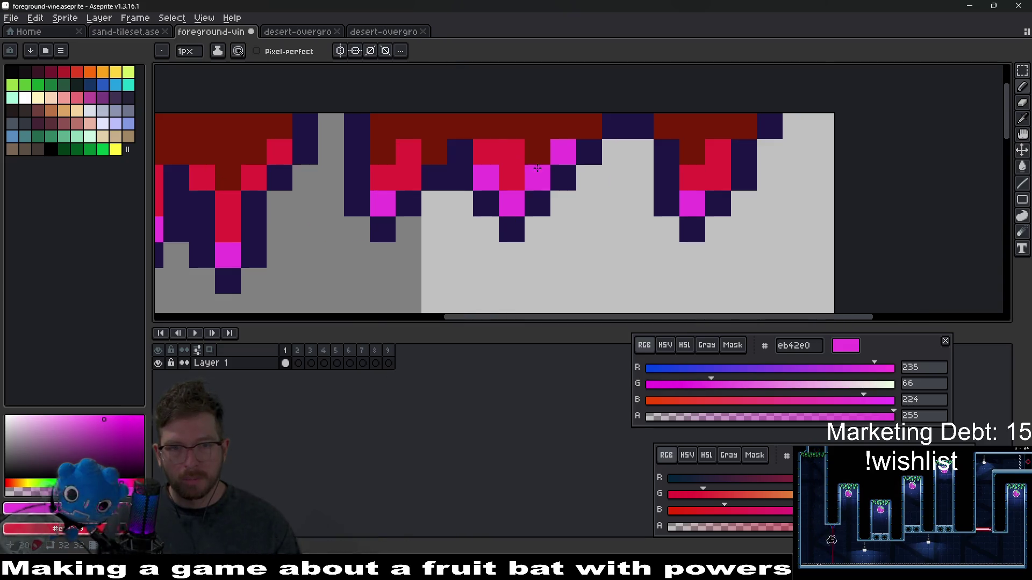
pyautogui.press('i')
pyautogui.press('e')
pyautogui.moveTo(492, 214)
pyautogui.mouseDown()
pyautogui.moveTo(491, 161)
pyautogui.moveTo(517, 166)
pyautogui.mouseUp()
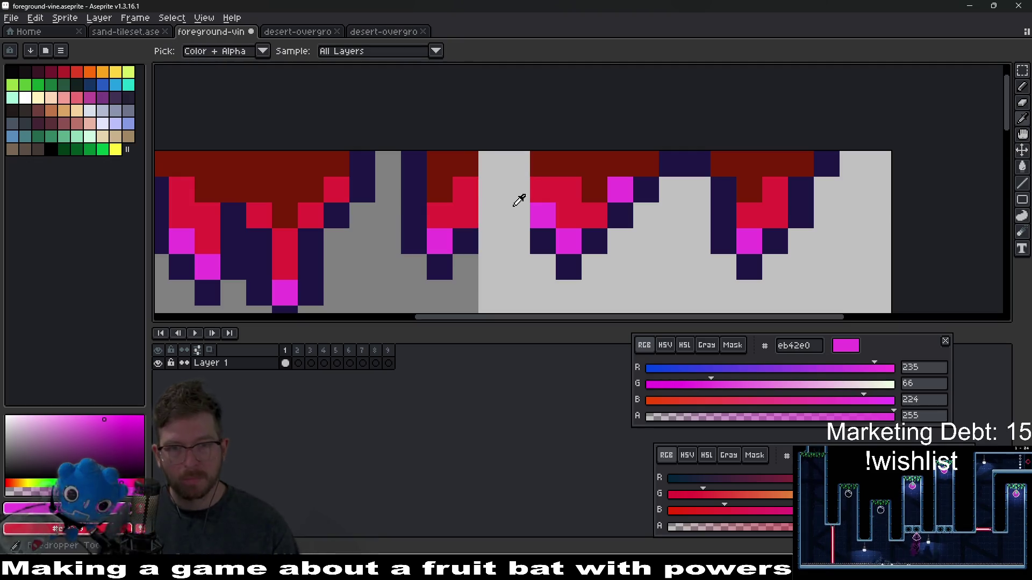
pyautogui.moveTo(543, 241); pyautogui.dragTo(543, 164)
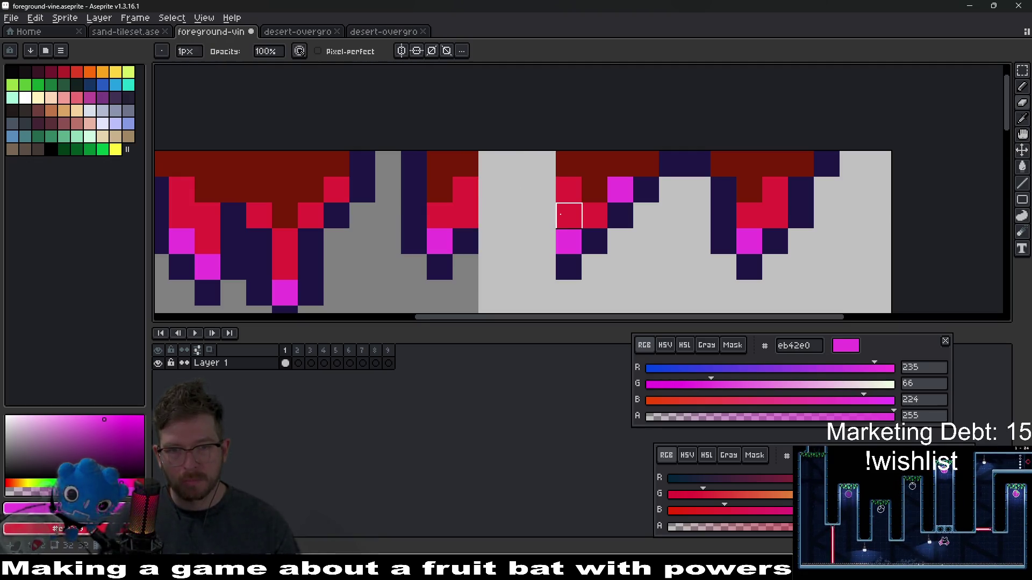
# Step: Shift the small pixel block beside the drip one pixel to the right
pyautogui.press('m')
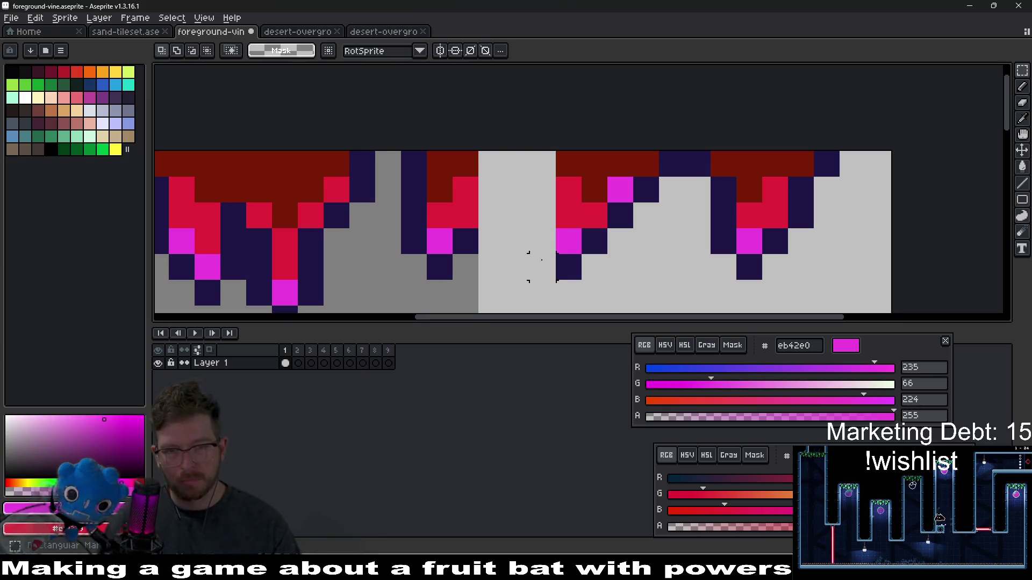
pyautogui.moveTo(532, 231); pyautogui.dragTo(631, 304)
pyautogui.moveTo(611, 265); pyautogui.dragTo(637, 265)
pyautogui.hotkey('ctrl', 'd')
# Step: Draw new dark #1f1545 outline pixels with a hook beside the drip, fixing a stray pixel crimson
pyautogui.press('b')
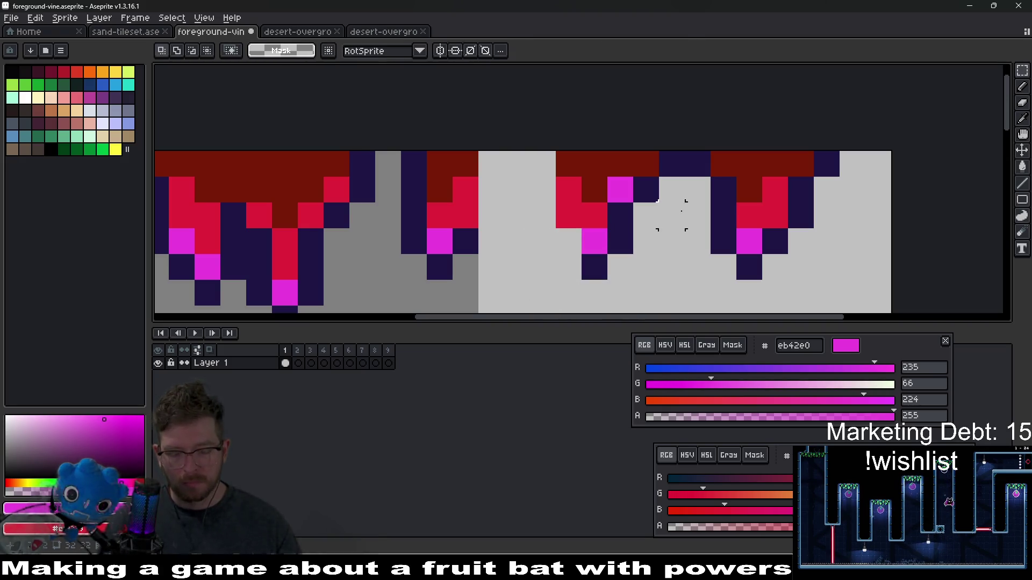
pyautogui.keyDown('alt'); pyautogui.click(632, 230); pyautogui.keyUp('alt')
pyautogui.moveTo(568, 241)
pyautogui.mouseDown()
pyautogui.moveTo(540, 220)
pyautogui.moveTo(540, 161)
pyautogui.mouseUp()
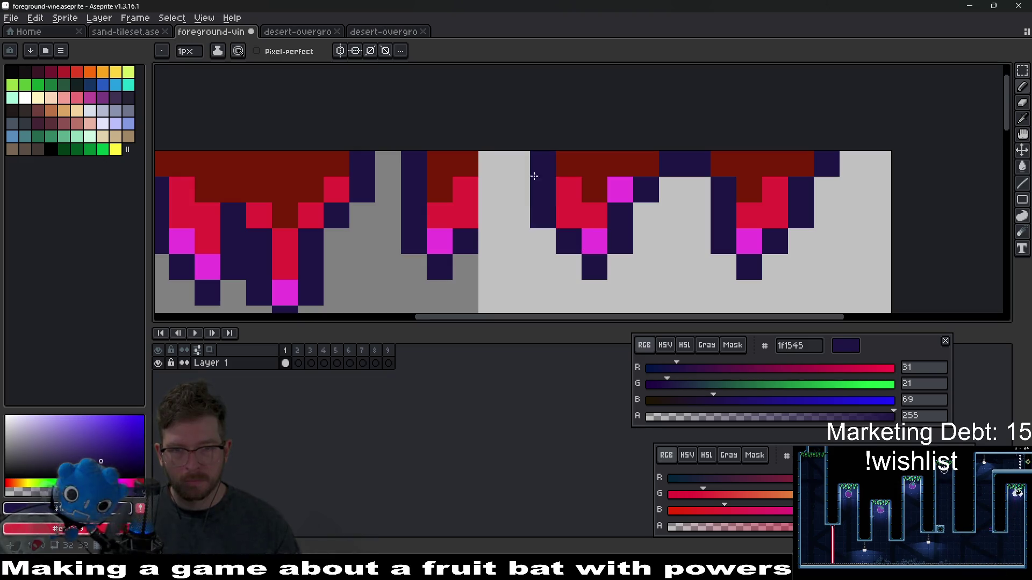
pyautogui.click(517, 161)
pyautogui.rightClick(571, 219)
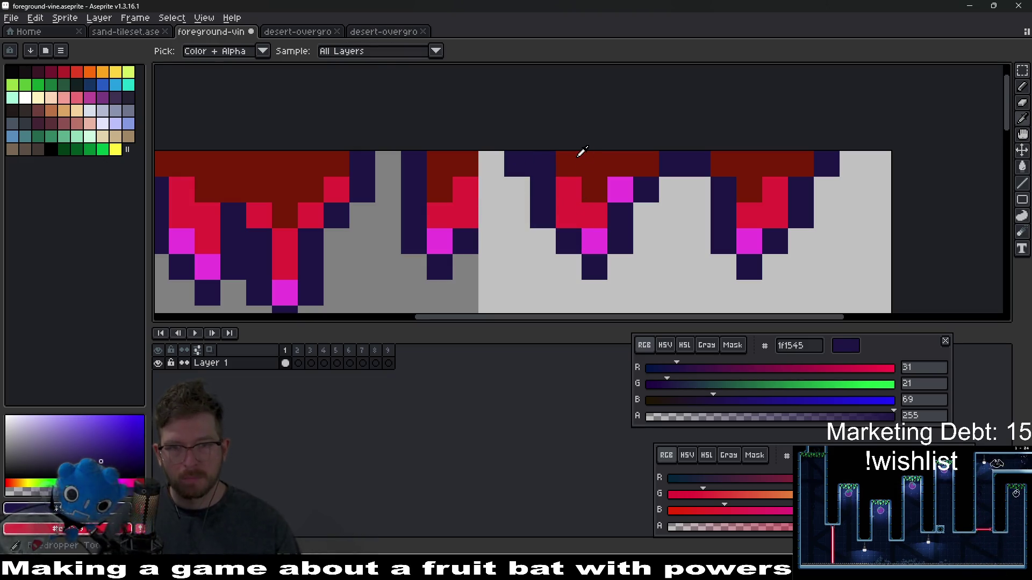
pyautogui.keyDown('alt'); pyautogui.click(563, 160); pyautogui.keyUp('alt')
# Step: Add a short dark outline column and a dark red pixel to the middle drip
pyautogui.hscroll(-3, 551, 161)
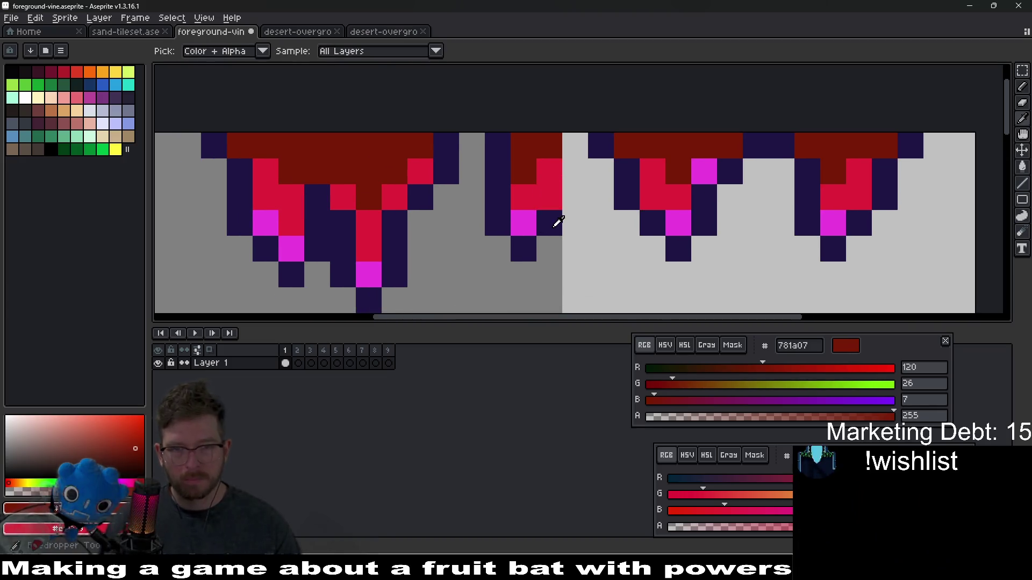
pyautogui.keyDown('alt'); pyautogui.click(556, 221); pyautogui.keyUp('alt')
pyautogui.moveTo(574, 197); pyautogui.dragTo(567, 141)
pyautogui.scroll(-6, 568, 141)
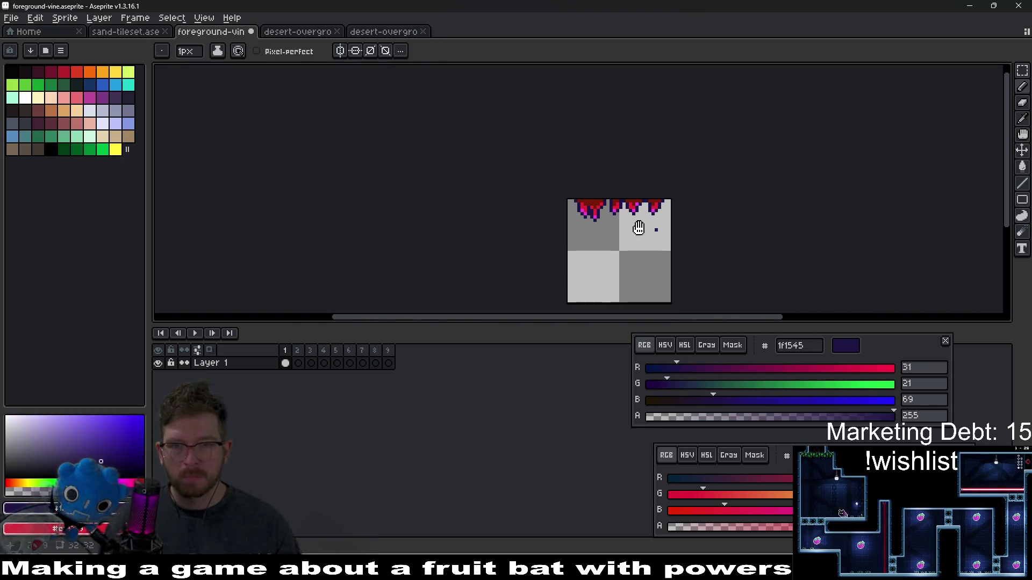
pyautogui.scroll(4, 499, 188)
pyautogui.scroll(2, 515, 195)
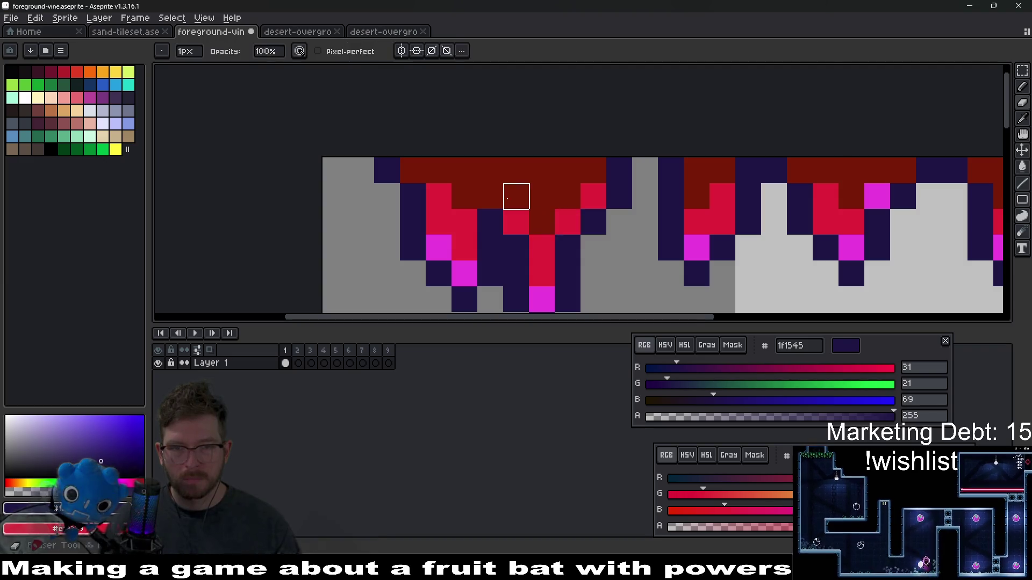
pyautogui.press('alt')
pyautogui.click(493, 196)
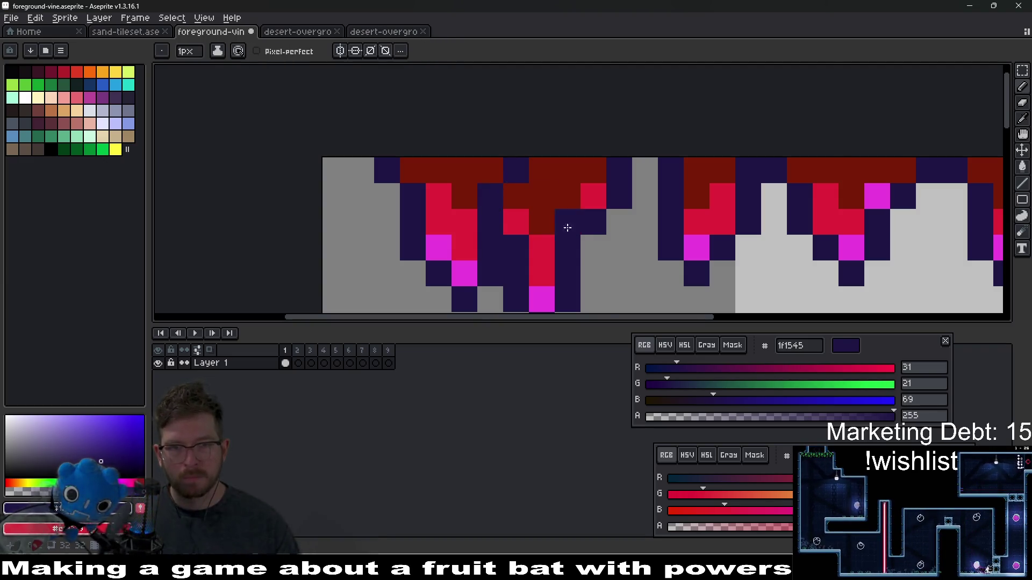
# Step: Select the right-side group of vines with the rectangular marquee
pyautogui.scroll(-4, 567, 228)
pyautogui.moveTo(634, 265); pyautogui.dragTo(534, 232)
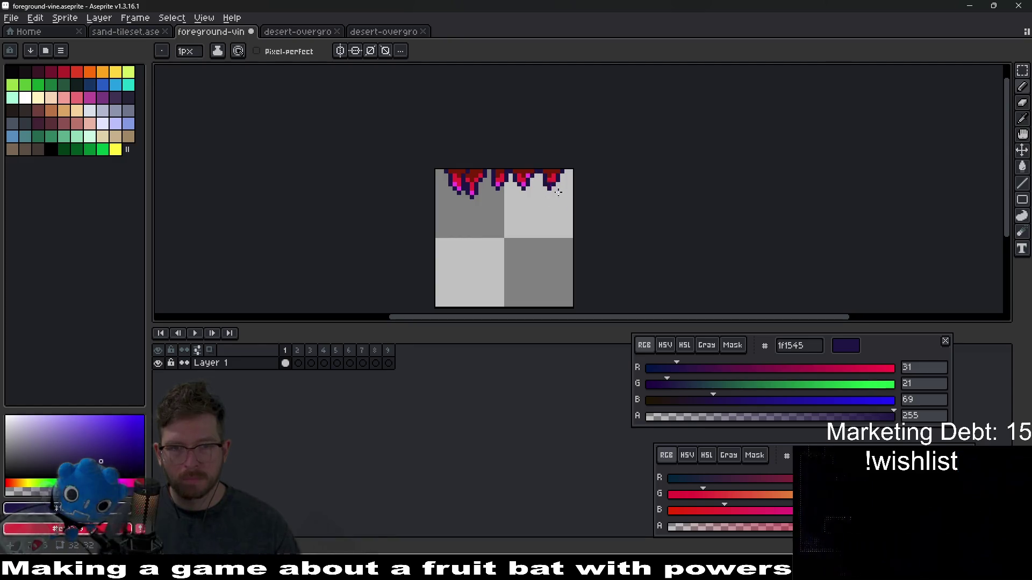
pyautogui.scroll(-2, 553, 208)
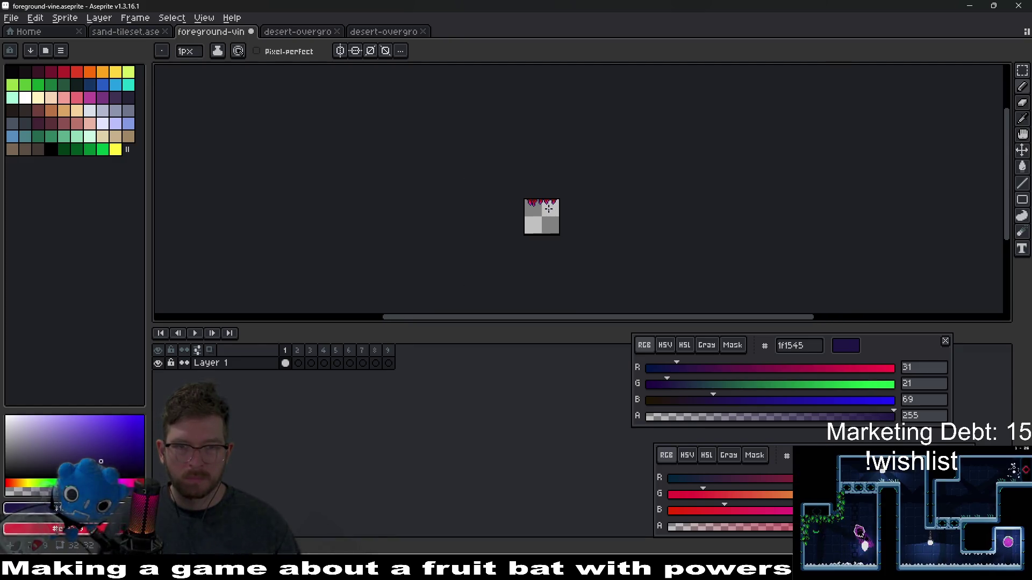
pyautogui.scroll(5, 549, 207)
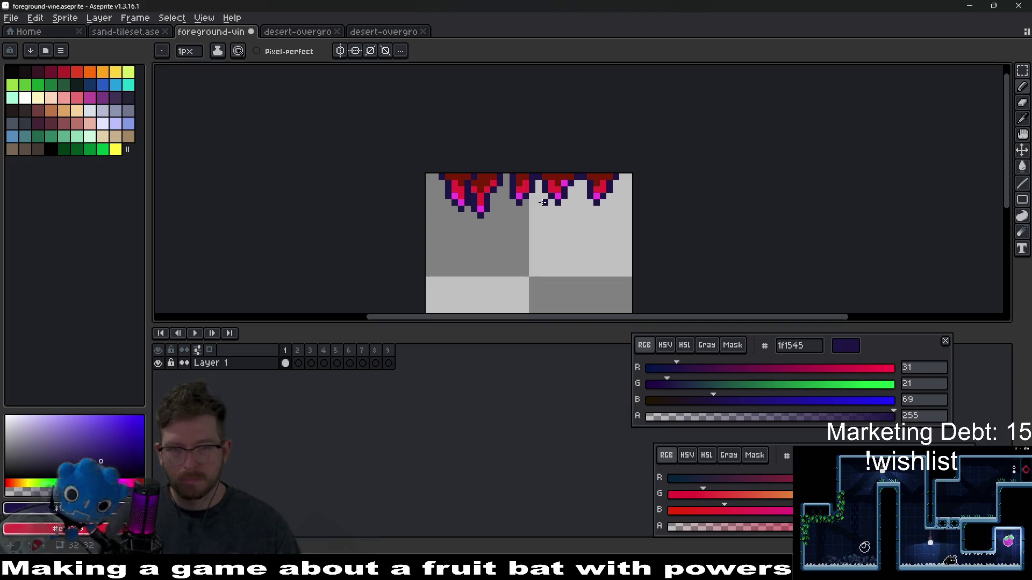
pyautogui.press('m')
pyautogui.moveTo(504, 171)
pyautogui.mouseDown()
pyautogui.moveTo(637, 218)
pyautogui.moveTo(639, 233)
pyautogui.mouseUp()
# Step: Delete the selected right-hand vines and move the remaining vine right and down
pyautogui.press('Delete')
pyautogui.scroll(1, 497, 223)
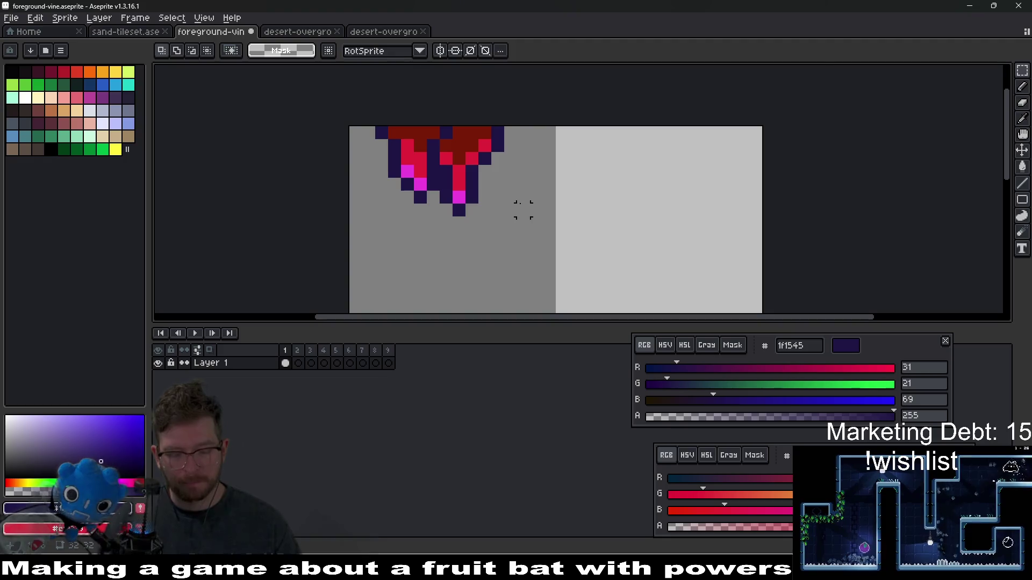
pyautogui.press('v')
pyautogui.moveTo(467, 179)
pyautogui.mouseDown()
pyautogui.moveTo(575, 174)
pyautogui.moveTo(567, 192)
pyautogui.moveTo(567, 183)
pyautogui.moveTo(579, 214)
pyautogui.mouseUp()
# Step: Draw a dark 3-pixel vertical line to start the new right drip
pyautogui.scroll(1, 576, 194)
pyautogui.press('i')
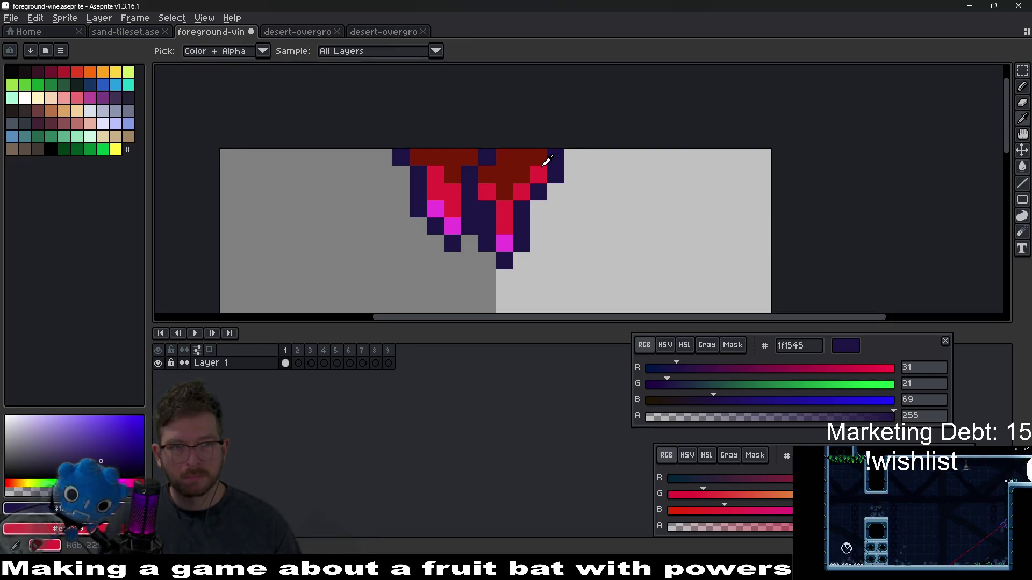
pyautogui.press('b')
pyautogui.moveTo(589, 157); pyautogui.dragTo(590, 195)
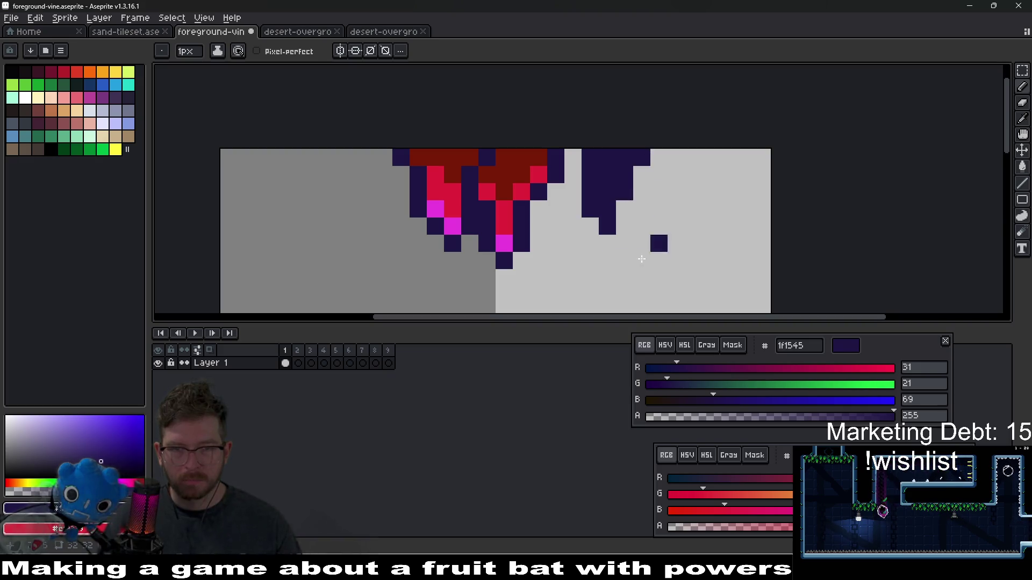
pyautogui.scroll(-3, 581, 194)
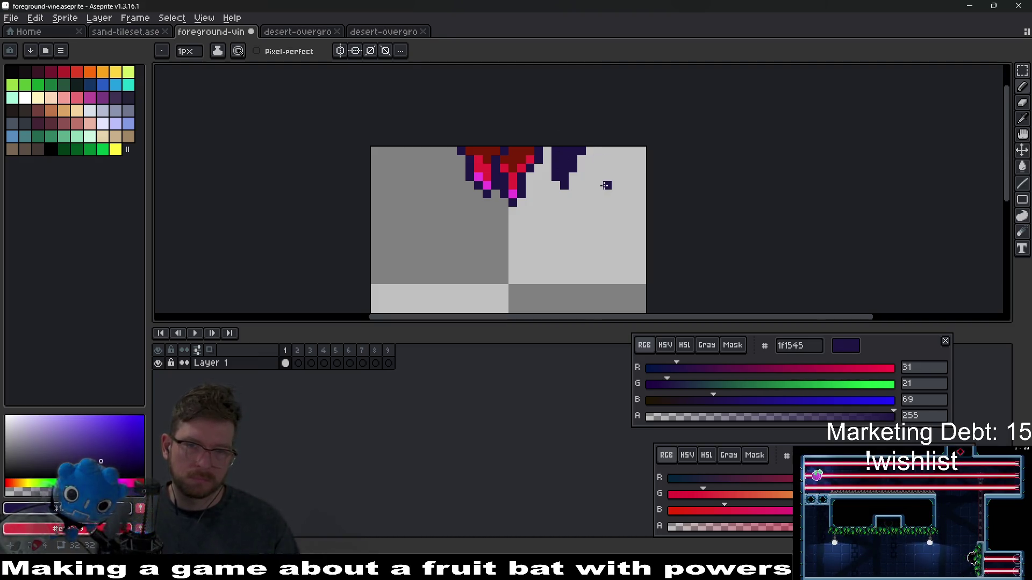
# Step: Try a crimson pixel sampled from the drip on the vine, then undo it
pyautogui.scroll(4, 567, 163)
pyautogui.press('i')
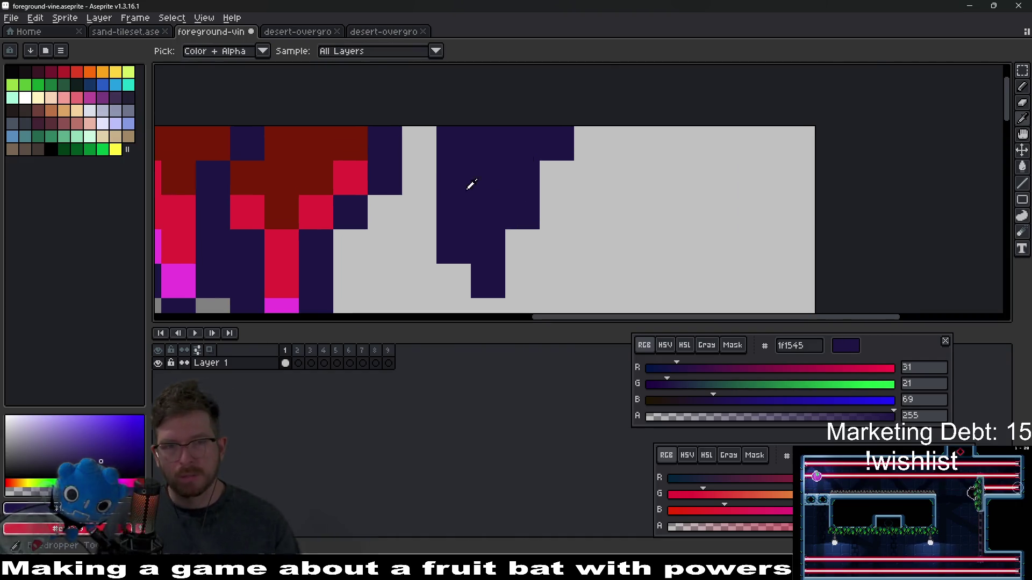
pyautogui.click(354, 173)
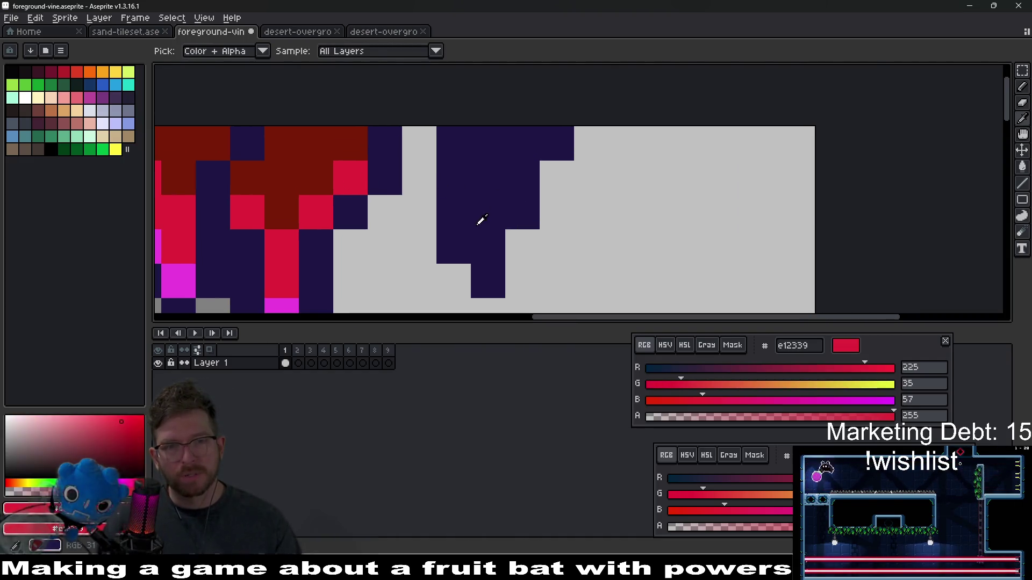
pyautogui.press('b')
pyautogui.click(480, 238)
pyautogui.hotkey('ctrl', 'z')
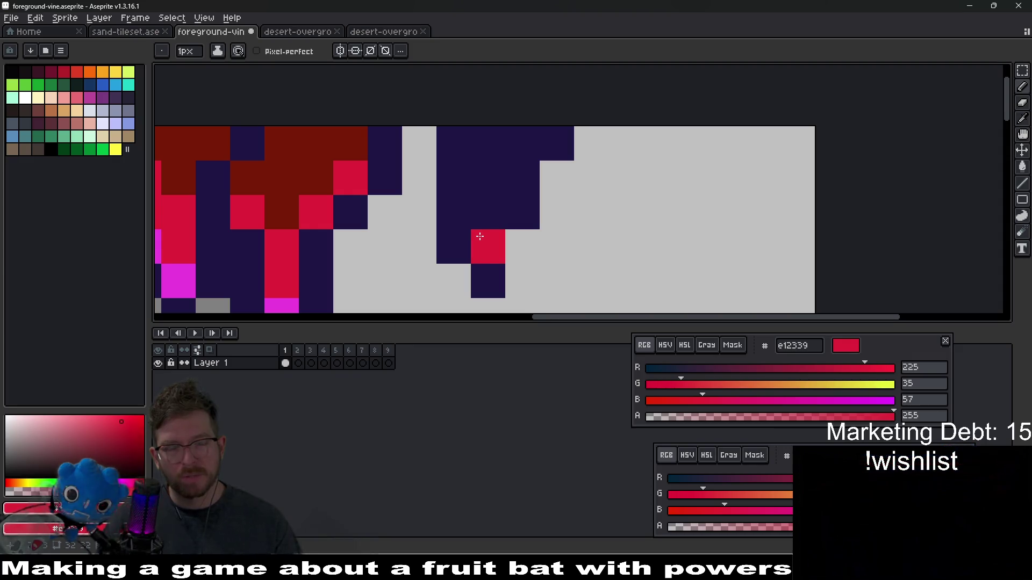
# Step: Paint dark red into the new drip's pixels, undoing one misplaced pixel
pyautogui.press('i')
pyautogui.click(320, 173)
pyautogui.press('b')
pyautogui.moveTo(487, 143)
pyautogui.mouseDown()
pyautogui.moveTo(477, 185)
pyautogui.moveTo(487, 215)
pyautogui.mouseUp()
pyautogui.click(521, 143)
pyautogui.click(521, 215)
pyautogui.hotkey('ctrl', 'z')
pyautogui.click(492, 245)
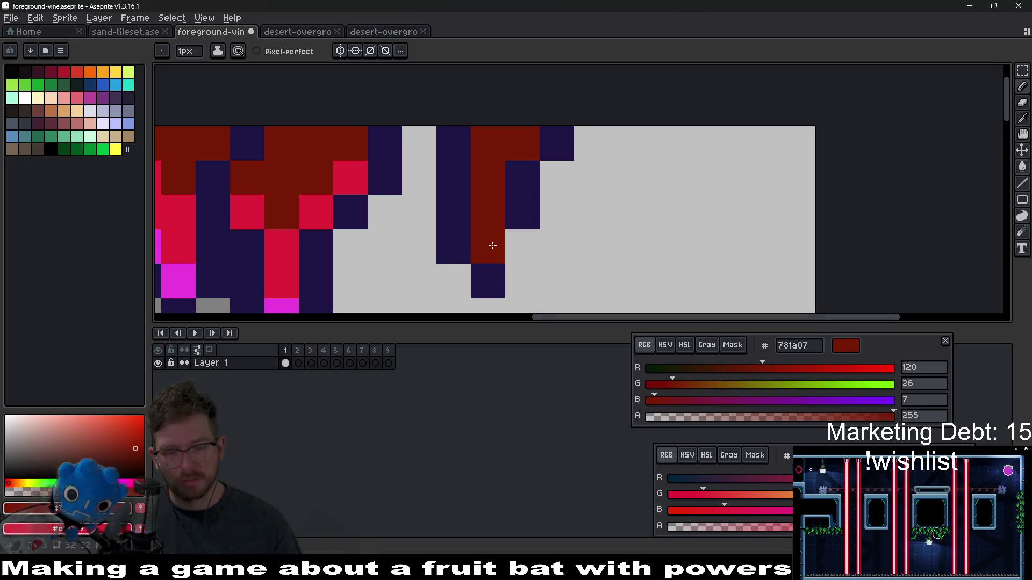
# Step: Add navy outline pixels along the right side of the drip
pyautogui.press('i')
pyautogui.click(490, 275)
pyautogui.press('b')
pyautogui.click(511, 251)
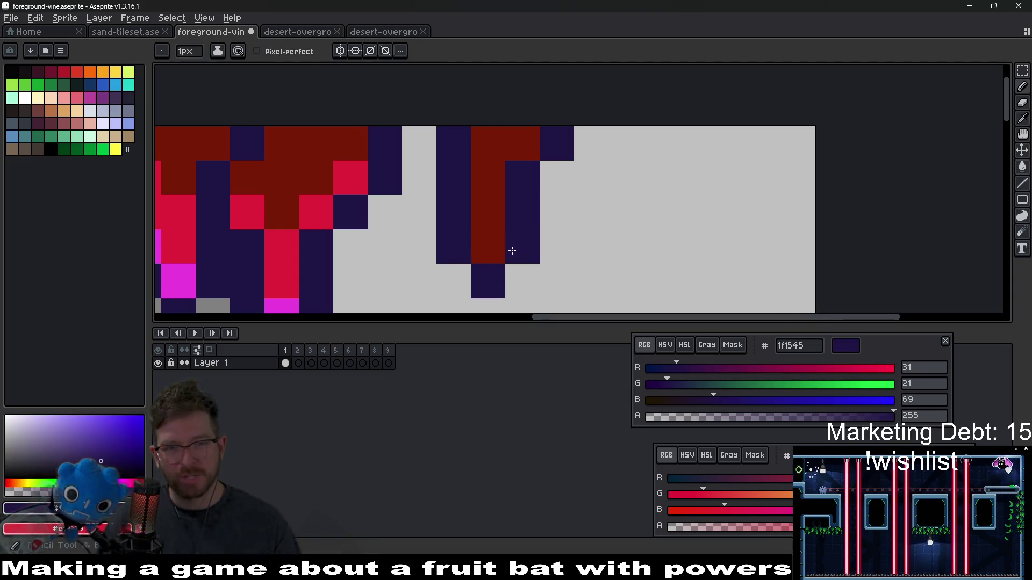
pyautogui.click(555, 171)
pyautogui.click(556, 210)
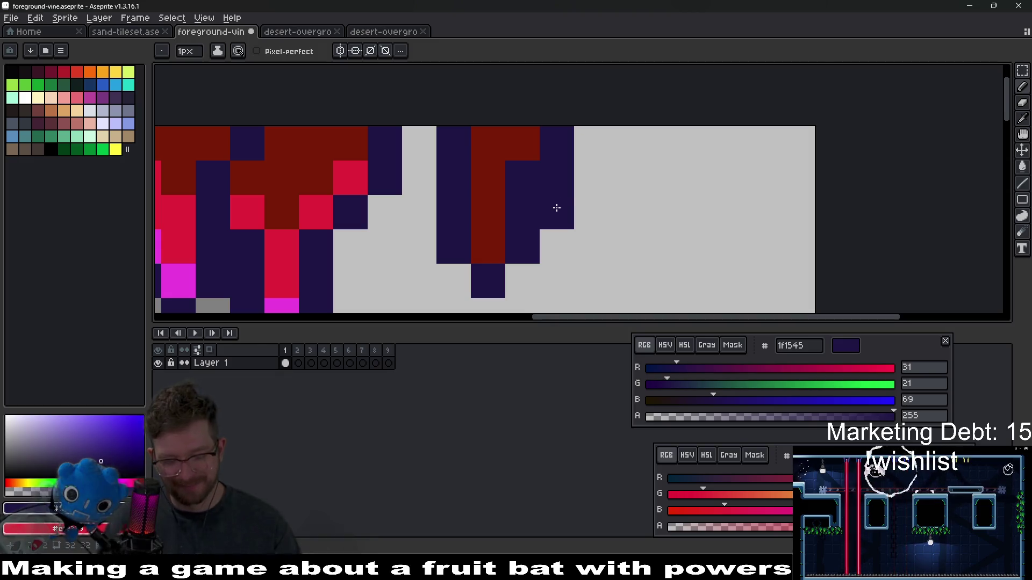
# Step: Repaint a navy pixel and another right-drip pixel dark red
pyautogui.press('i')
pyautogui.click(491, 203)
pyautogui.press('b')
pyautogui.click(513, 206)
pyautogui.click(467, 161)
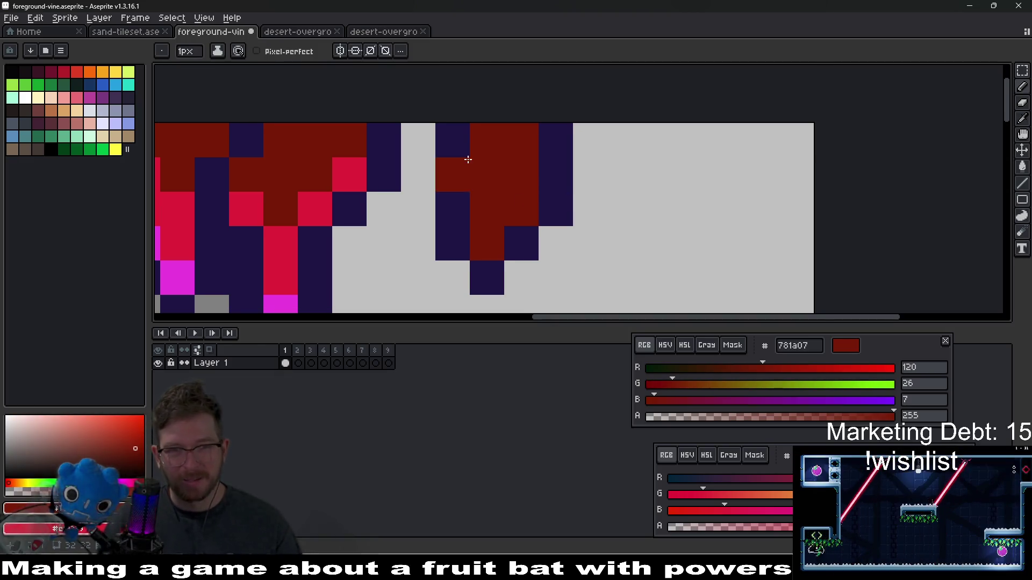
# Step: Paint bright red from the middle drip into two right-drip pixels
pyautogui.scroll(-4, 567, 162)
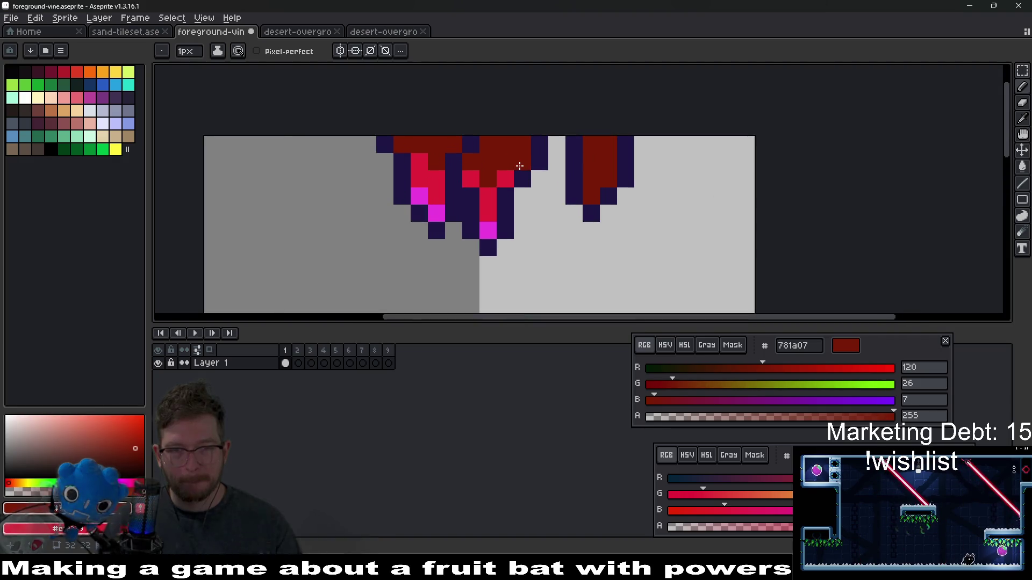
pyautogui.press('i')
pyautogui.click(456, 214)
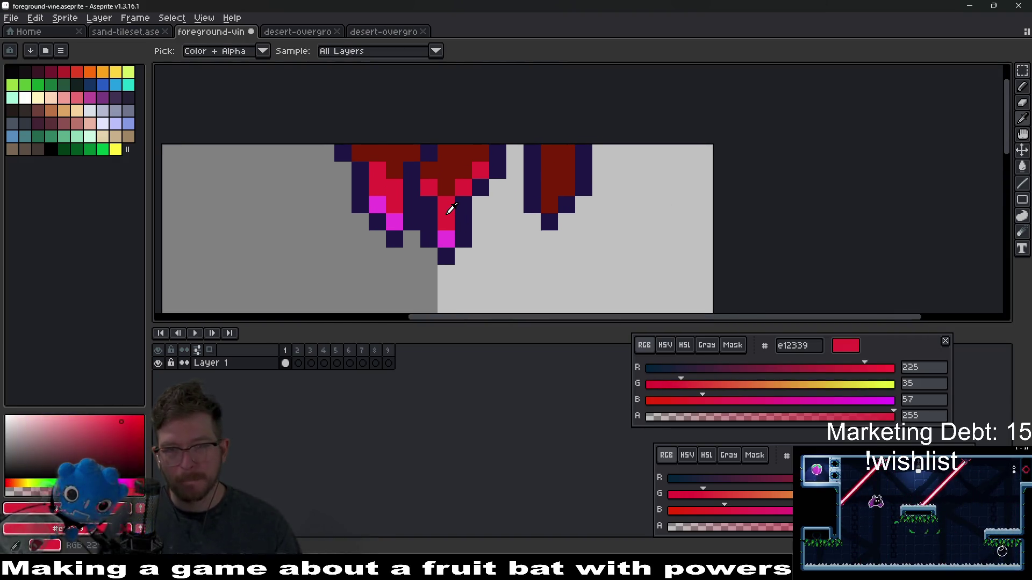
pyautogui.press('b')
pyautogui.click(557, 188)
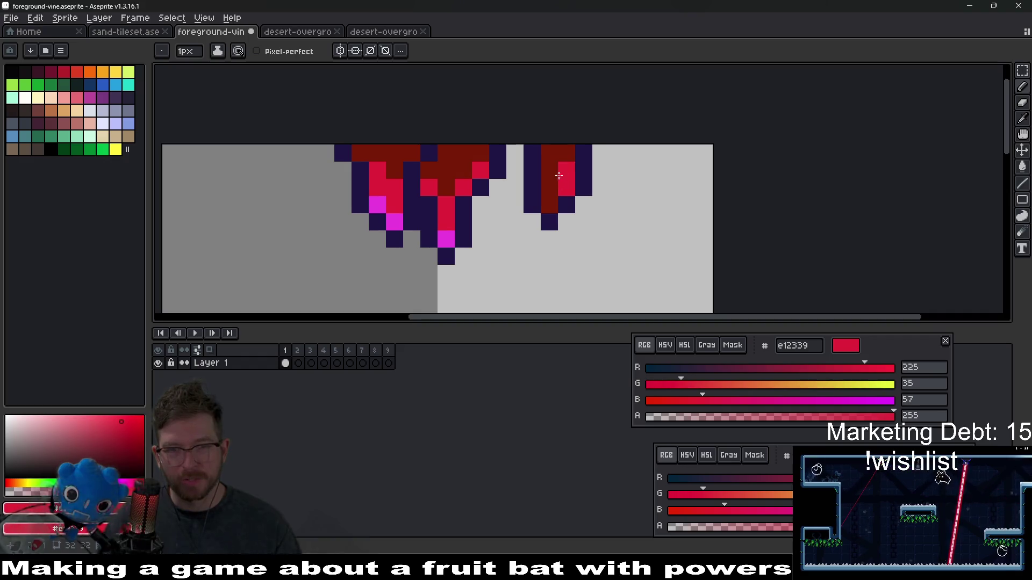
pyautogui.click(565, 154)
# Step: Repaint the right drip's top-right pixel dark red
pyautogui.scroll(3, 564, 165)
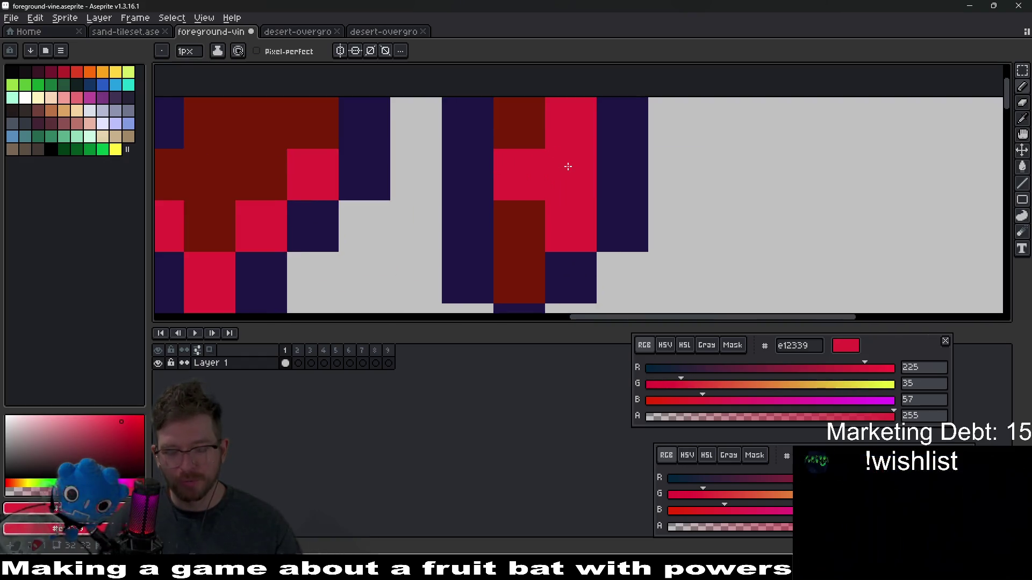
pyautogui.press('i')
pyautogui.click(490, 220)
pyautogui.press('b')
pyautogui.click(539, 132)
# Step: Paint magenta from the left drip tip into the right drip's tip
pyautogui.scroll(-3, 530, 180)
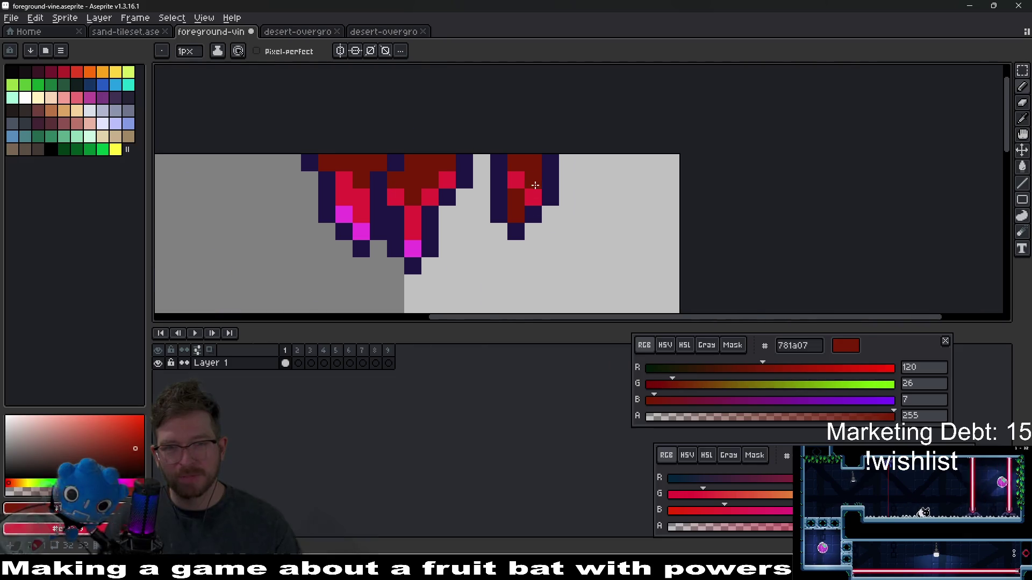
pyautogui.press('i')
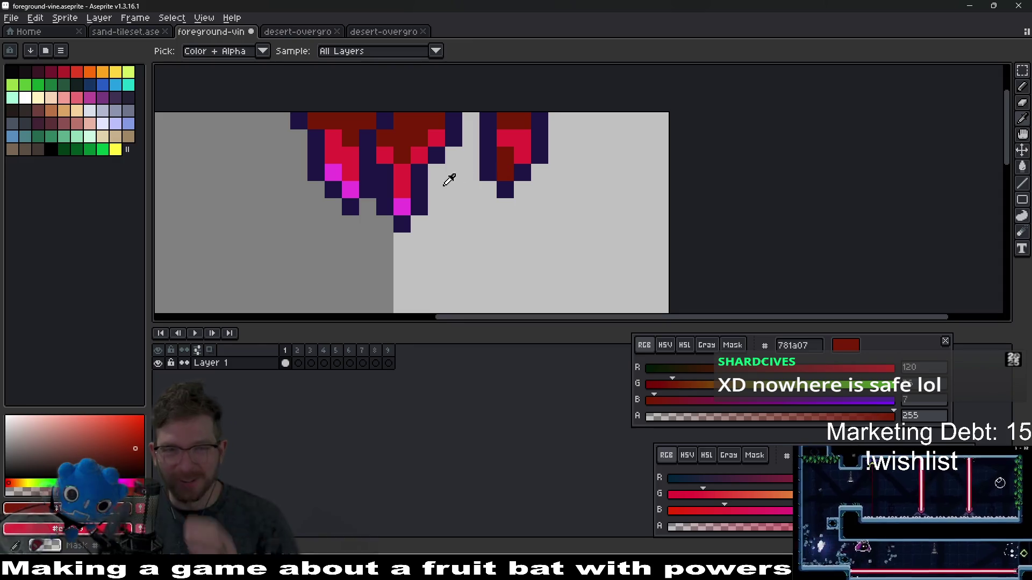
pyautogui.click(403, 205)
pyautogui.press('b')
pyautogui.click(507, 171)
pyautogui.click(505, 155)
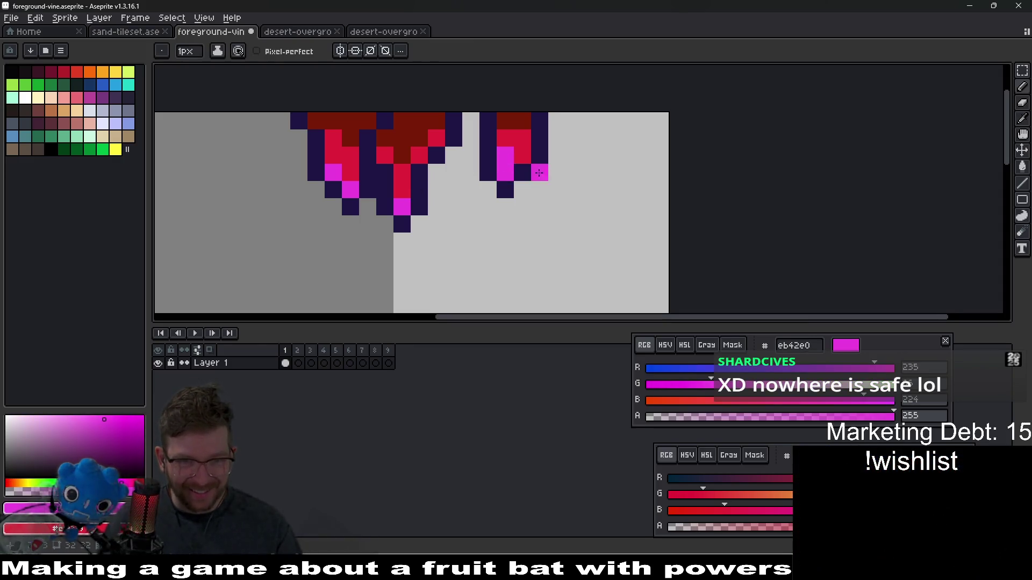
# Step: Recolour a navy pixel dark red using the vine-top colour
pyautogui.scroll(-5, 539, 172)
pyautogui.scroll(3, 536, 207)
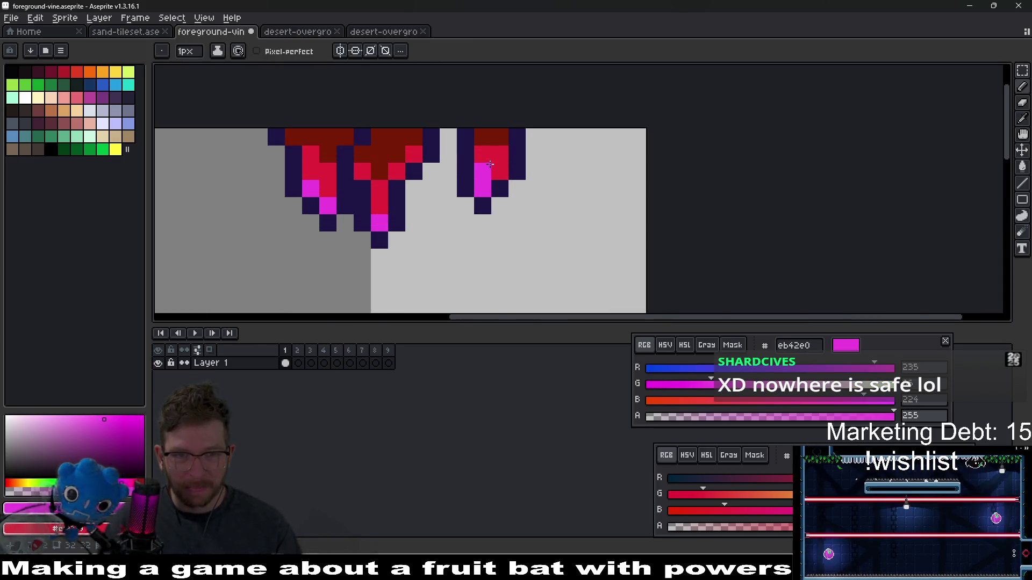
pyautogui.scroll(3, 487, 234)
pyautogui.press('i')
pyautogui.click(483, 187)
pyautogui.press('b')
pyautogui.click(423, 188)
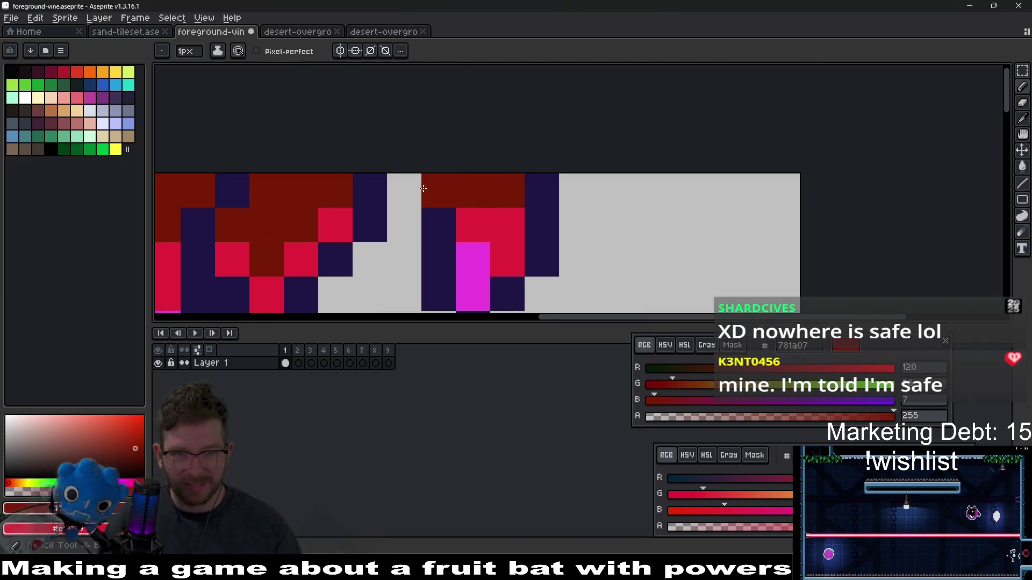
# Step: Add a navy pixel beside the right drip, undo the stray one, and select the middle drip
pyautogui.scroll(-1, 427, 187)
pyautogui.press('i')
pyautogui.click(507, 212)
pyautogui.press('b')
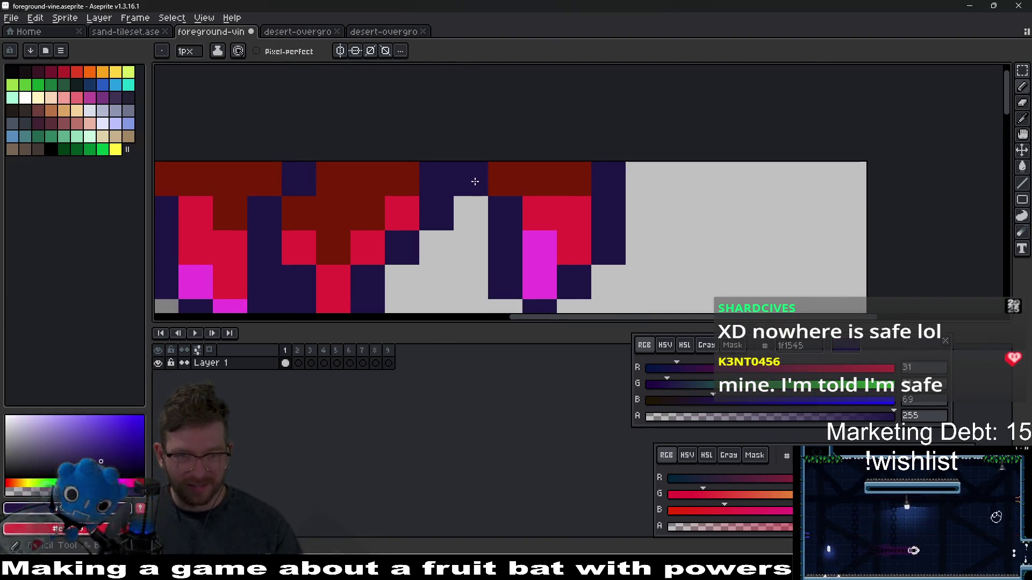
pyautogui.click(540, 213)
pyautogui.scroll(-2, 553, 213)
pyautogui.scroll(-2, 559, 240)
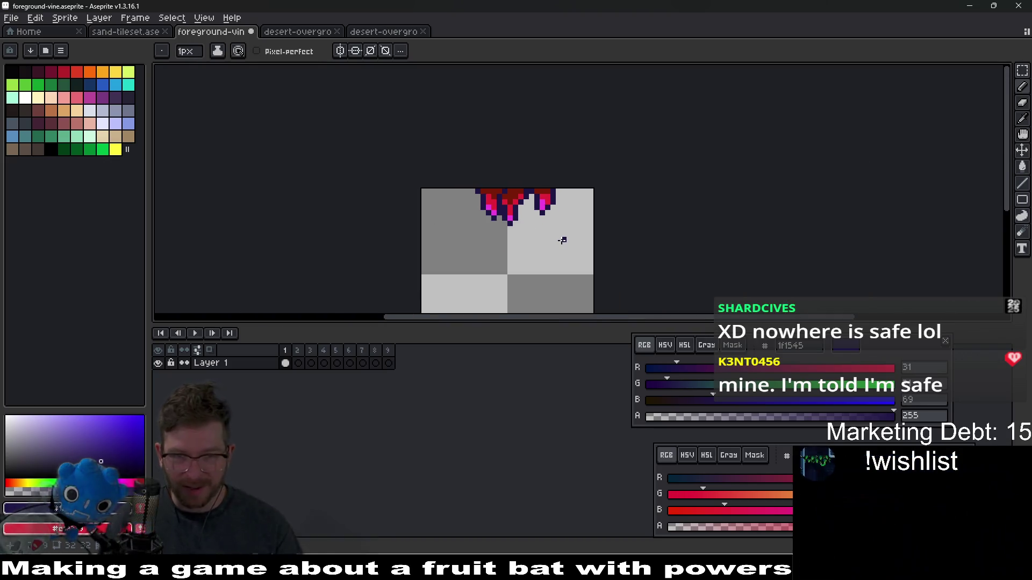
pyautogui.scroll(5, 522, 225)
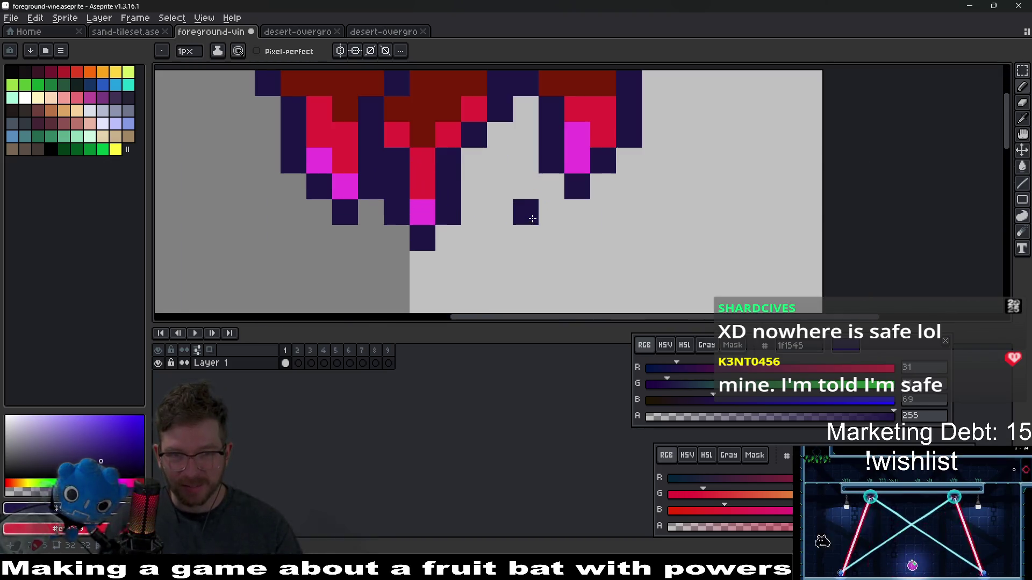
pyautogui.hotkey('ctrl', 'z')
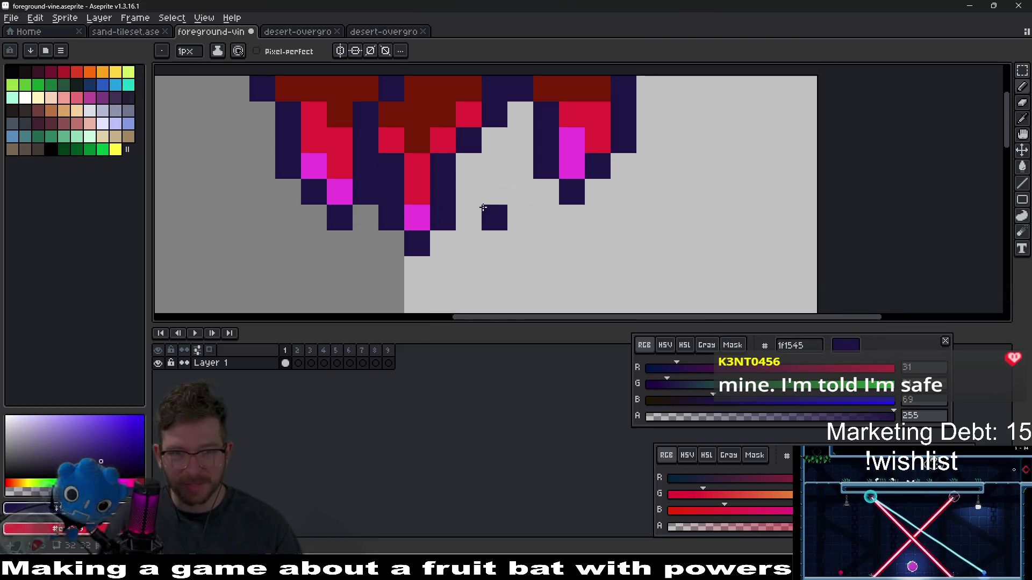
pyautogui.press('m')
pyautogui.moveTo(390, 141); pyautogui.dragTo(482, 257)
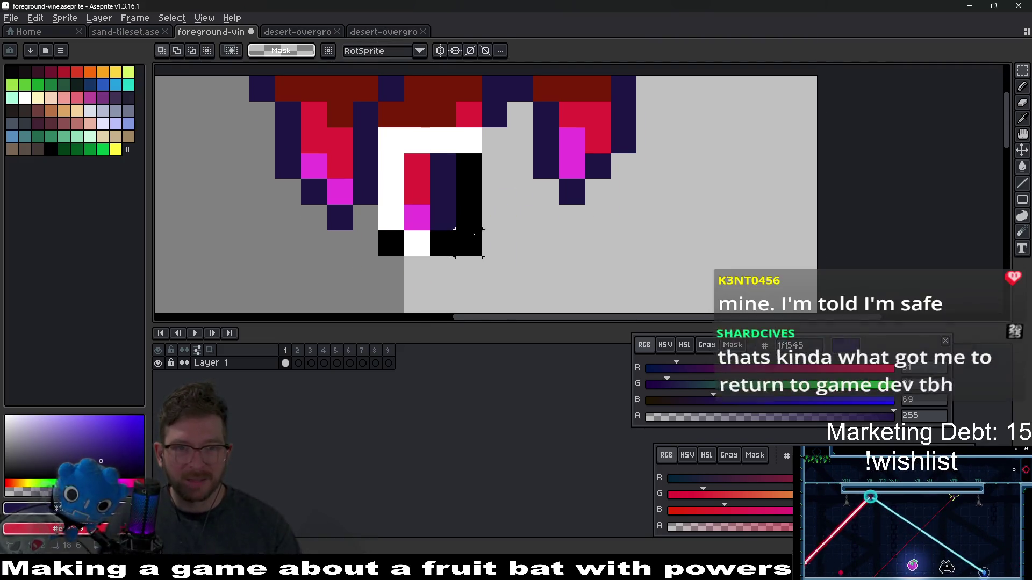
# Step: Shift the middle drip one pixel right and touch up a navy outline and red pixel
pyautogui.moveTo(461, 191); pyautogui.dragTo(478, 188)
pyautogui.press('b')
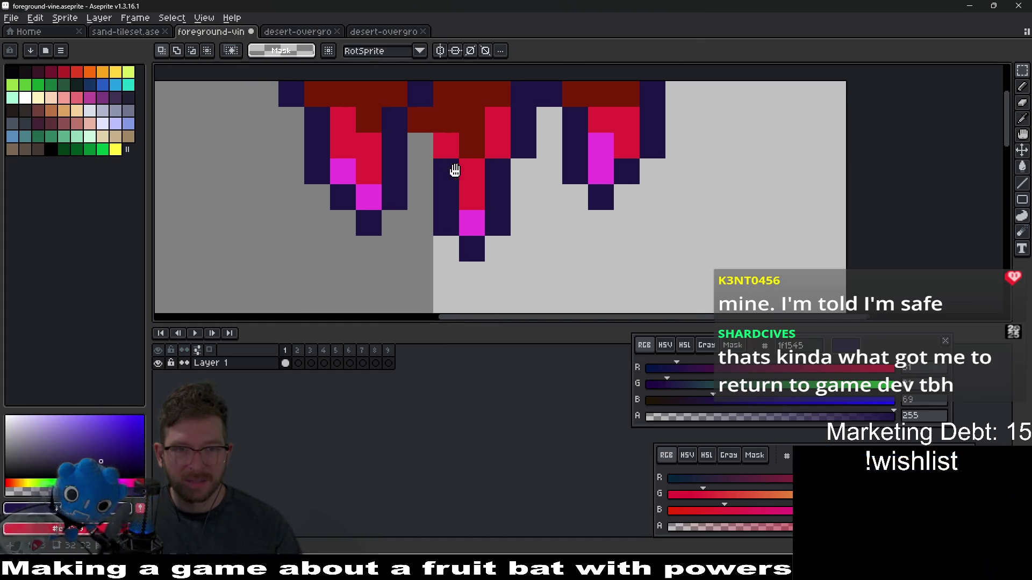
pyautogui.scroll(-9, 419, 146)
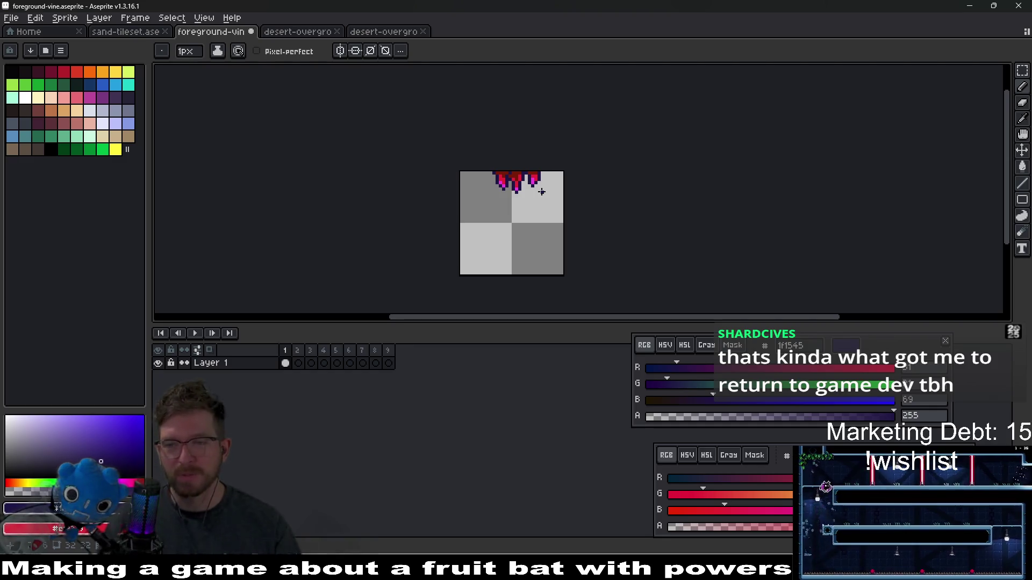
pyautogui.scroll(9, 525, 189)
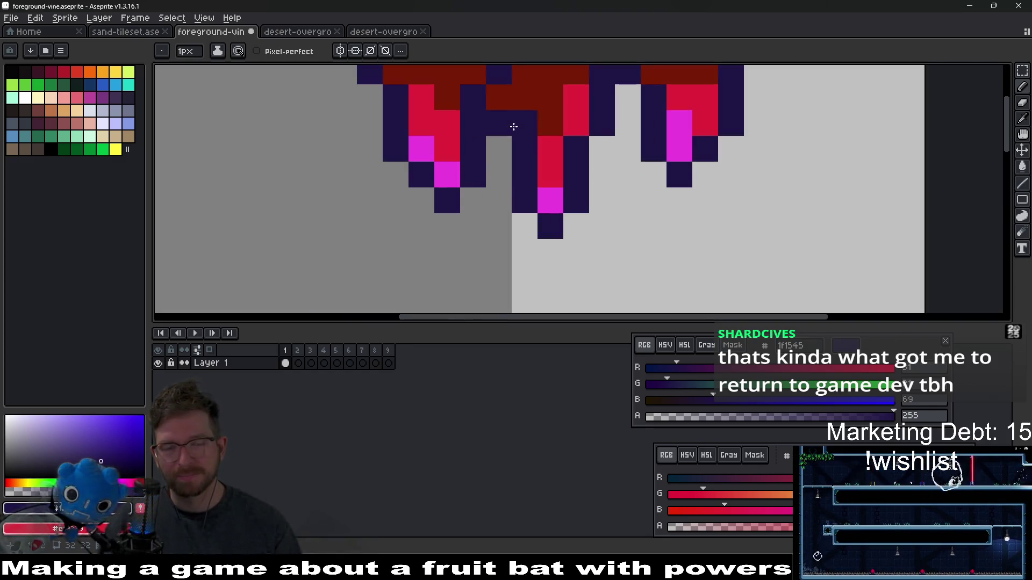
pyautogui.rightClick(513, 126)
pyautogui.click(526, 216)
pyautogui.scroll(-2, 593, 224)
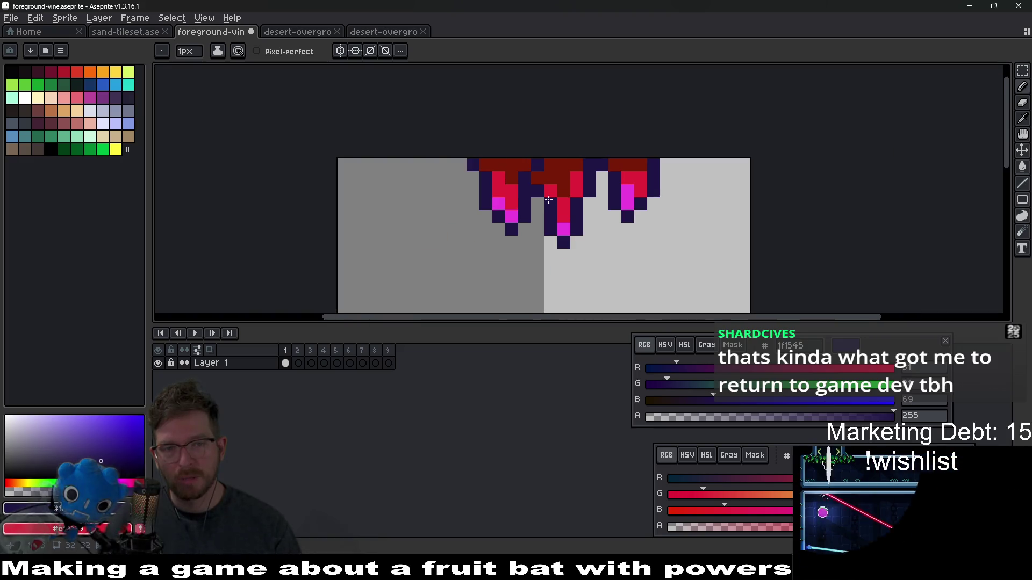
pyautogui.scroll(3, 548, 200)
# Step: Lasso the left vine drip and move it one pixel left
pyautogui.press('m')
pyautogui.moveTo(500, 242)
pyautogui.mouseDown()
pyautogui.moveTo(499, 133)
pyautogui.moveTo(382, 195)
pyautogui.moveTo(467, 272)
pyautogui.moveTo(488, 271)
pyautogui.mouseUp()
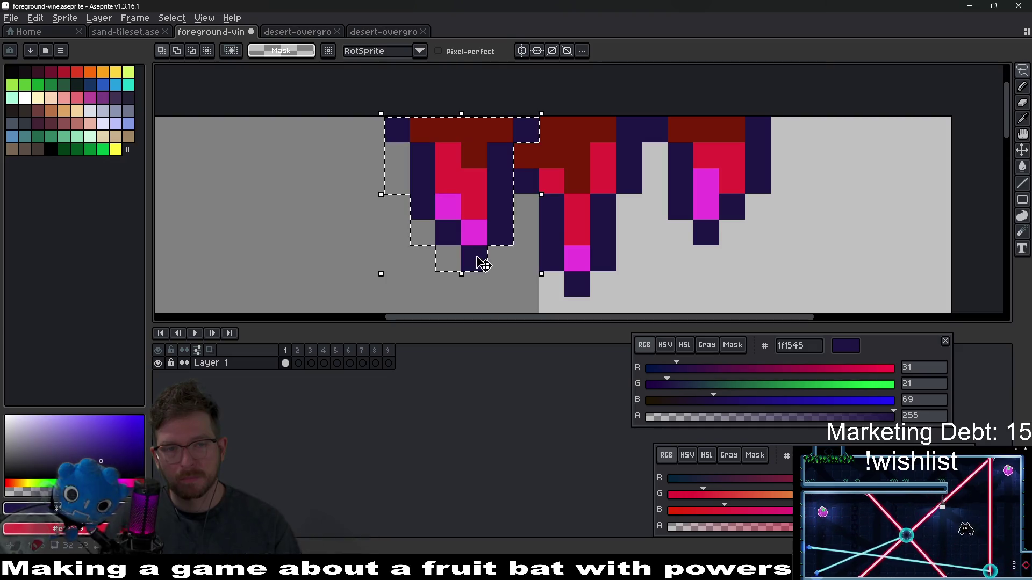
pyautogui.moveTo(482, 222); pyautogui.dragTo(457, 222)
pyautogui.hotkey('ctrl', 'd')
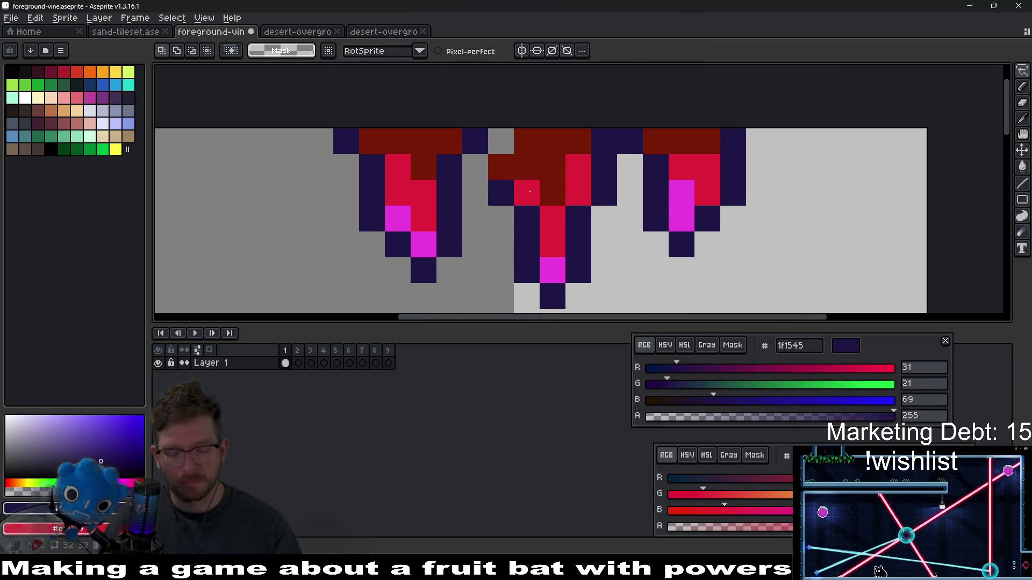
# Step: Recolour a dark middle-drip pixel red and draw navy outline pixels on its left edge
pyautogui.press('u')
pyautogui.rightClick(521, 189)
pyautogui.press('i')
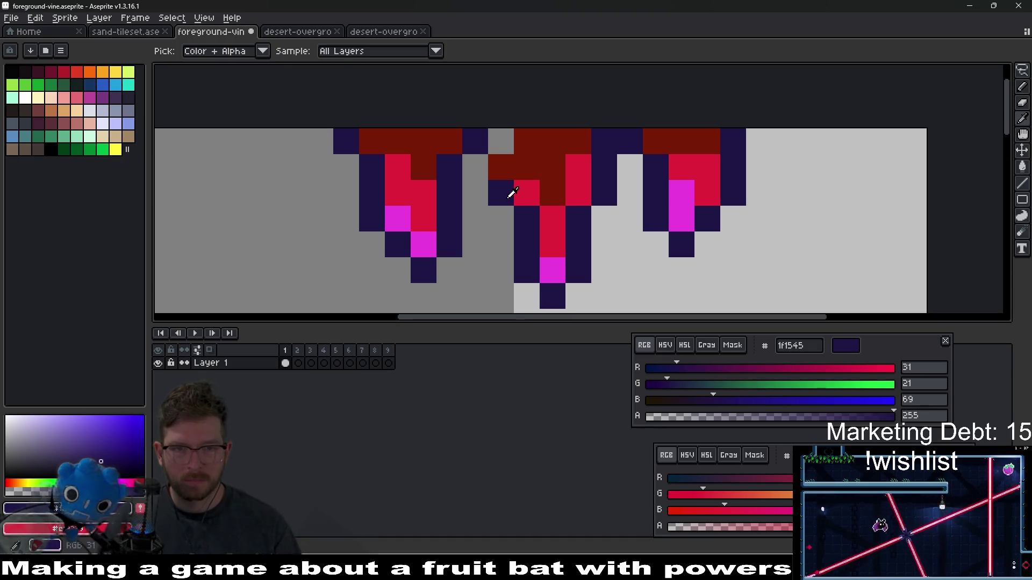
pyautogui.press('b')
pyautogui.moveTo(475, 167); pyautogui.dragTo(491, 149)
pyautogui.scroll(-5, 566, 204)
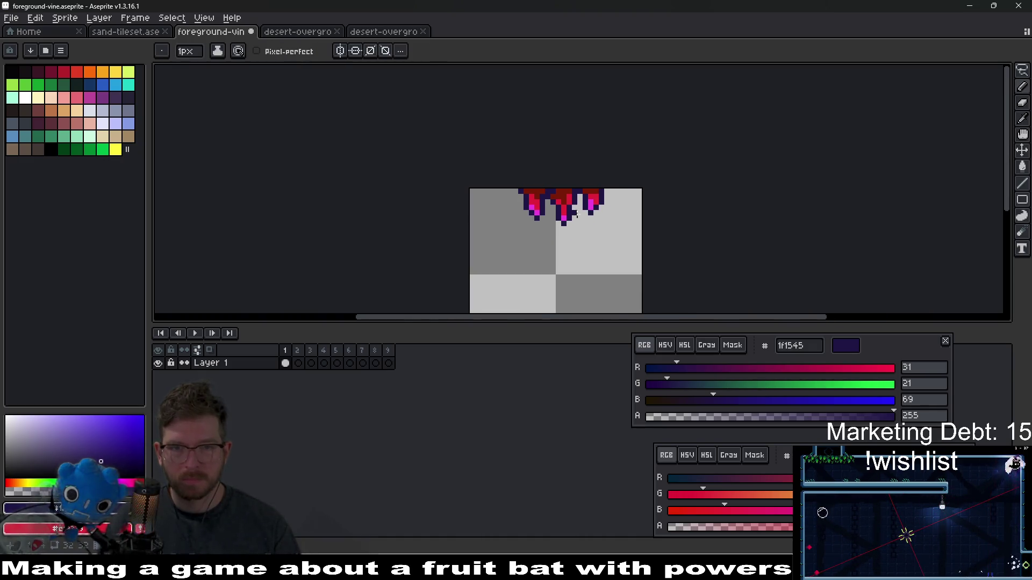
pyautogui.scroll(-1, 555, 208)
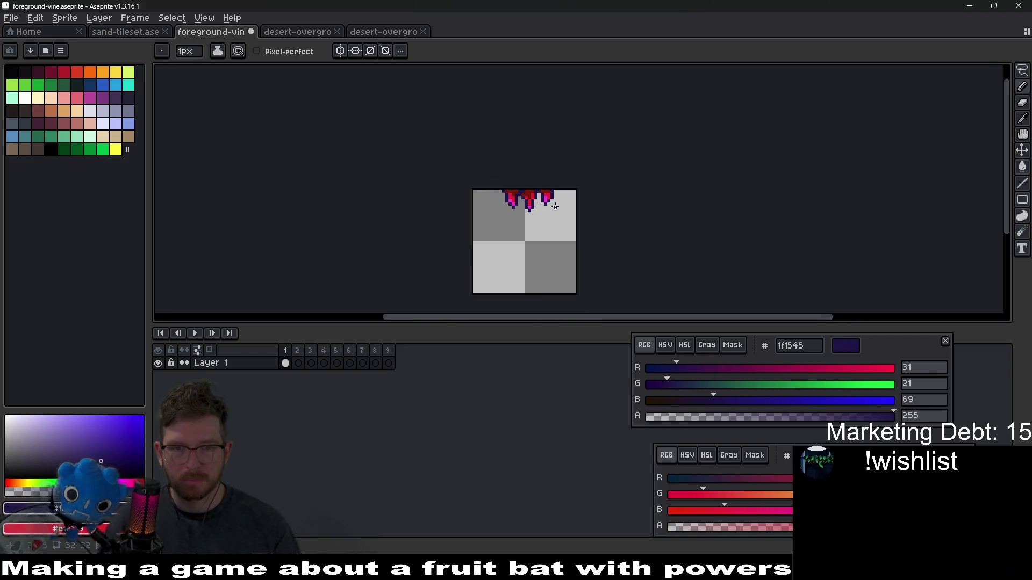
pyautogui.scroll(1, 554, 204)
# Step: Select and deselect the drips along the sprite top, then view desert-overgrowth-03
pyautogui.press('m')
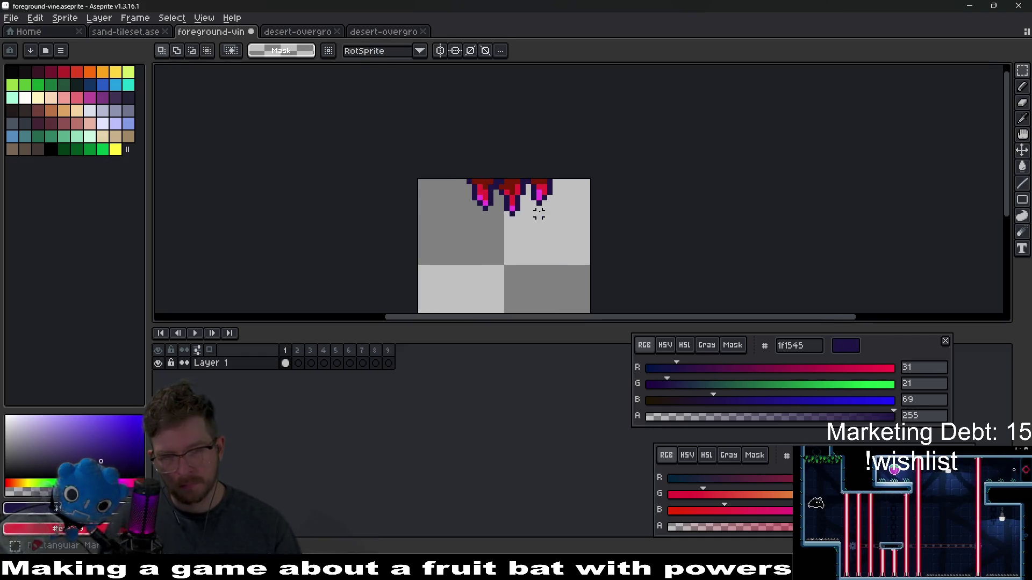
pyautogui.moveTo(458, 171); pyautogui.dragTo(564, 234)
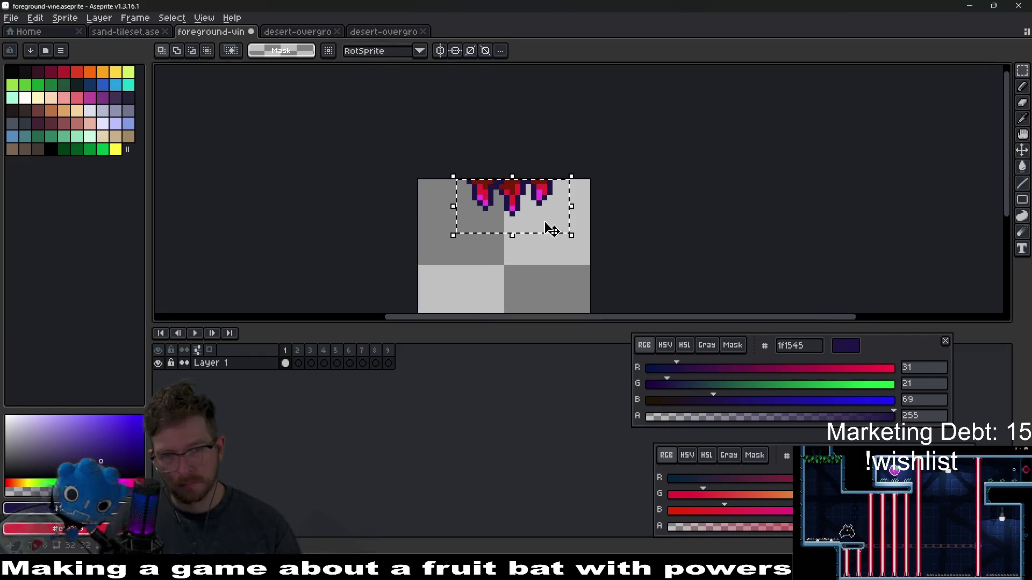
pyautogui.click(593, 214)
pyautogui.scroll(-4, 591, 214)
pyautogui.moveTo(561, 226); pyautogui.dragTo(543, 200)
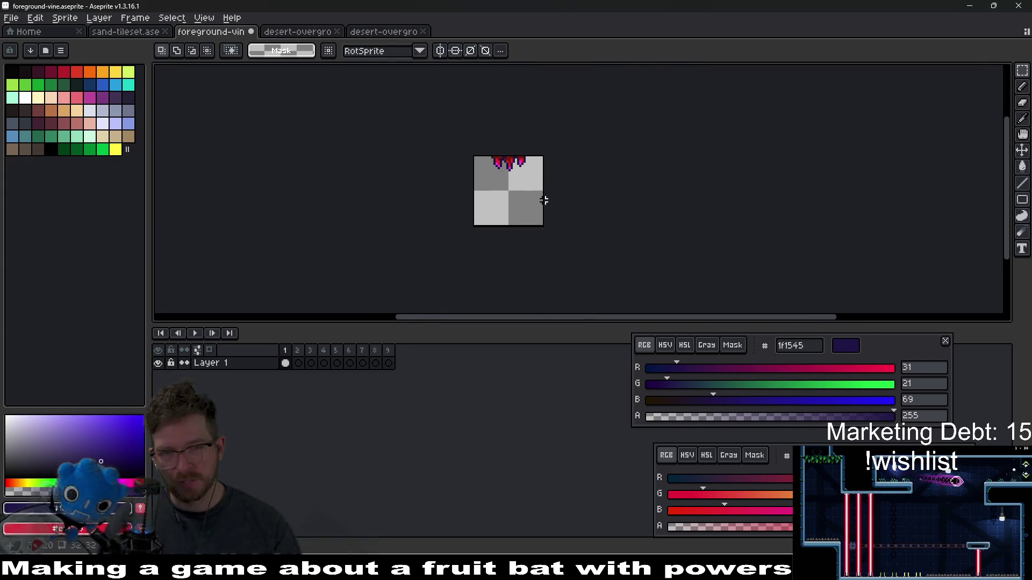
pyautogui.scroll(4, 500, 163)
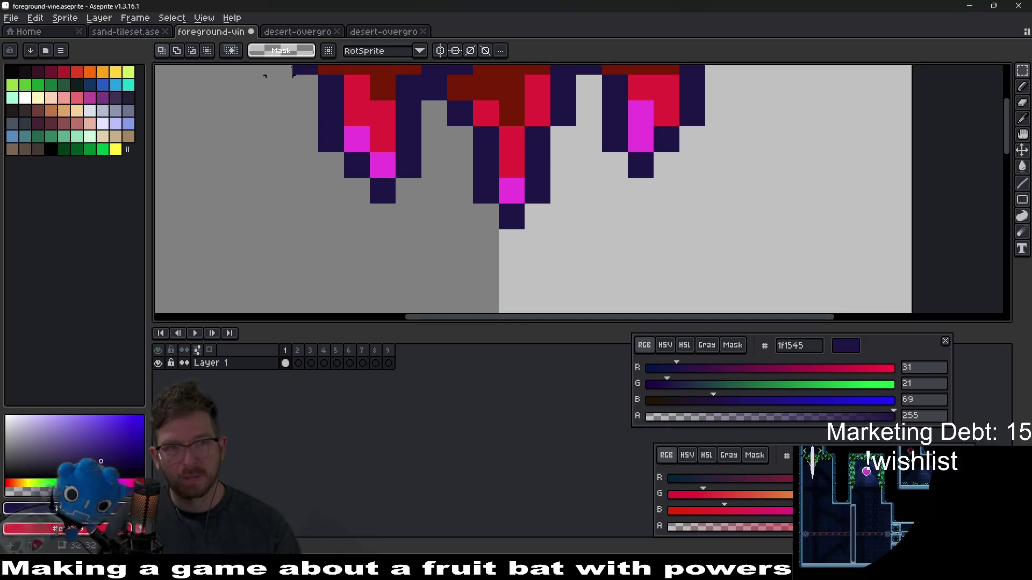
pyautogui.click(313, 34)
pyautogui.click(383, 33)
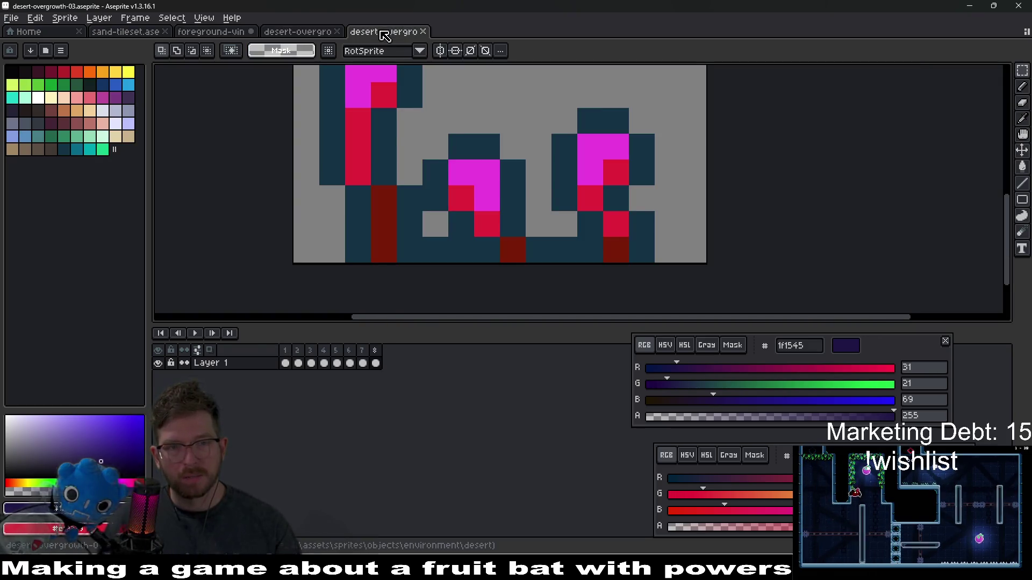
pyautogui.press('-')
pyautogui.press('-')
pyautogui.click(304, 34)
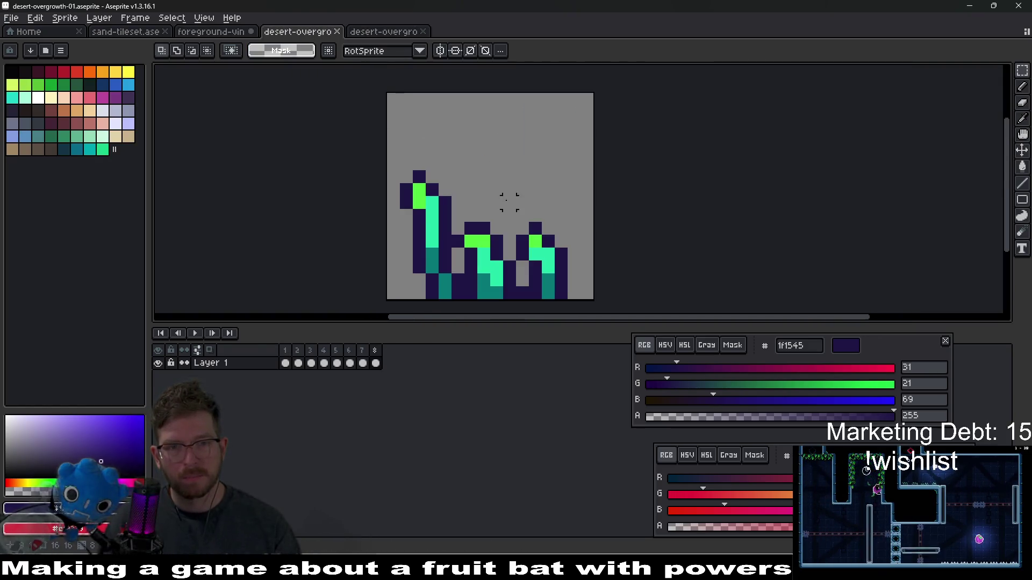
pyautogui.click(212, 32)
pyautogui.scroll(-2, 548, 164)
pyautogui.scroll(-5, 547, 164)
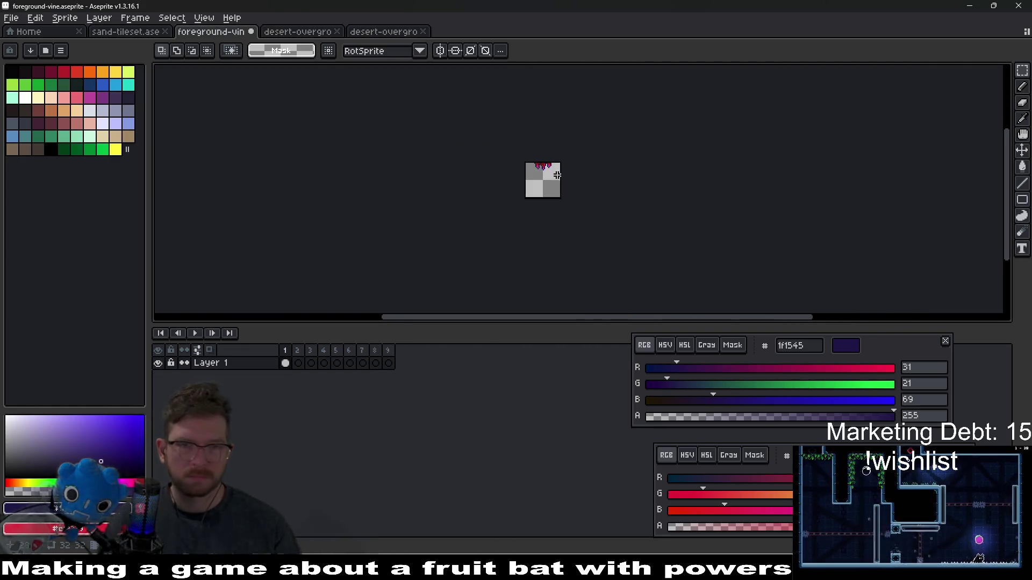
pyautogui.scroll(5, 548, 164)
pyautogui.hotkey('ctrl', 'u')
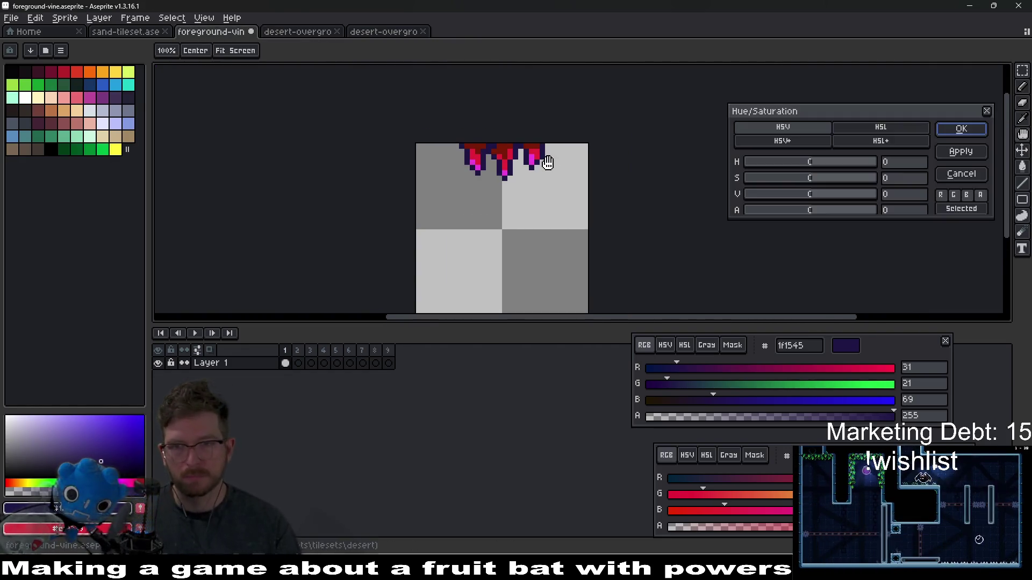
pyautogui.moveTo(818, 161); pyautogui.dragTo(853, 162)
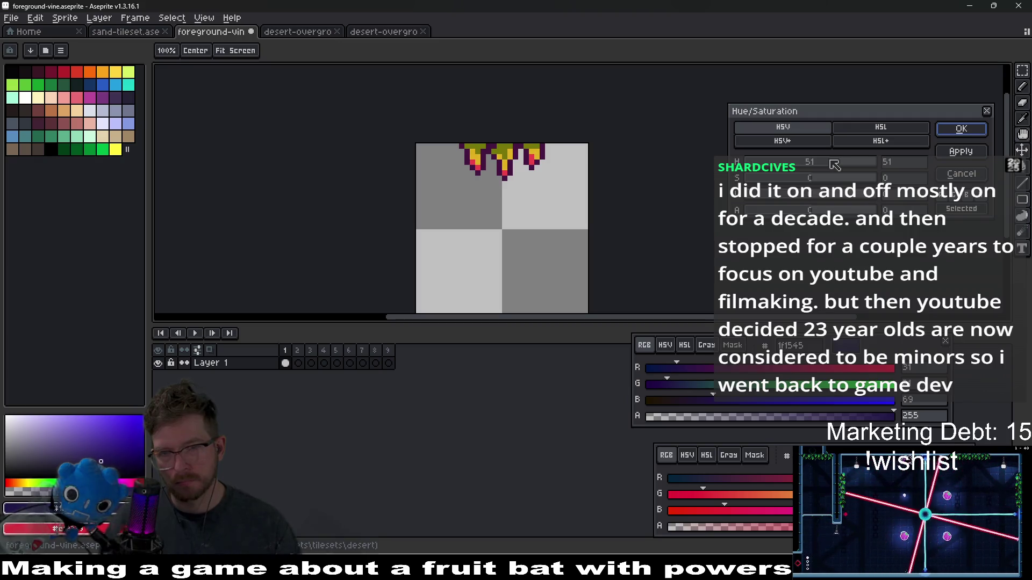
pyautogui.moveTo(834, 165); pyautogui.dragTo(740, 164)
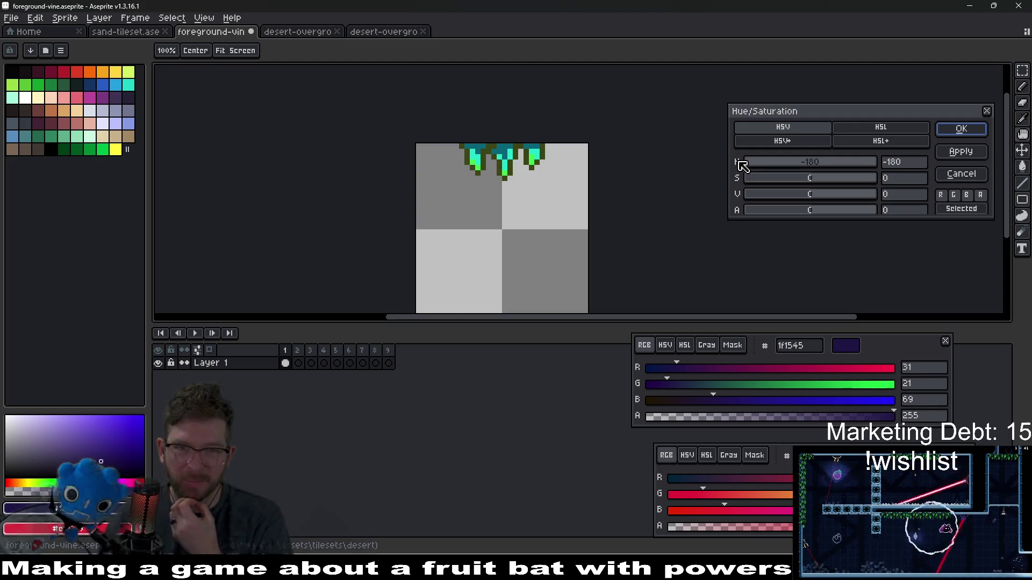
pyautogui.moveTo(752, 164)
pyautogui.mouseDown()
pyautogui.moveTo(887, 160)
pyautogui.moveTo(815, 168)
pyautogui.moveTo(830, 167)
pyautogui.mouseUp()
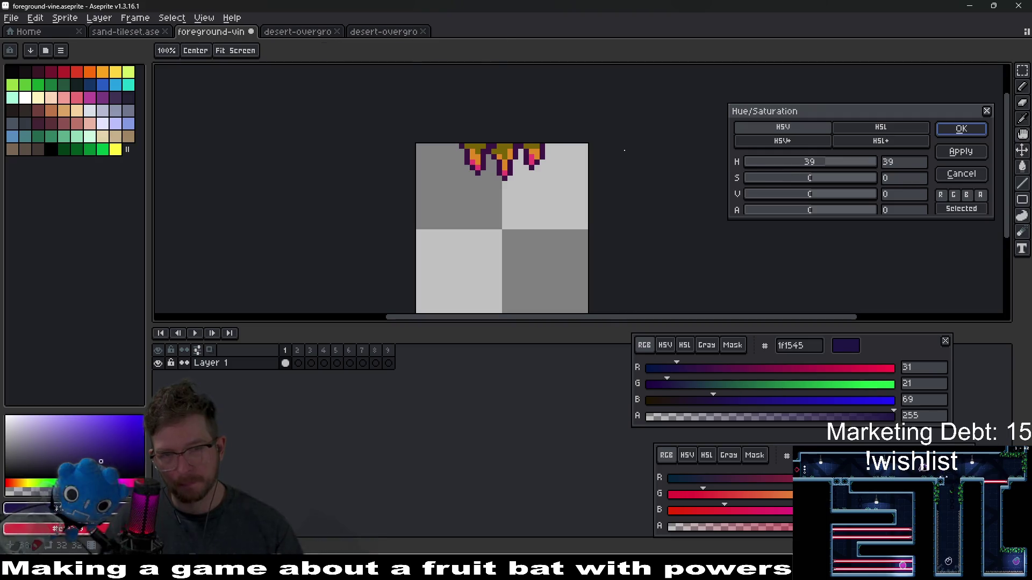
pyautogui.press('Escape')
pyautogui.scroll(3, 466, 144)
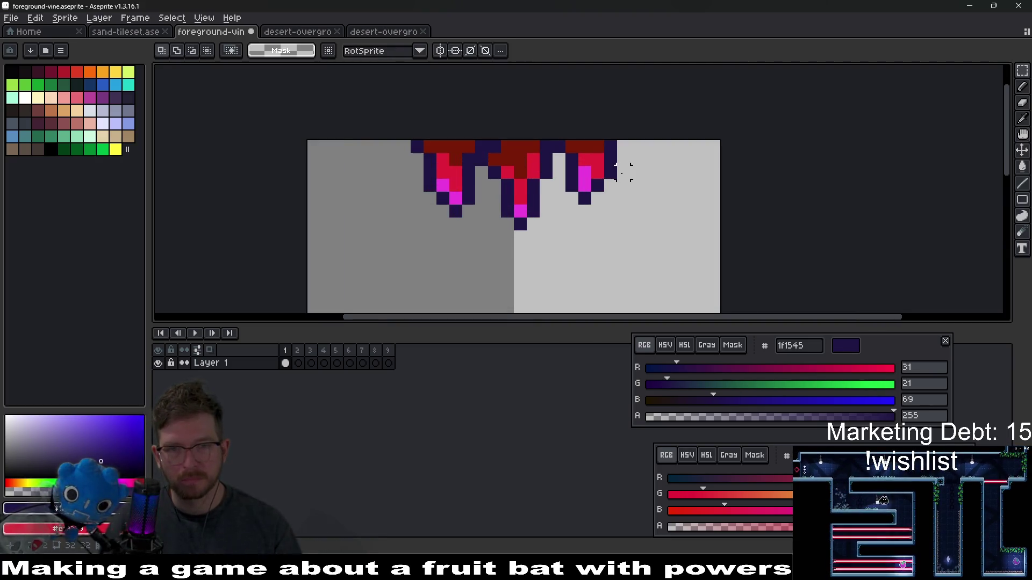
pyautogui.scroll(-7, 623, 169)
pyautogui.moveTo(626, 174); pyautogui.dragTo(567, 170)
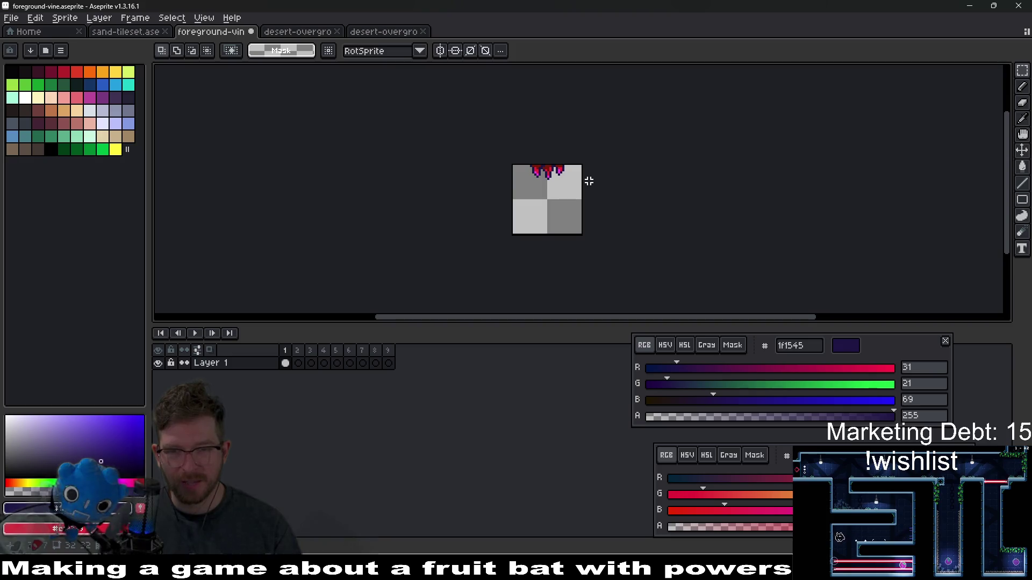
pyautogui.scroll(2, 558, 167)
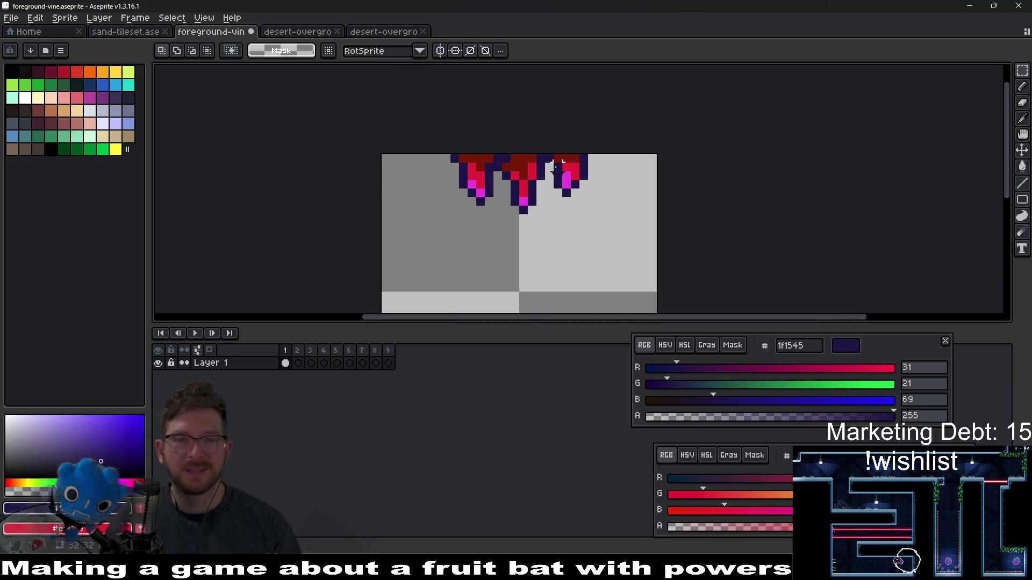
pyautogui.scroll(2, 469, 203)
pyautogui.press('i')
pyautogui.scroll(2, 479, 198)
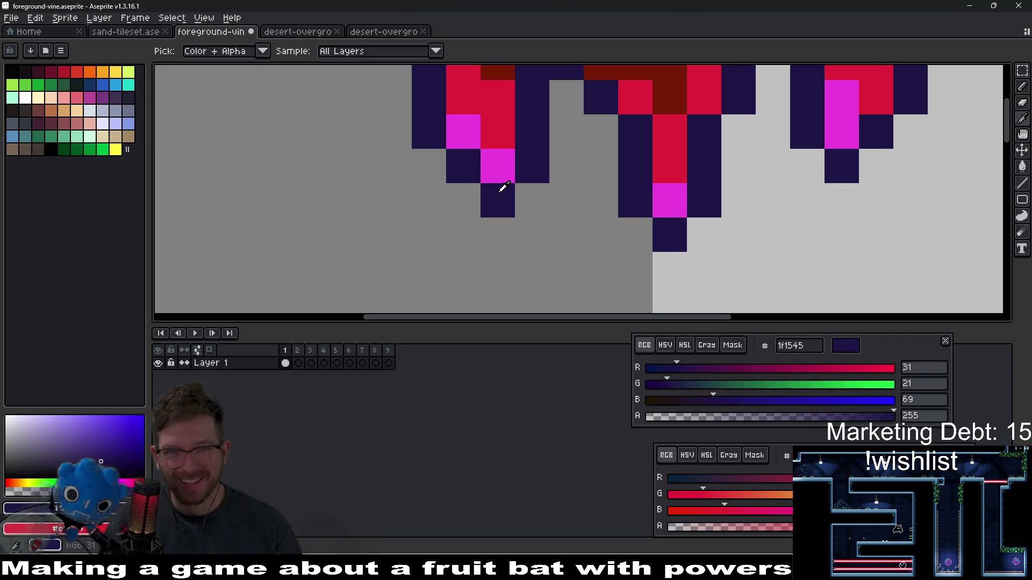
pyautogui.scroll(-3, 535, 160)
pyautogui.scroll(3, 472, 175)
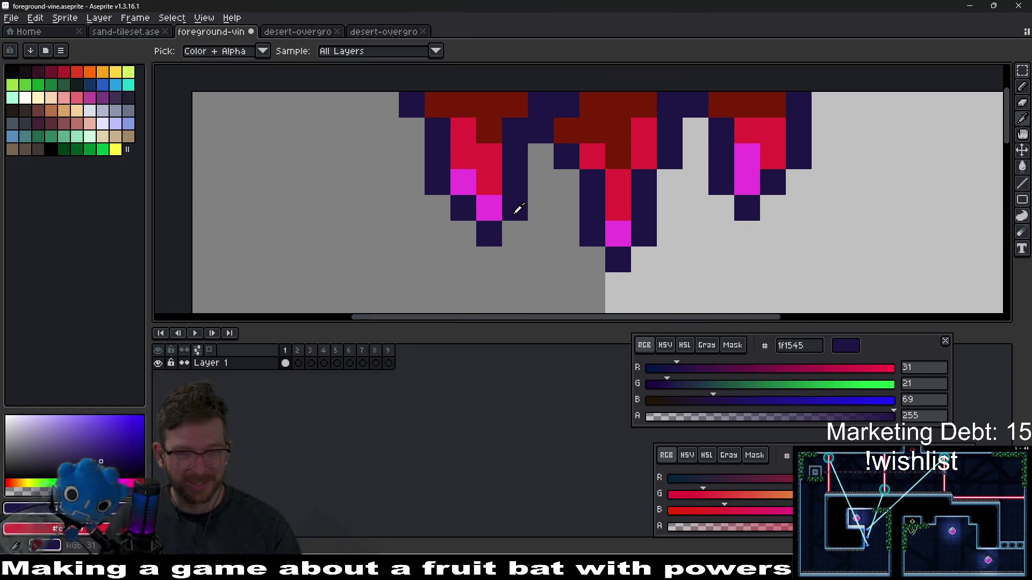
pyautogui.click(493, 203)
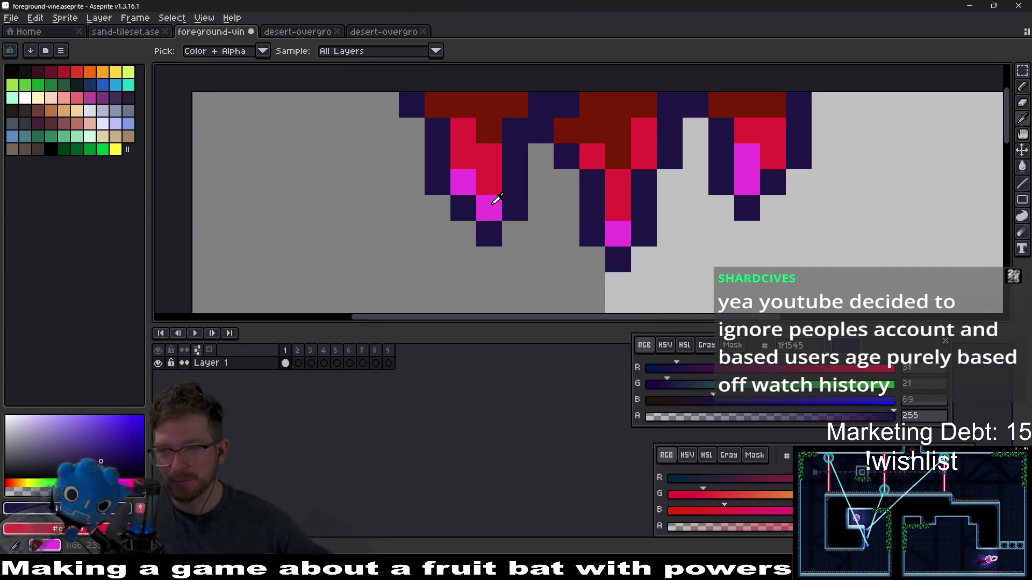
pyautogui.click(516, 173)
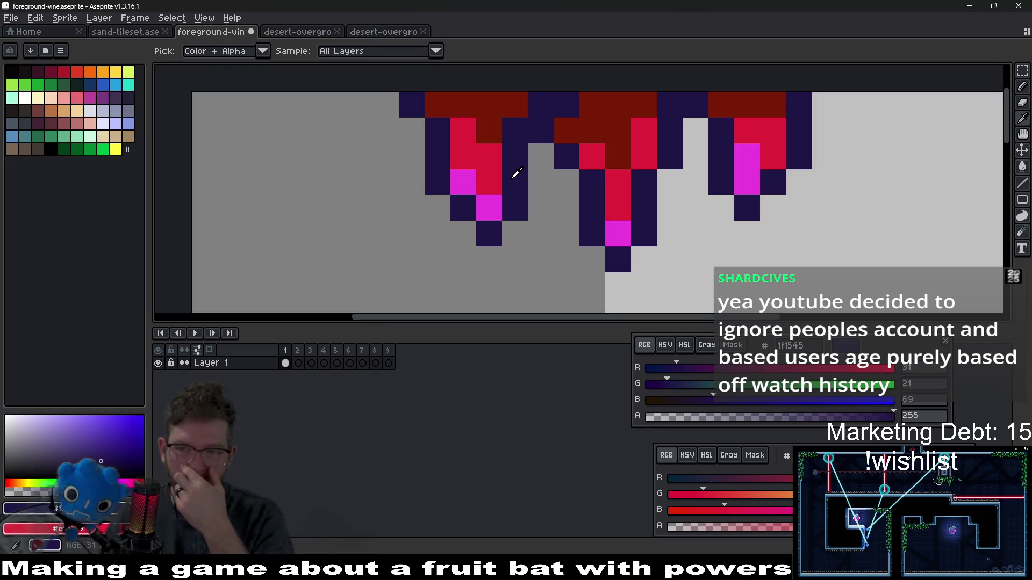
pyautogui.click(501, 206)
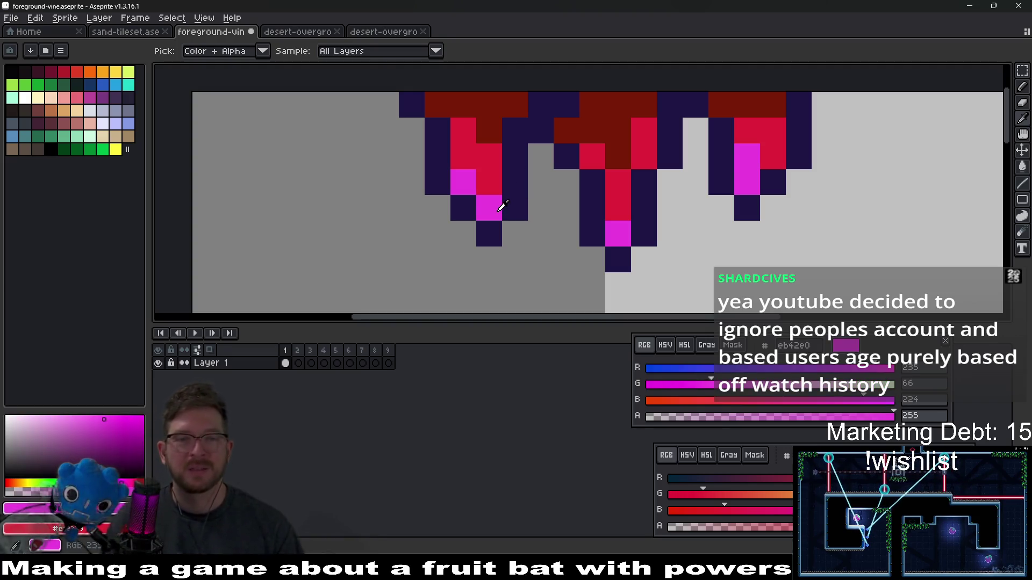
pyautogui.press('b')
pyautogui.click(463, 212)
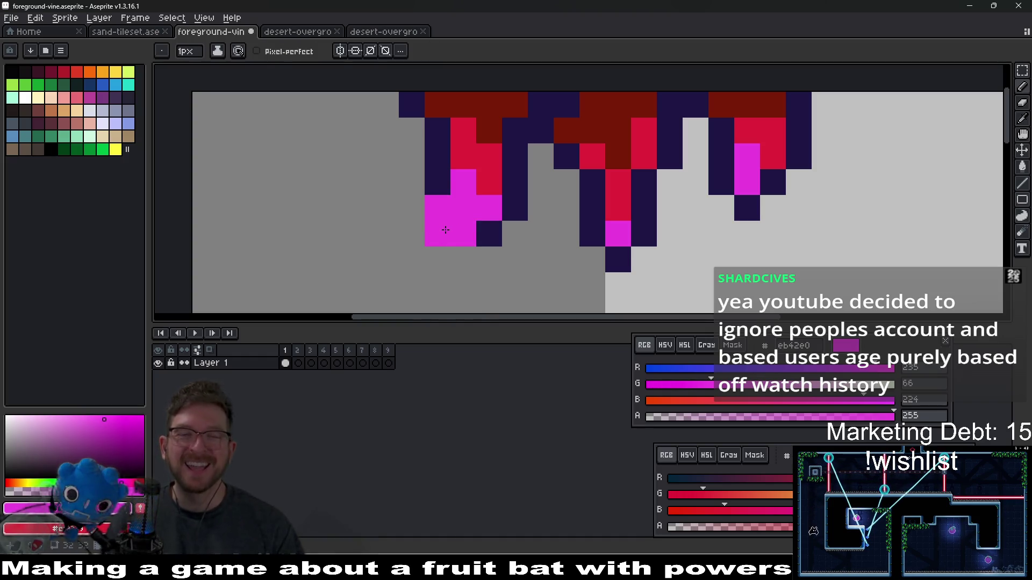
pyautogui.keyDown('alt'); pyautogui.click(487, 231); pyautogui.keyUp('alt')
pyautogui.click(462, 255)
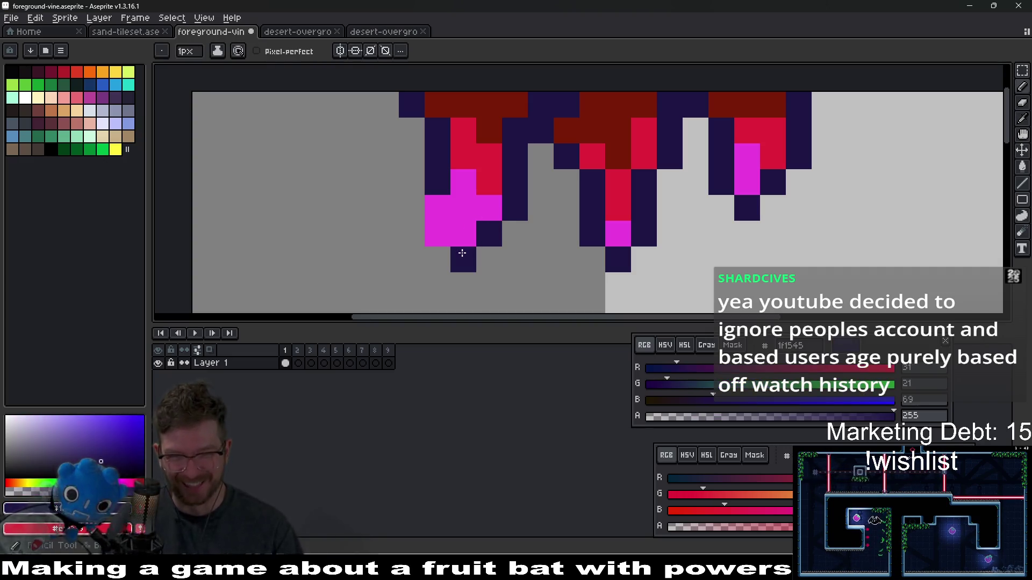
pyautogui.moveTo(411, 236); pyautogui.dragTo(410, 212)
pyautogui.scroll(-6, 538, 218)
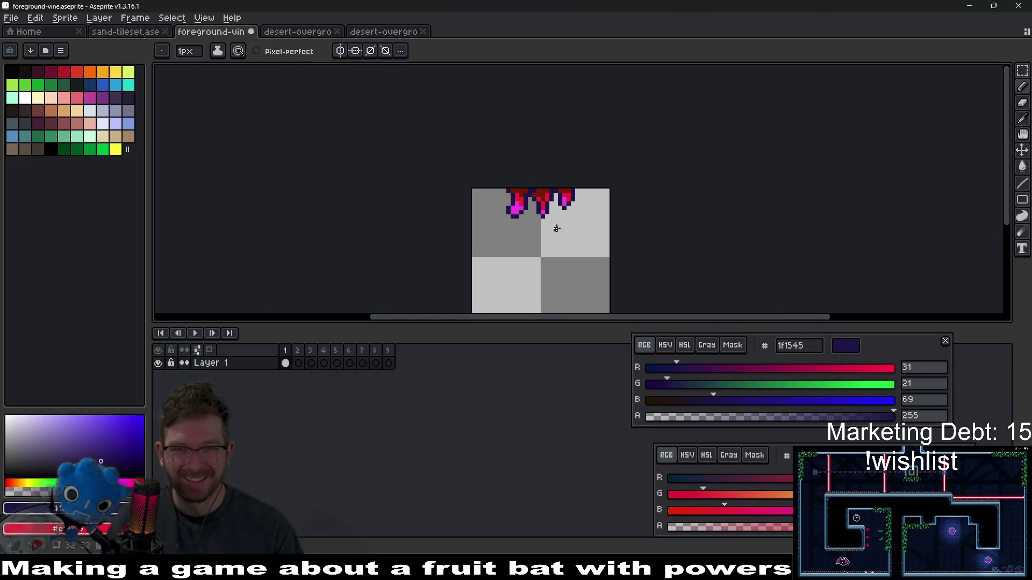
pyautogui.scroll(4, 545, 216)
pyautogui.scroll(6, 546, 216)
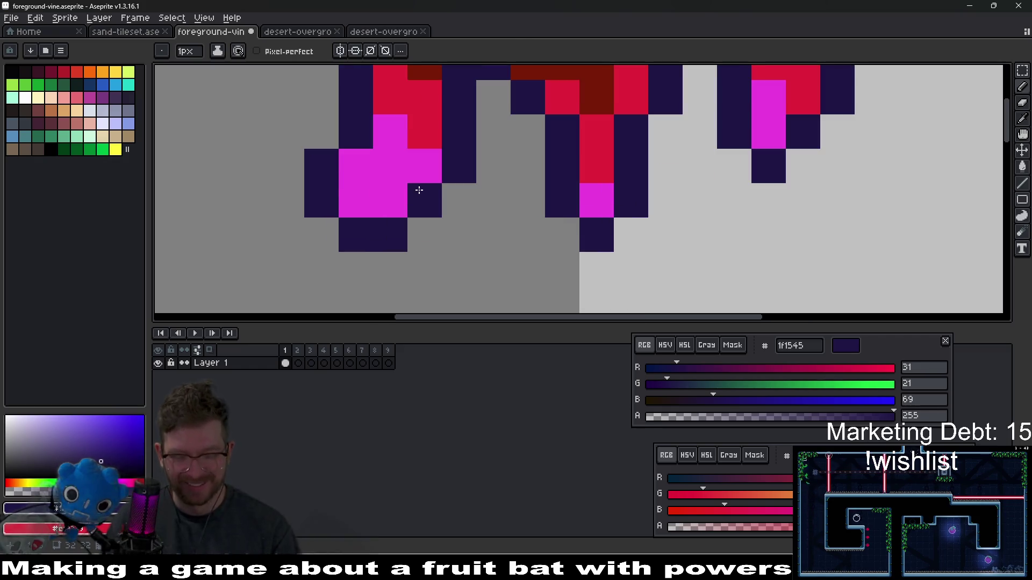
pyautogui.keyDown('alt'); pyautogui.click(435, 107); pyautogui.keyUp('alt')
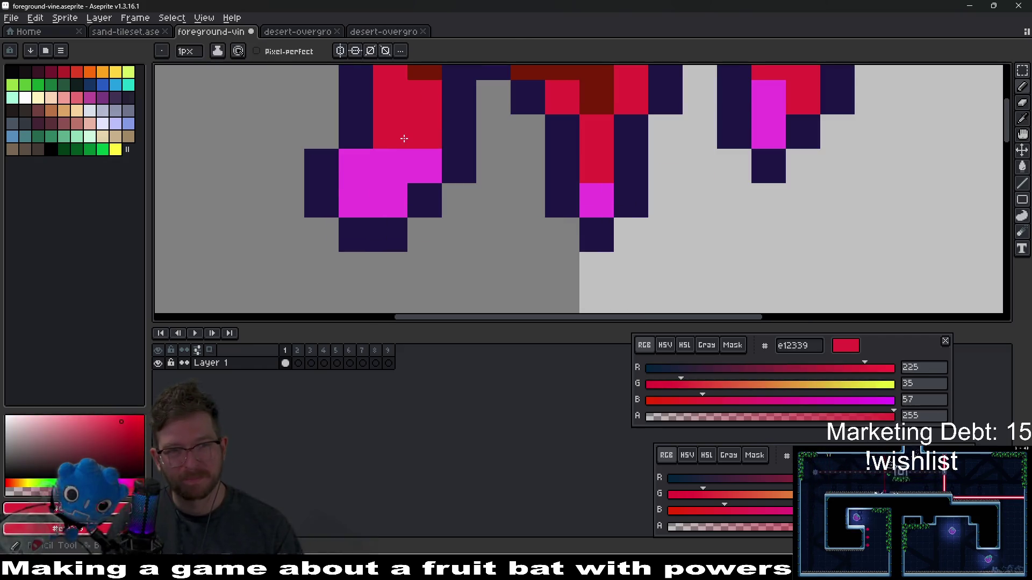
pyautogui.moveTo(405, 139); pyautogui.dragTo(418, 156)
pyautogui.click(396, 170)
pyautogui.scroll(-10, 493, 194)
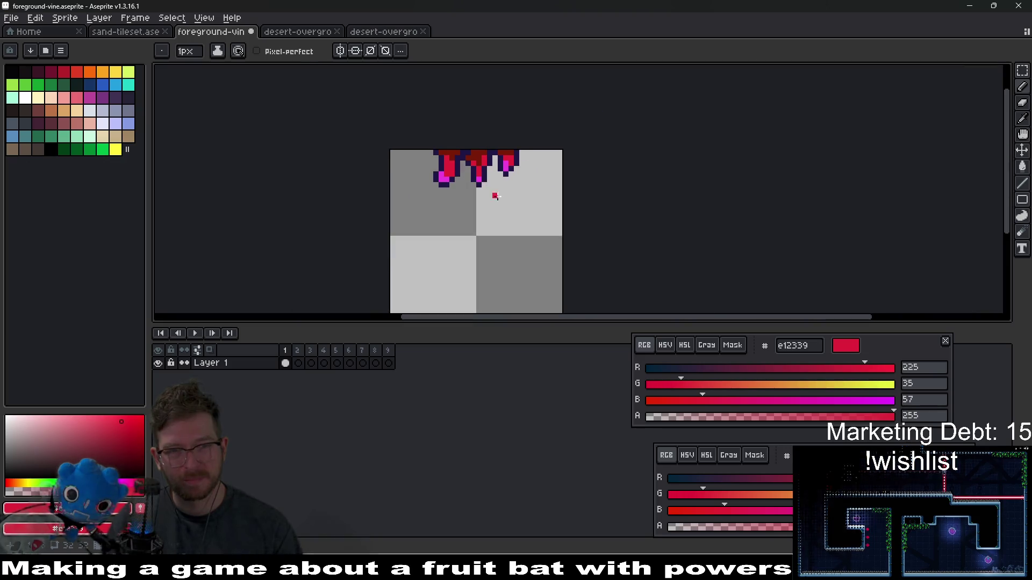
pyautogui.scroll(-1, 520, 212)
pyautogui.scroll(3, 477, 181)
pyautogui.press('v')
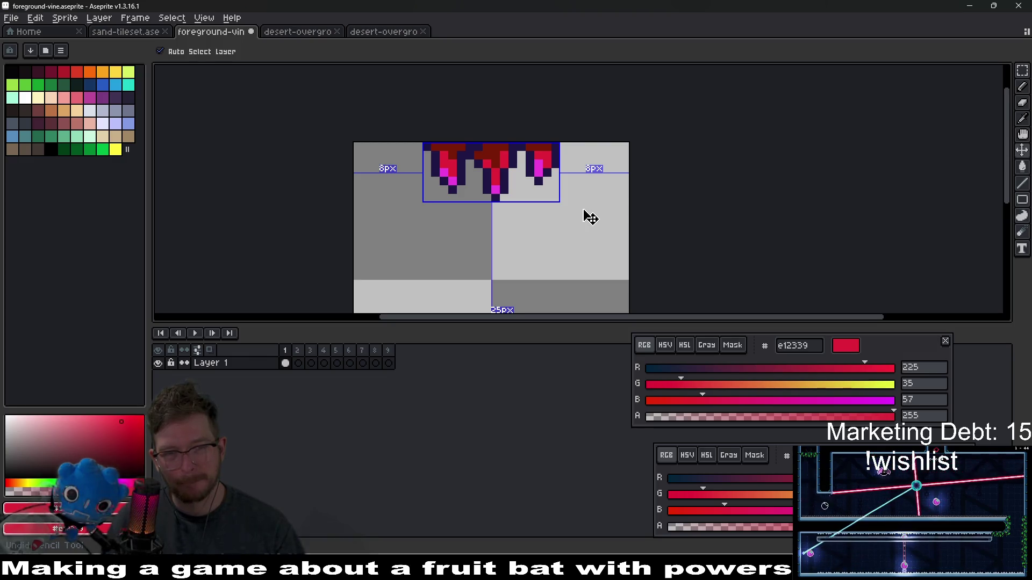
pyautogui.scroll(-6, 590, 218)
pyautogui.scroll(4, 517, 199)
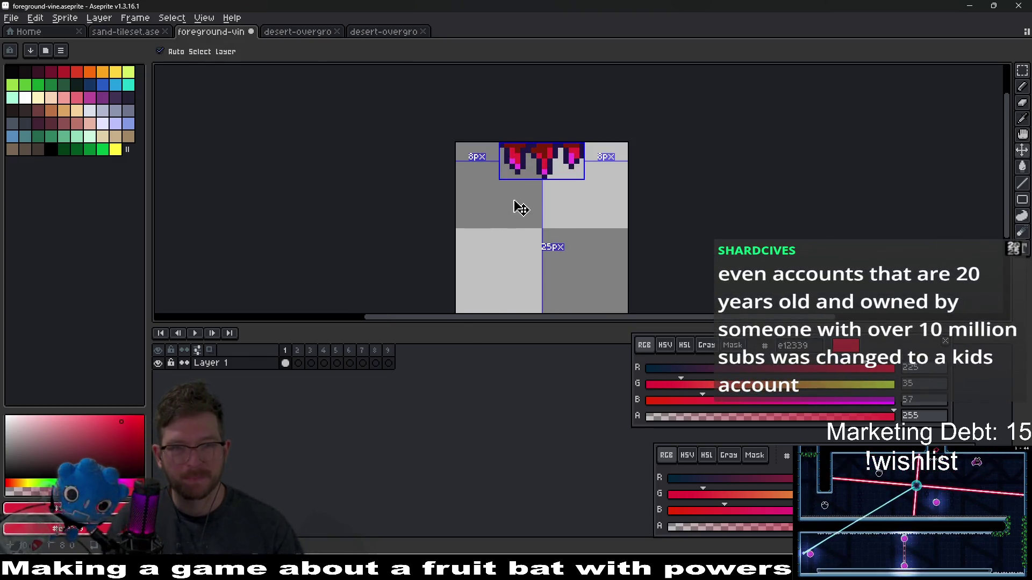
pyautogui.press('b')
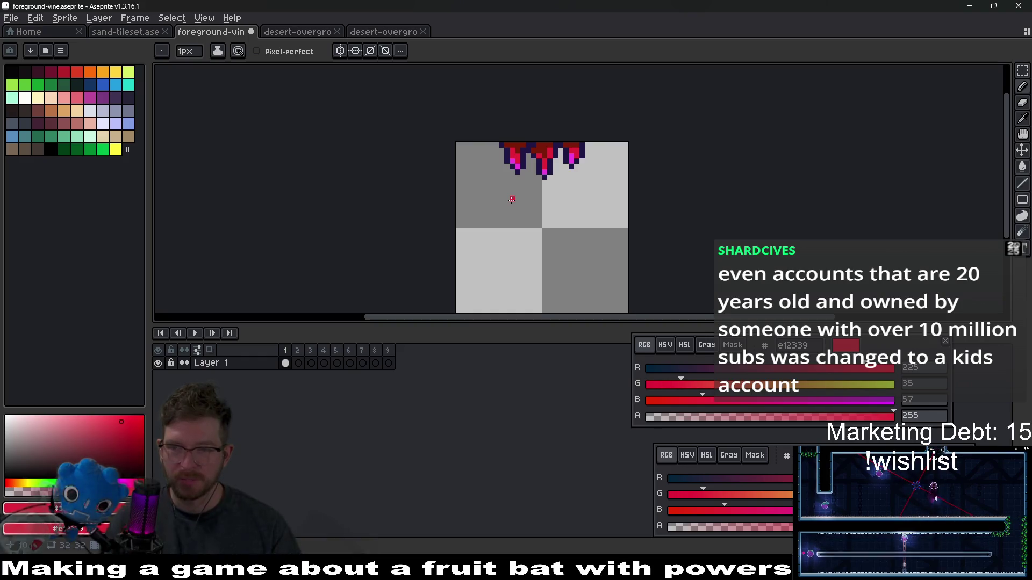
pyautogui.click(296, 34)
# Step: Compare desert-overgrowth-03 and -01, then add a red pixel below the foreground vine's right drip
pyautogui.click(382, 34)
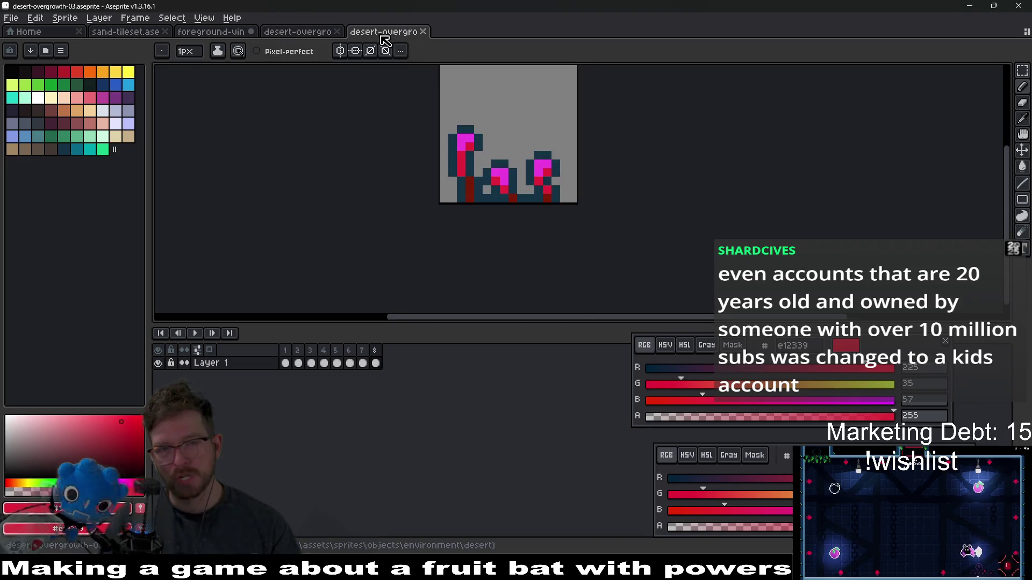
pyautogui.click(299, 36)
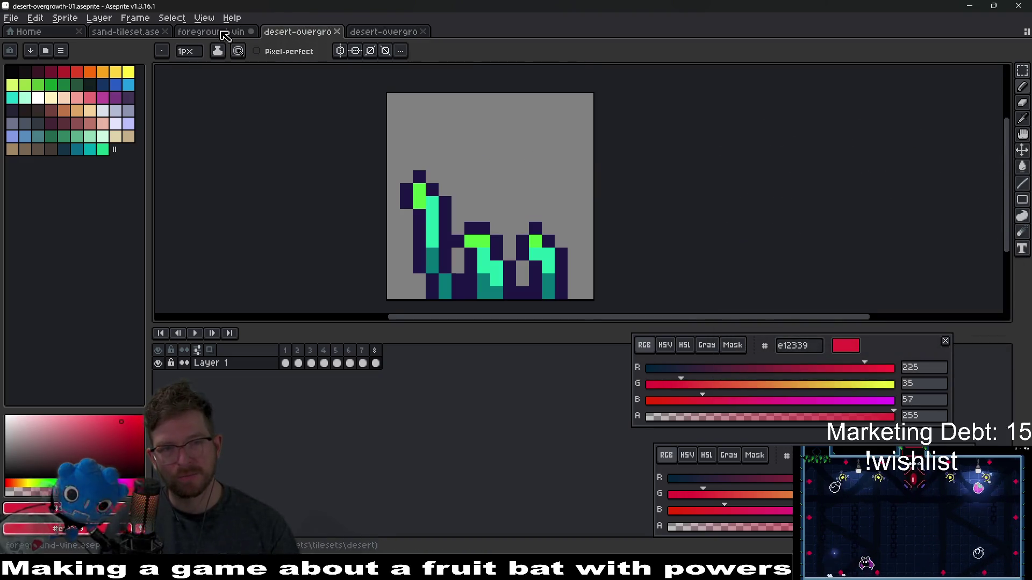
pyautogui.click(217, 34)
pyautogui.scroll(4, 521, 138)
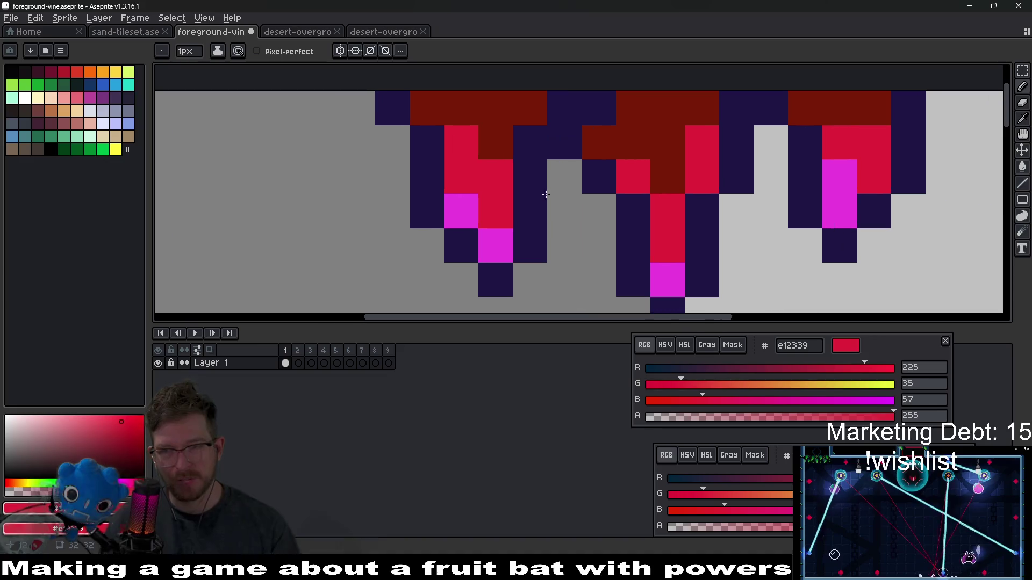
pyautogui.scroll(-3, 656, 200)
pyautogui.click(602, 169)
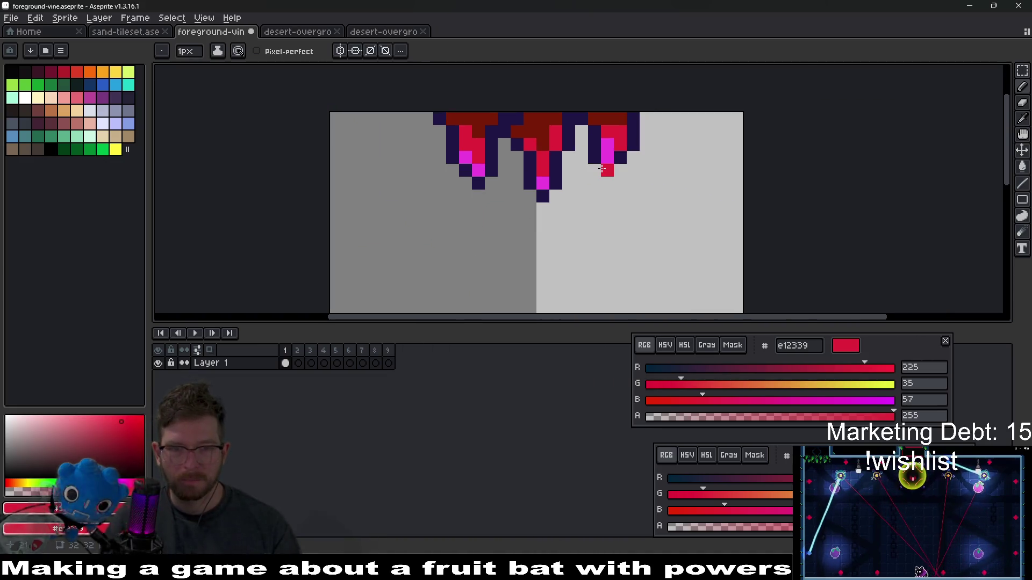
# Step: Try a navy pixel at the middle drip's bottom-left, then remove it
pyautogui.press('m')
pyautogui.moveTo(404, 110); pyautogui.dragTo(720, 204)
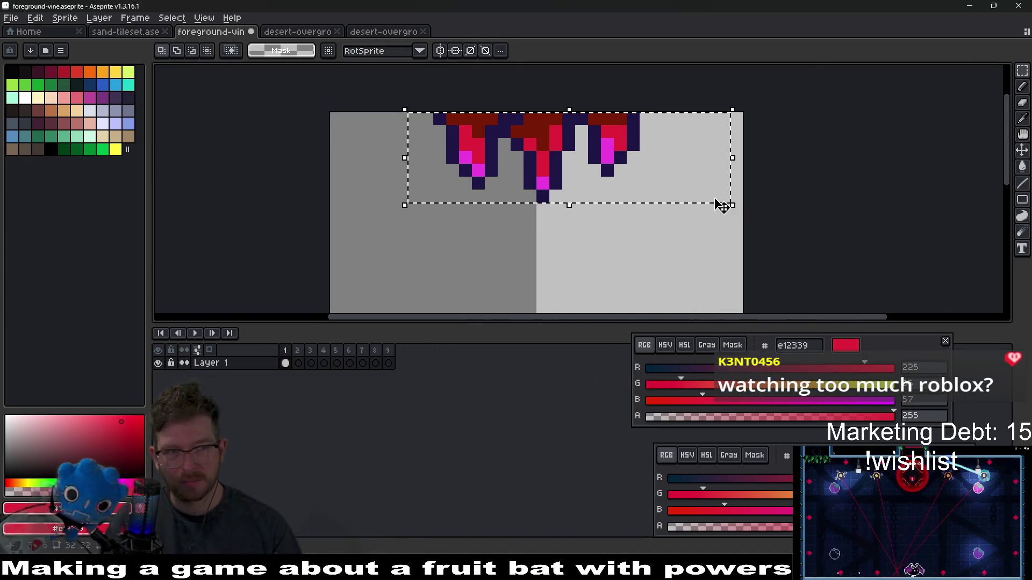
pyautogui.hotkey('ctrl', 'd')
pyautogui.press('i')
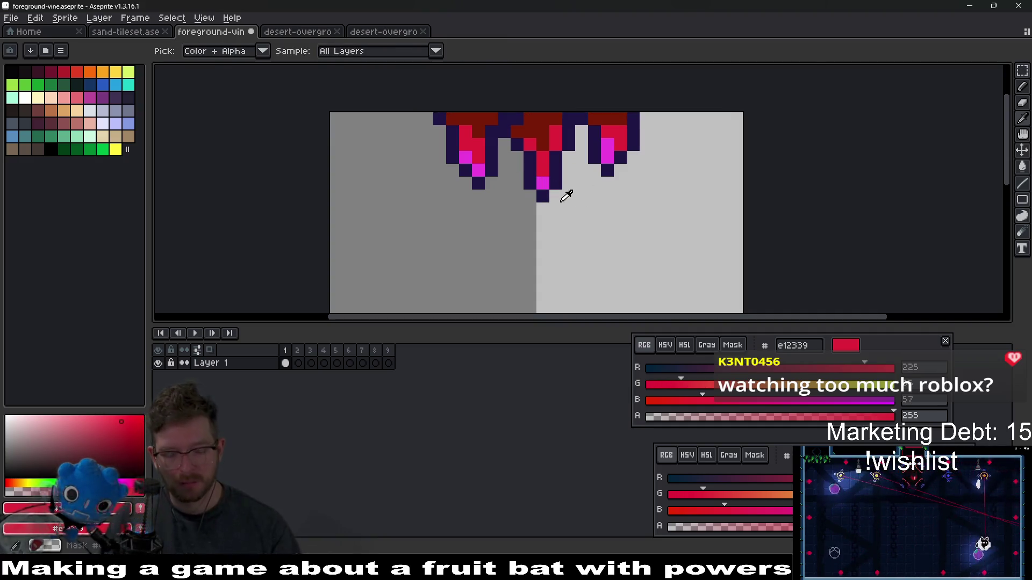
pyautogui.click(536, 176)
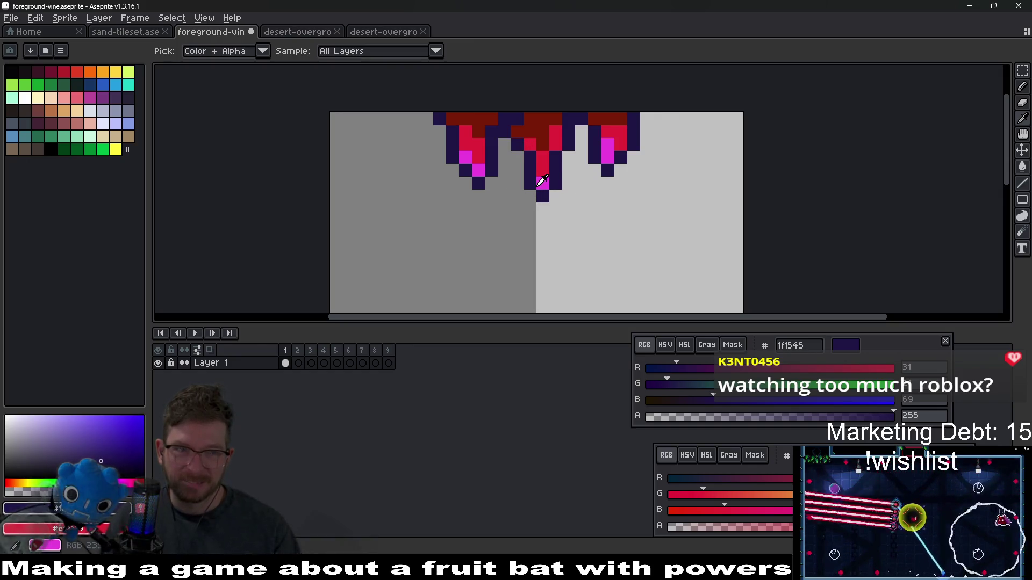
pyautogui.press('b')
pyautogui.click(535, 196)
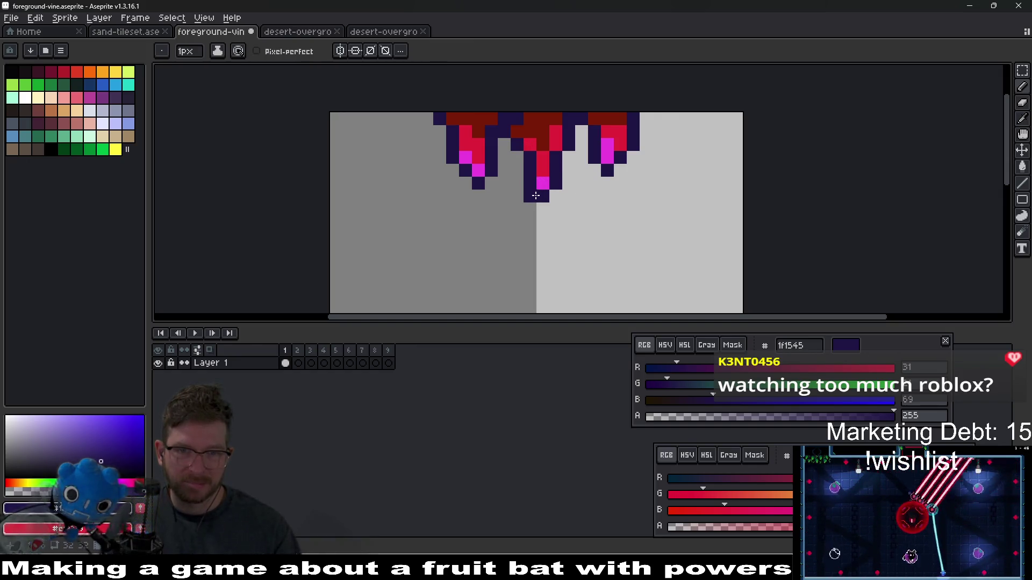
pyautogui.click(536, 196)
pyautogui.press('b')
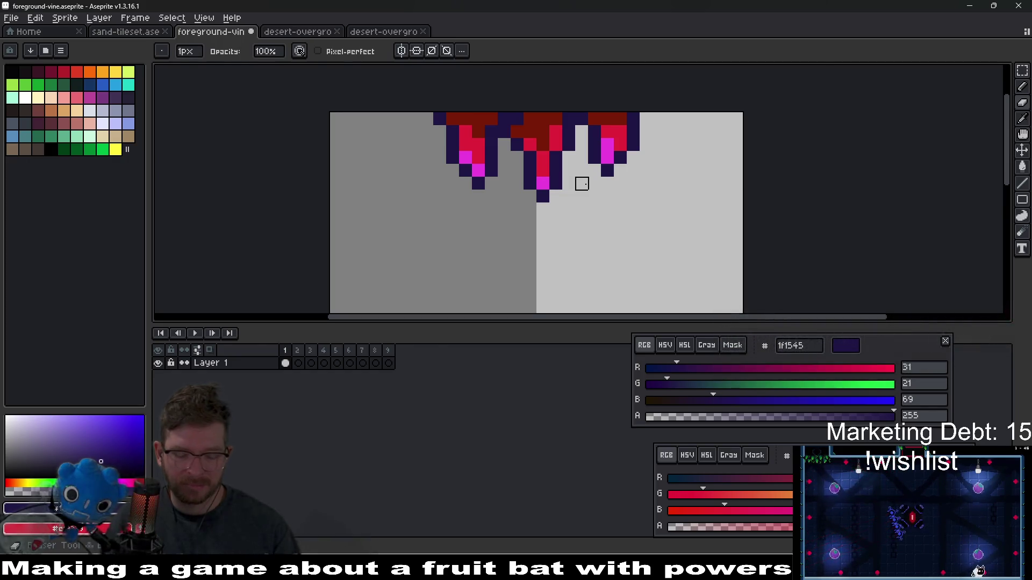
# Step: Select all three drips, drag them left, and commit their new position
pyautogui.press('m')
pyautogui.moveTo(404, 110); pyautogui.dragTo(694, 218)
pyautogui.moveTo(638, 199)
pyautogui.mouseDown()
pyautogui.moveTo(530, 200)
pyautogui.moveTo(515, 181)
pyautogui.mouseUp()
pyautogui.click(350, 92)
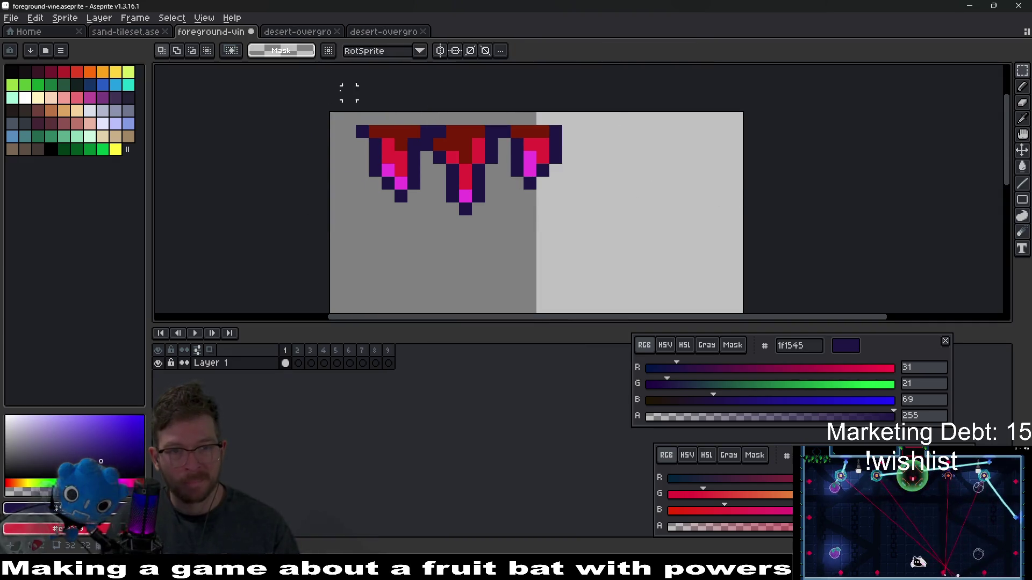
# Step: Delete the left drip and shift the two remaining drips to the left
pyautogui.moveTo(329, 113)
pyautogui.mouseDown()
pyautogui.moveTo(446, 243)
pyautogui.moveTo(434, 243)
pyautogui.mouseUp()
pyautogui.press('Delete')
pyautogui.moveTo(392, 111); pyautogui.dragTo(641, 258)
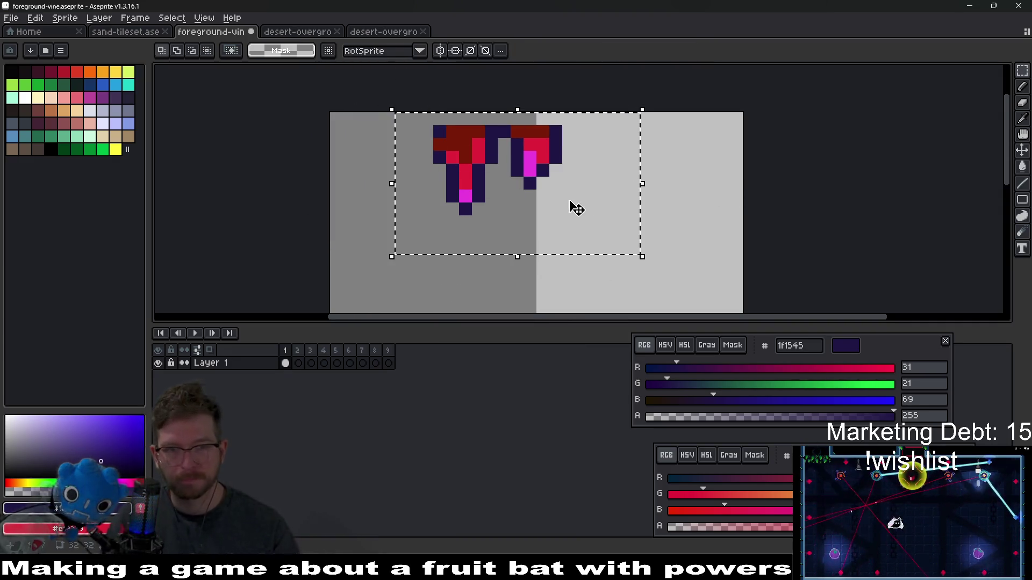
pyautogui.moveTo(572, 207)
pyautogui.mouseDown()
pyautogui.moveTo(461, 166)
pyautogui.moveTo(451, 179)
pyautogui.mouseUp()
pyautogui.hotkey('ctrl', 'd')
# Step: Pencil a dark outline column for a new drip on the right
pyautogui.press('i')
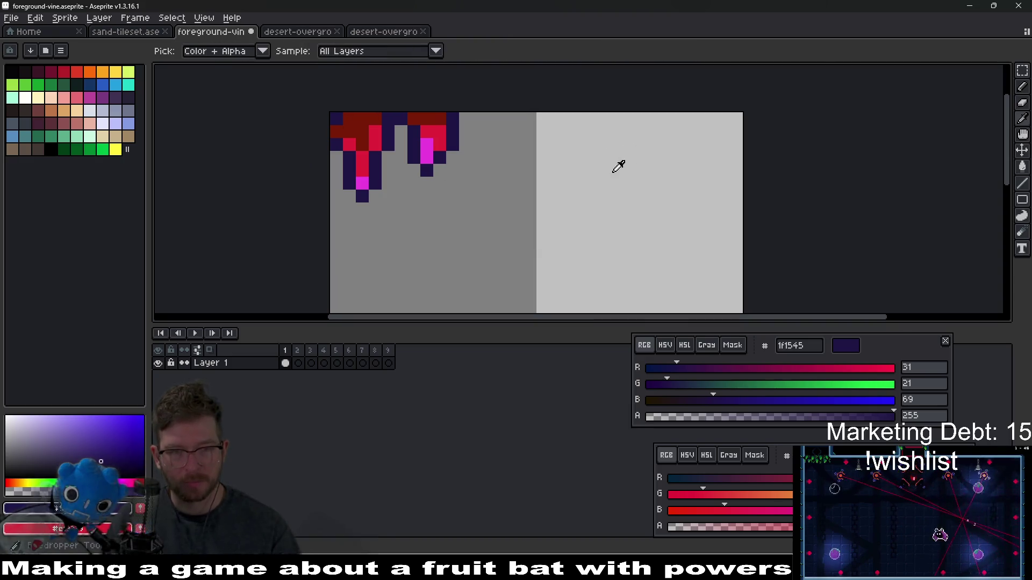
pyautogui.scroll(2, 535, 135)
pyautogui.press('b')
pyautogui.moveTo(497, 88)
pyautogui.mouseDown()
pyautogui.moveTo(497, 131)
pyautogui.moveTo(472, 194)
pyautogui.moveTo(476, 280)
pyautogui.moveTo(521, 299)
pyautogui.moveTo(543, 196)
pyautogui.moveTo(569, 223)
pyautogui.moveTo(544, 86)
pyautogui.mouseUp()
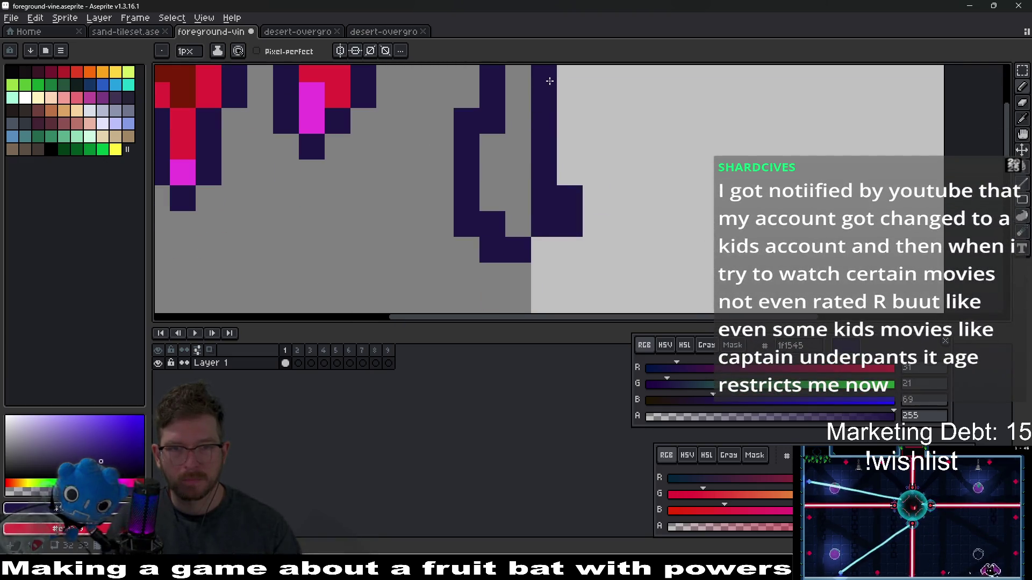
pyautogui.click(636, 157)
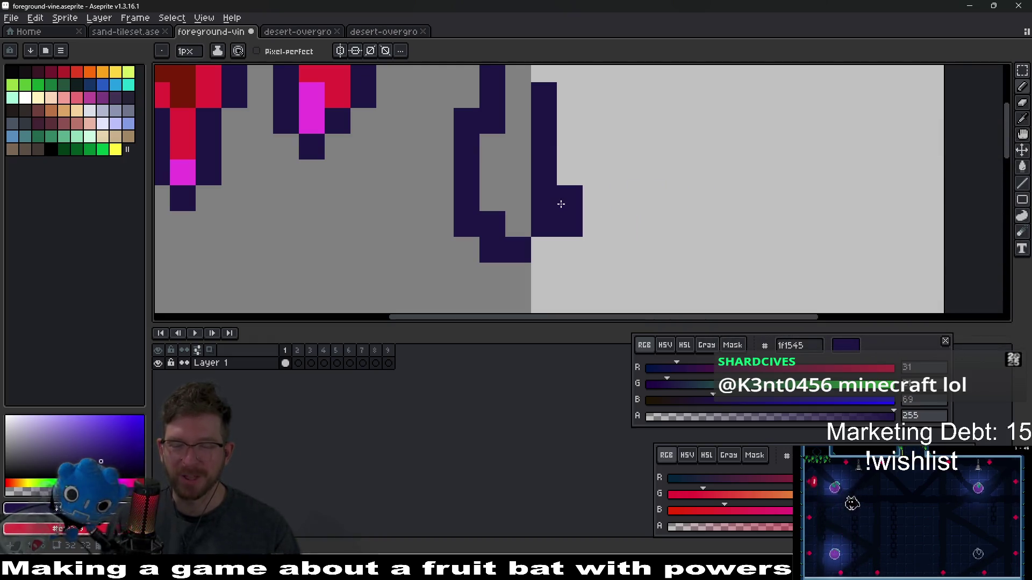
pyautogui.click(543, 74)
pyautogui.scroll(1, 530, 214)
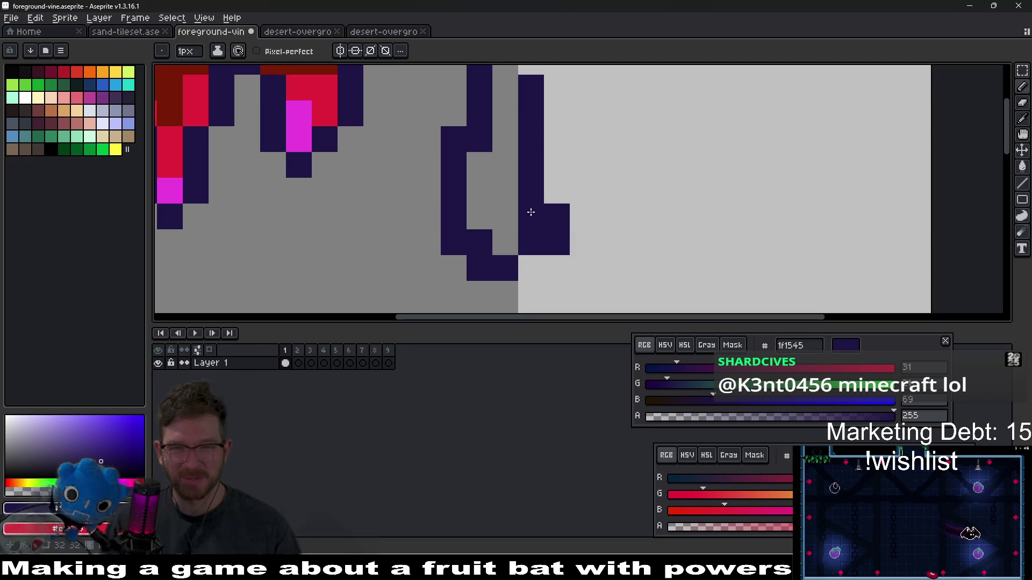
# Step: Erase stray and excess dark pixels to tidy the new drip's outline
pyautogui.press('e')
pyautogui.moveTo(552, 218); pyautogui.dragTo(530, 215)
pyautogui.scroll(1, 487, 223)
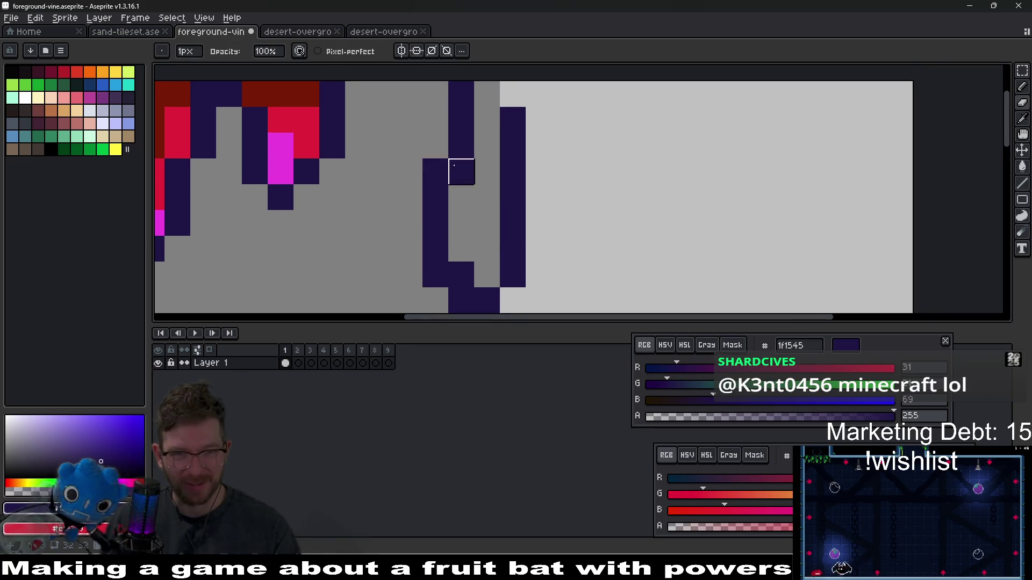
pyautogui.click(435, 171)
pyautogui.click(435, 274)
pyautogui.scroll(-1, 435, 272)
pyautogui.click(461, 249)
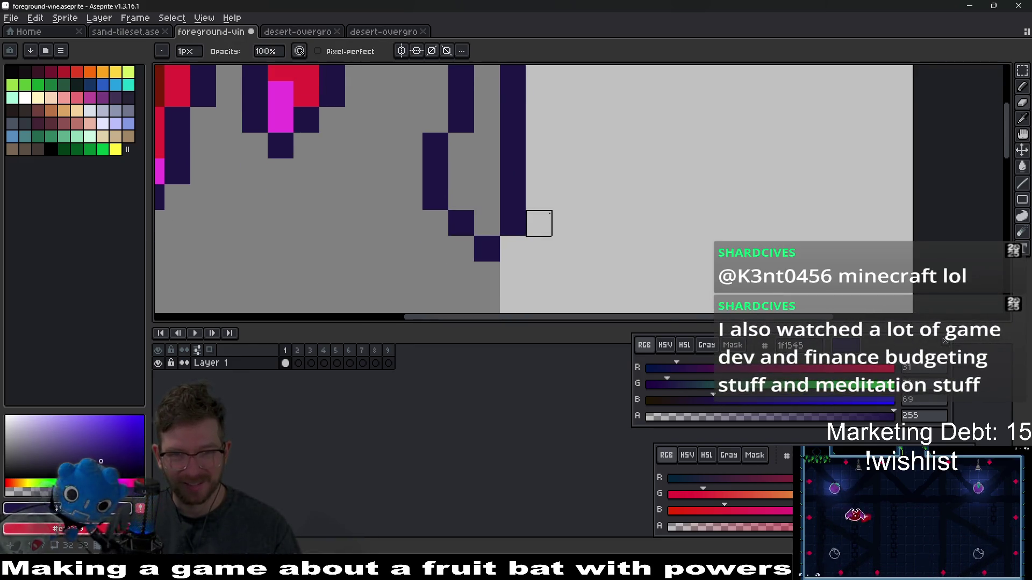
pyautogui.scroll(-2, 549, 212)
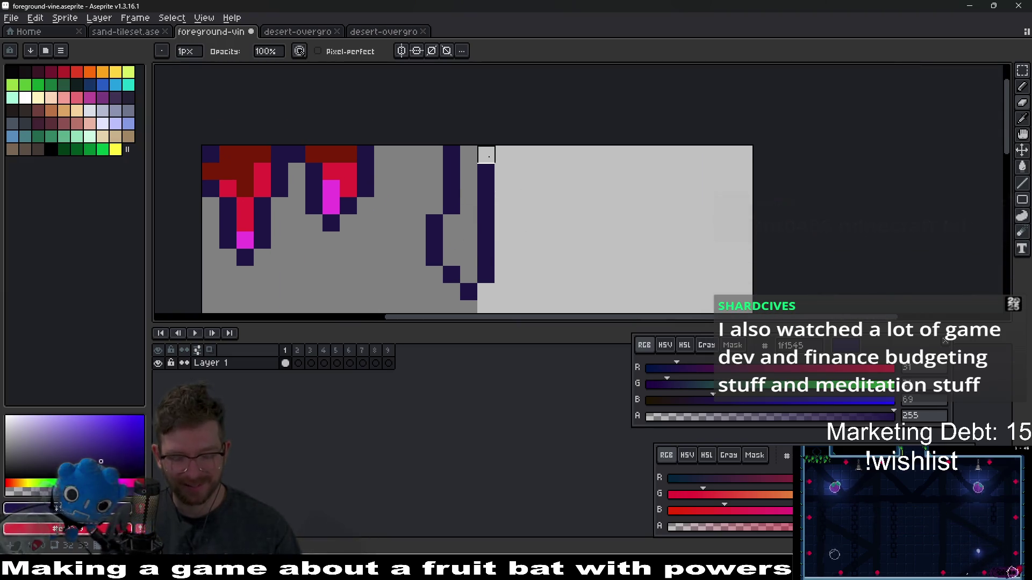
pyautogui.press('b')
pyautogui.click(495, 158)
pyautogui.hotkey('ctrl', 'z')
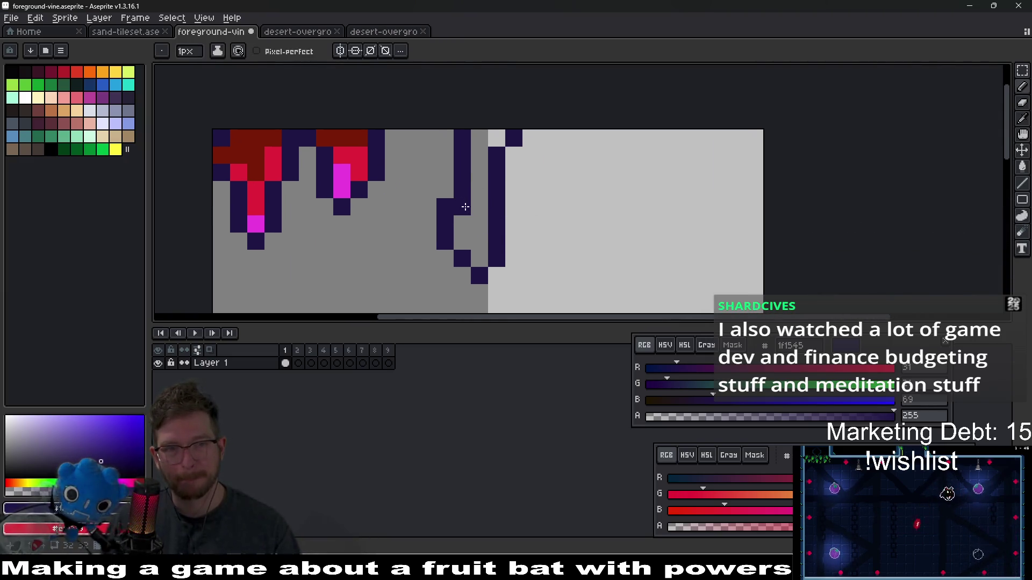
# Step: Fill the new drip with dark red at the top and magenta lower down
pyautogui.press('i')
pyautogui.click(380, 138)
pyautogui.press('b')
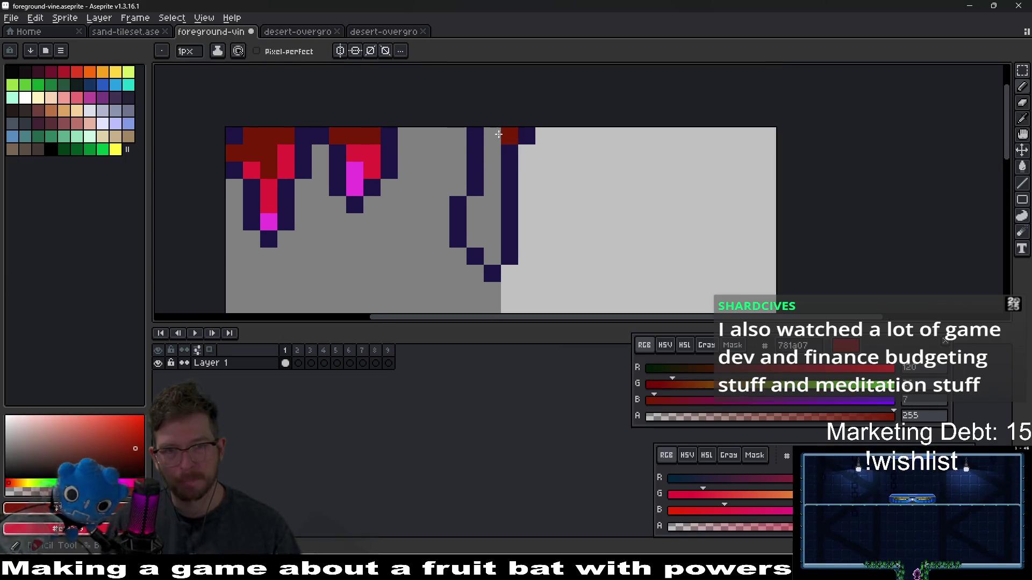
pyautogui.moveTo(508, 135); pyautogui.dragTo(485, 156)
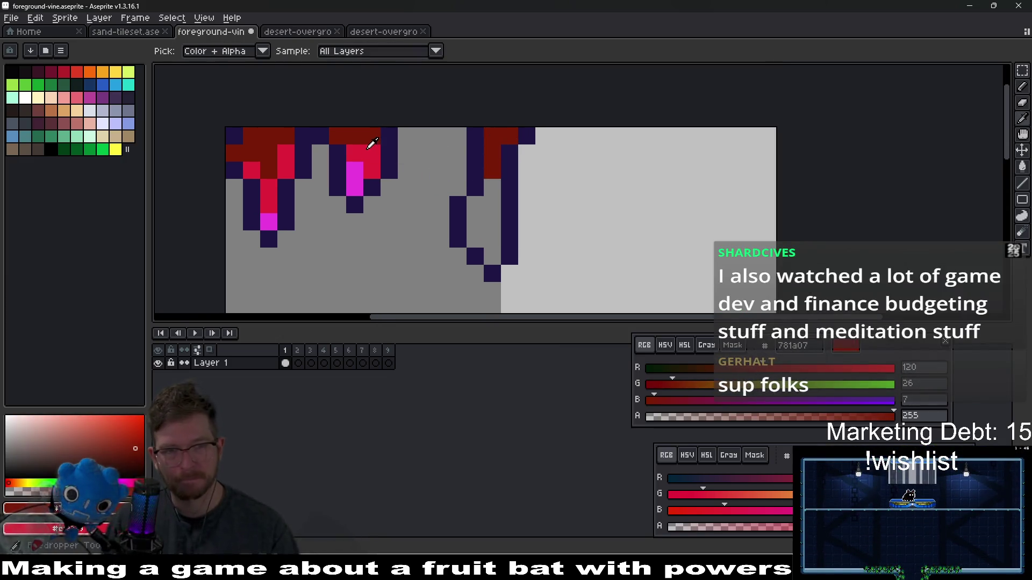
pyautogui.press('i')
pyautogui.click(357, 175)
pyautogui.press('b')
pyautogui.moveTo(492, 256)
pyautogui.mouseDown()
pyautogui.moveTo(475, 239)
pyautogui.moveTo(489, 226)
pyautogui.moveTo(475, 204)
pyautogui.moveTo(491, 184)
pyautogui.mouseUp()
pyautogui.scroll(-6, 538, 217)
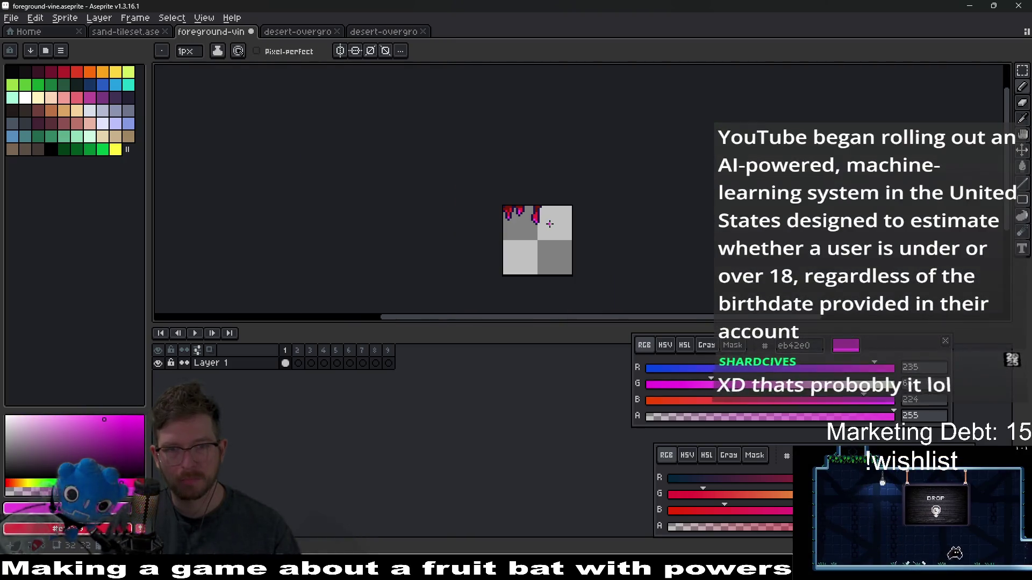
# Step: Turn one red drip pixel magenta, then delete the two original drips on the left
pyautogui.scroll(6, 545, 223)
pyautogui.click(517, 224)
pyautogui.scroll(-3, 517, 225)
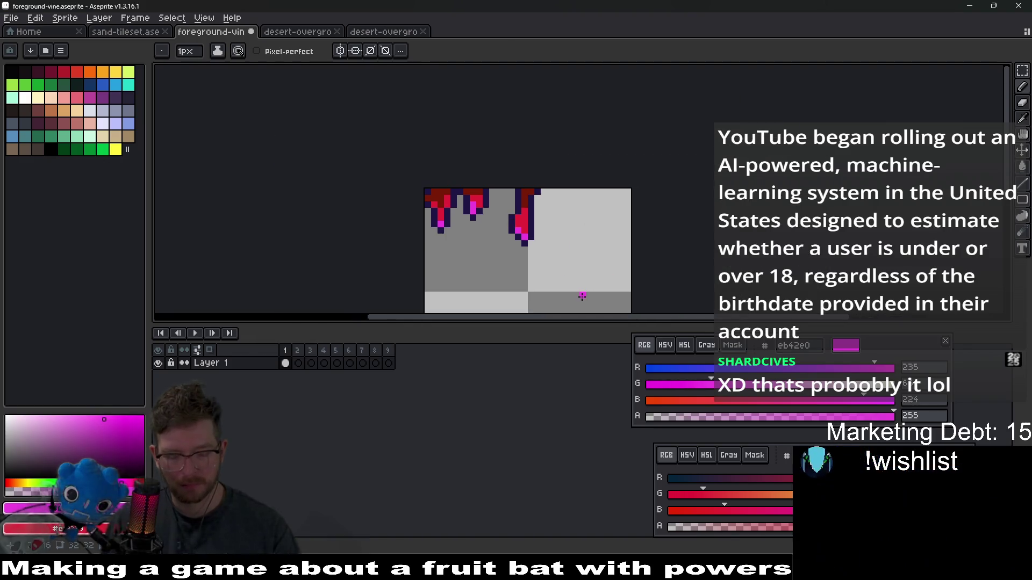
pyautogui.press('m')
pyautogui.moveTo(424, 188); pyautogui.dragTo(486, 256)
pyautogui.press('Delete')
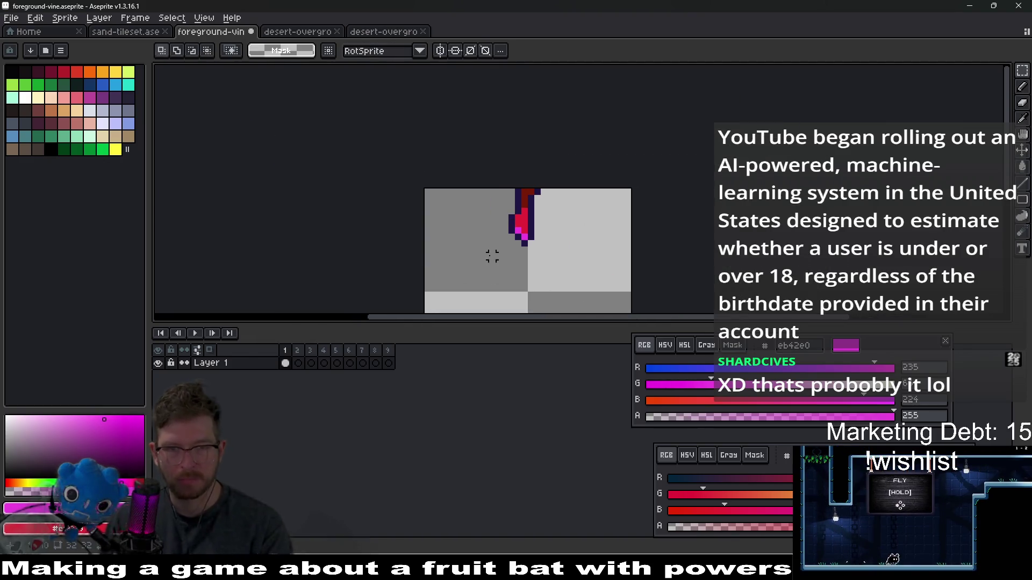
# Step: Draw a new drip's zig-zag outline in the dark purple outline colour
pyautogui.scroll(3, 507, 203)
pyautogui.scroll(1, 442, 171)
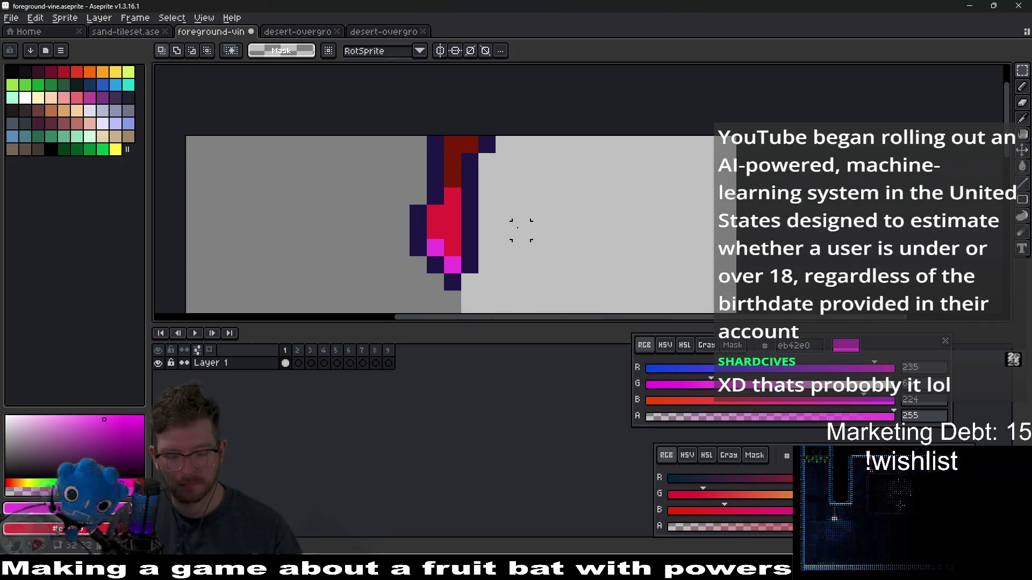
pyautogui.press('i')
pyautogui.click(469, 226)
pyautogui.press('b')
pyautogui.click(367, 144)
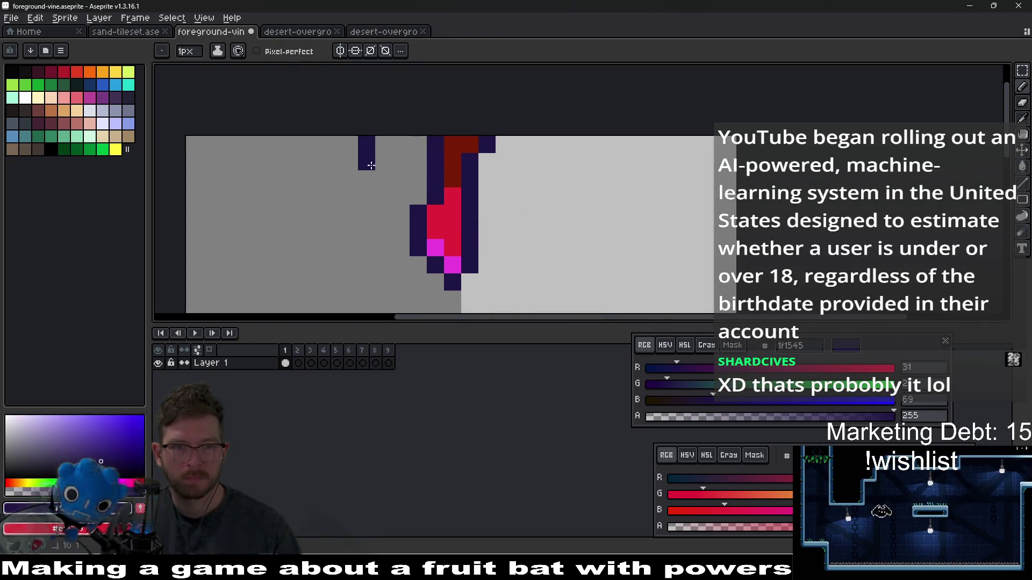
pyautogui.moveTo(371, 165)
pyautogui.mouseDown()
pyautogui.moveTo(382, 198)
pyautogui.moveTo(365, 272)
pyautogui.moveTo(350, 280)
pyautogui.moveTo(331, 265)
pyautogui.moveTo(342, 145)
pyautogui.mouseUp()
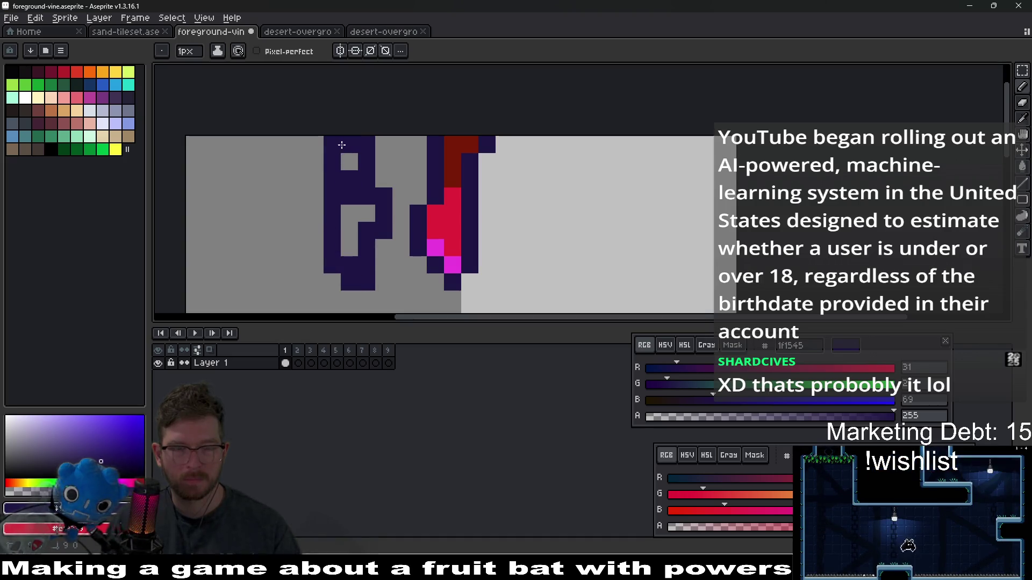
pyautogui.click(383, 144)
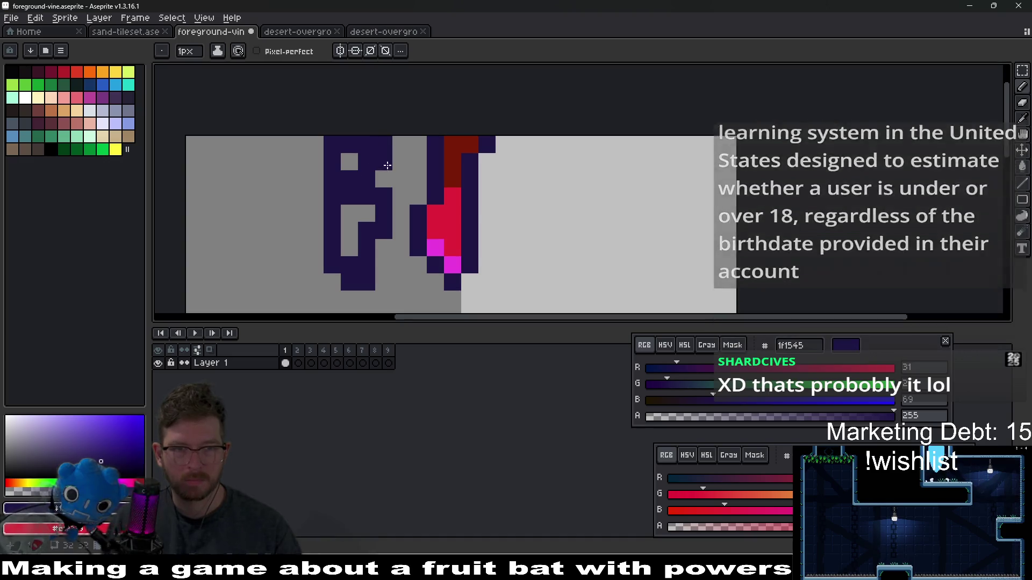
pyautogui.click(383, 161)
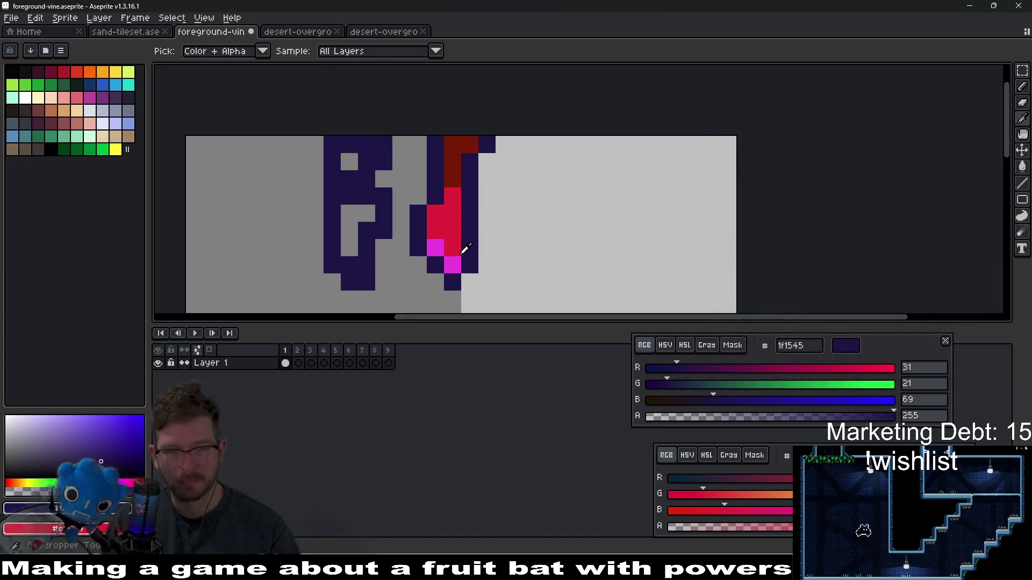
# Step: Fill the new drip's top with dark red and outline a grey top pixel
pyautogui.keyDown('alt'); pyautogui.click(456, 156); pyautogui.keyUp('alt')
pyautogui.click(359, 144)
pyautogui.moveTo(359, 144); pyautogui.dragTo(352, 152)
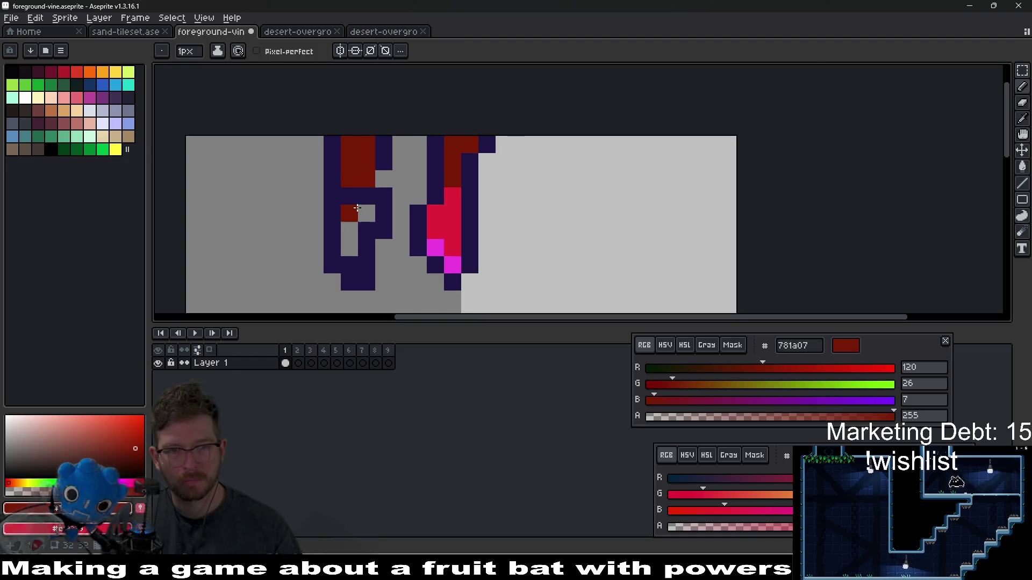
pyautogui.moveTo(352, 196); pyautogui.dragTo(369, 197)
pyautogui.click(384, 144)
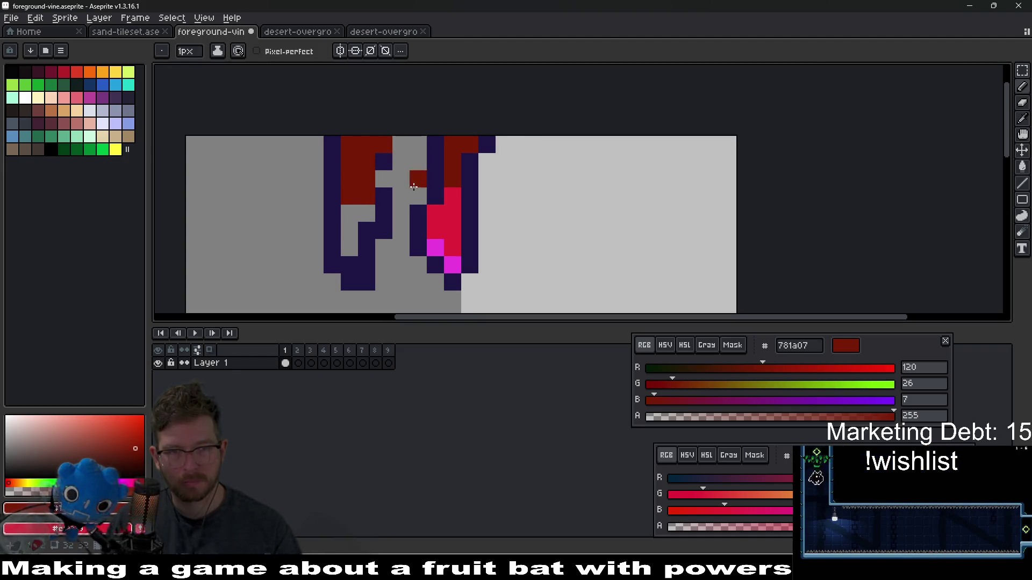
pyautogui.keyDown('alt'); pyautogui.click(443, 154); pyautogui.keyUp('alt')
pyautogui.click(401, 144)
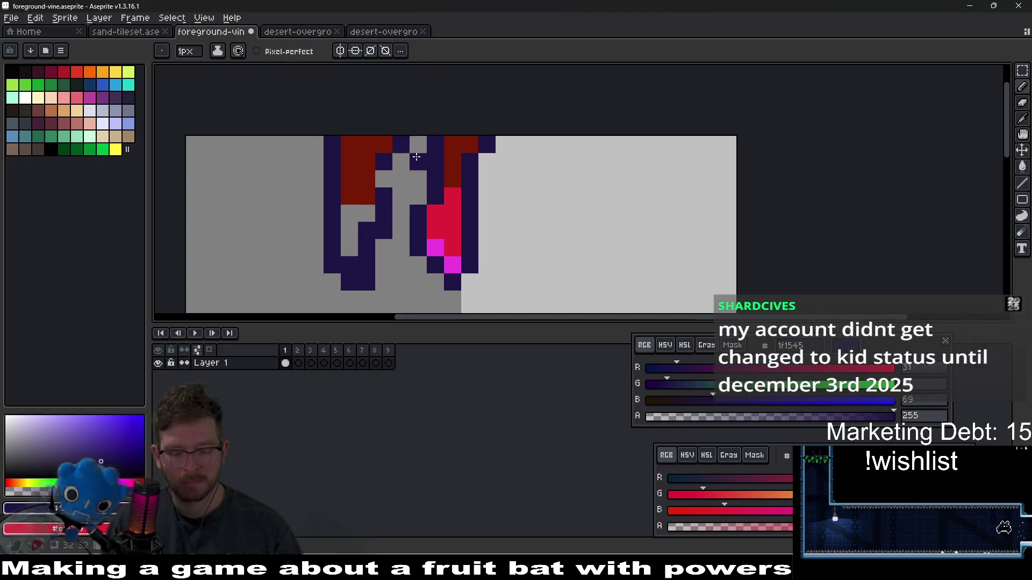
# Step: Add a crimson middle and a 2x2 magenta tip outlined underneath in dark purple
pyautogui.keyDown('alt'); pyautogui.click(432, 215); pyautogui.keyUp('alt')
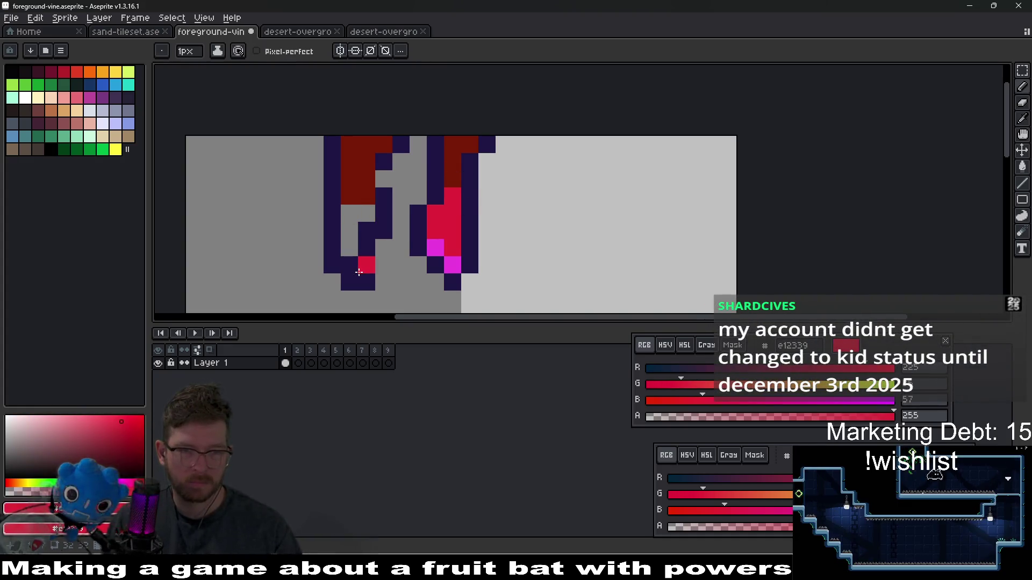
pyautogui.moveTo(349, 231); pyautogui.dragTo(365, 218)
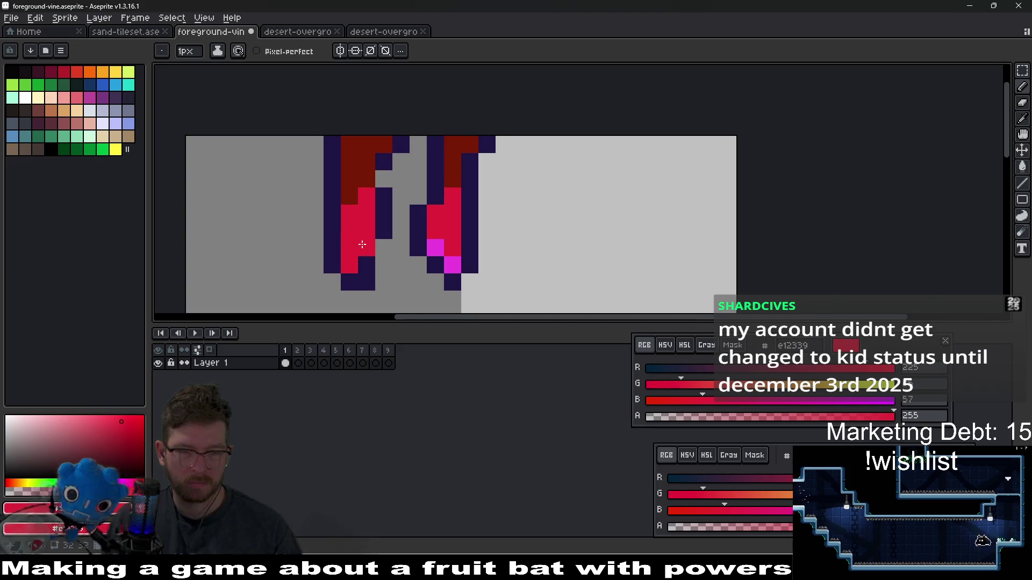
pyautogui.hotkey('ctrl', 'z')
pyautogui.scroll(-1, 467, 237)
pyautogui.keyDown('alt'); pyautogui.click(453, 246); pyautogui.keyUp('alt')
pyautogui.click(368, 251)
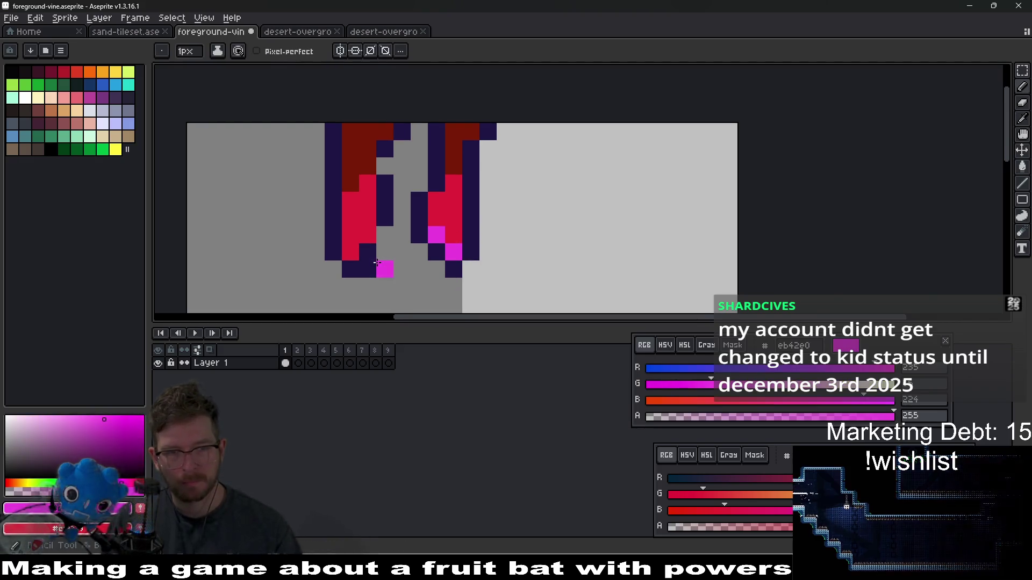
pyautogui.moveTo(375, 262); pyautogui.dragTo(385, 252)
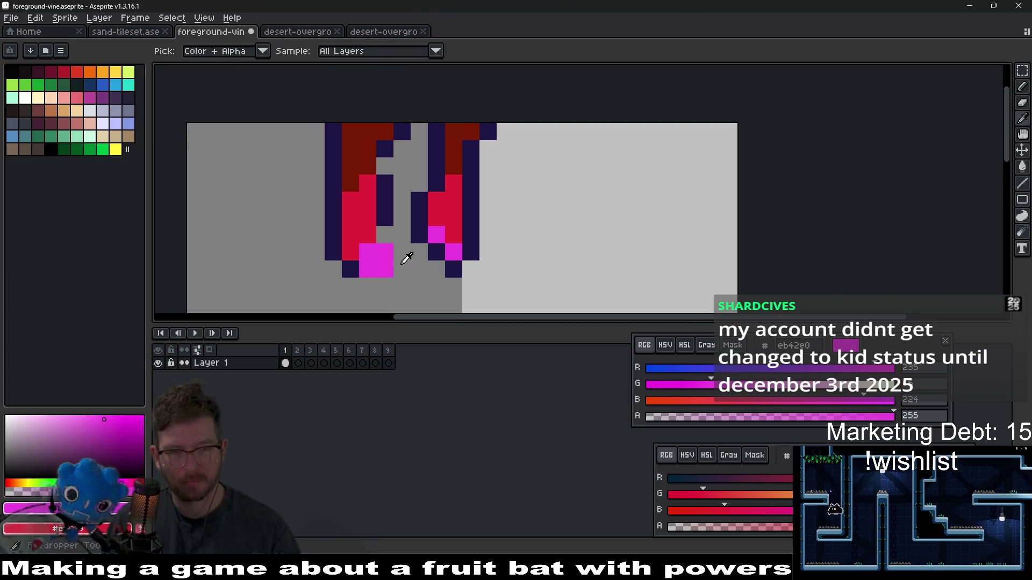
pyautogui.keyDown('alt'); pyautogui.click(357, 266); pyautogui.keyUp('alt')
pyautogui.moveTo(367, 286); pyautogui.dragTo(388, 285)
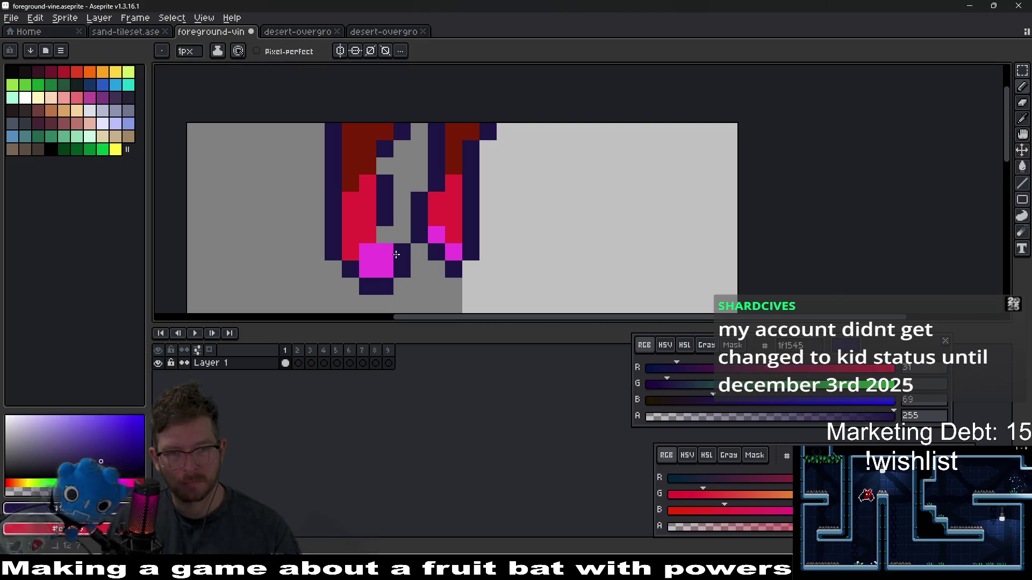
# Step: Darken a leftover maroon pixel to the dark purple outline colour
pyautogui.scroll(-3, 389, 239)
pyautogui.scroll(2, 423, 199)
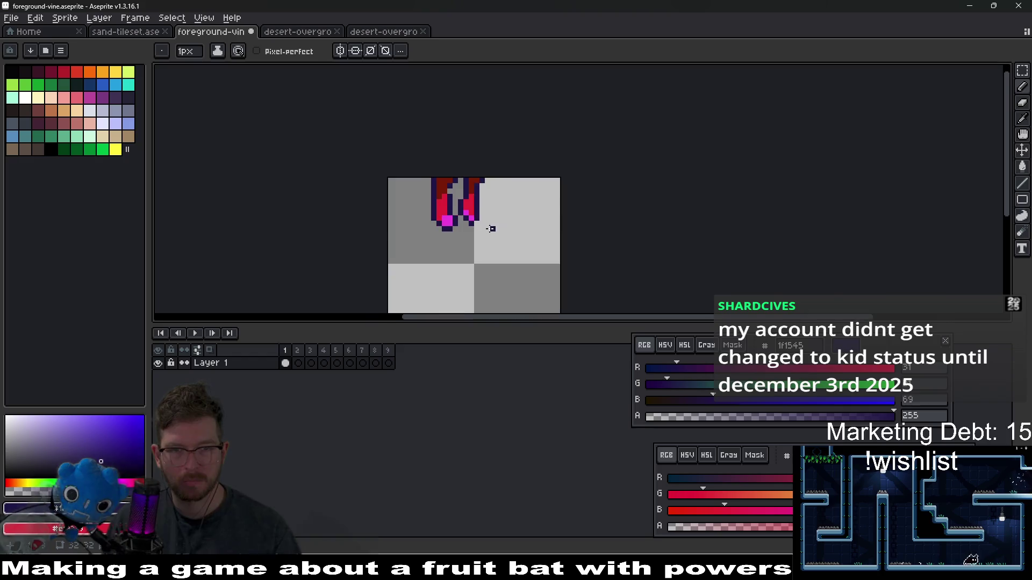
pyautogui.scroll(1, 423, 200)
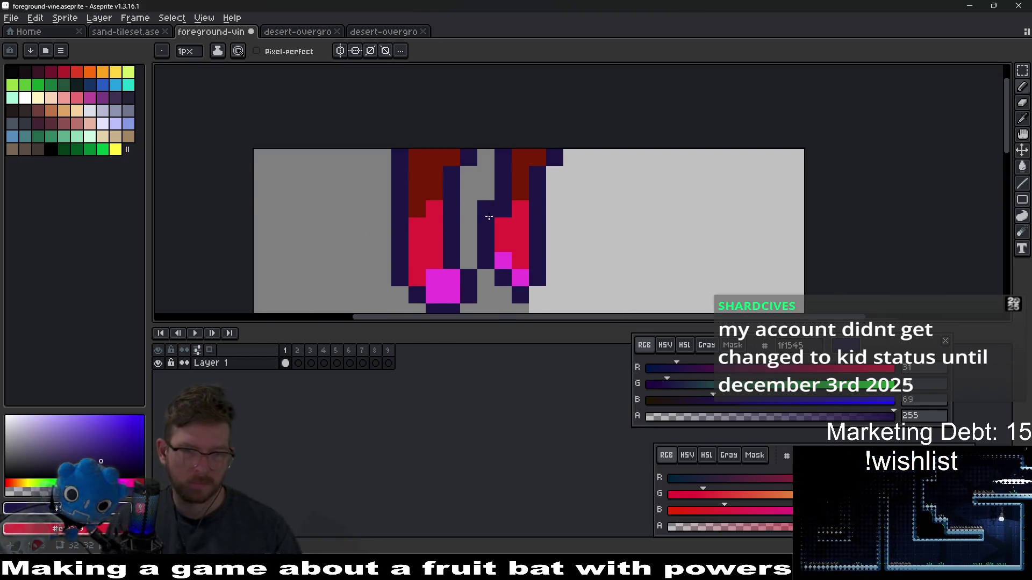
pyautogui.scroll(-2, 488, 210)
pyautogui.scroll(2, 487, 209)
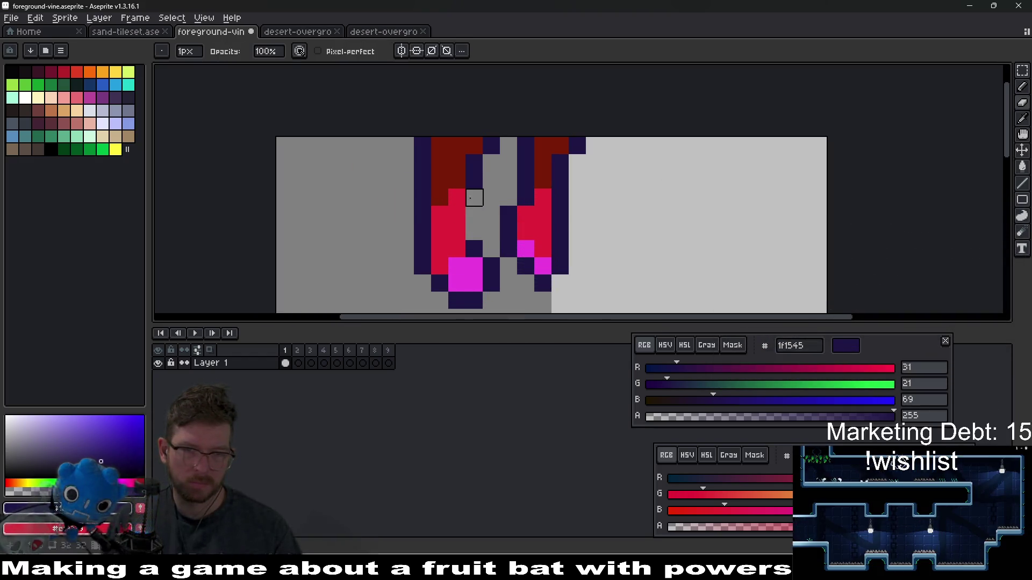
pyautogui.press('alt')
pyautogui.click(457, 196)
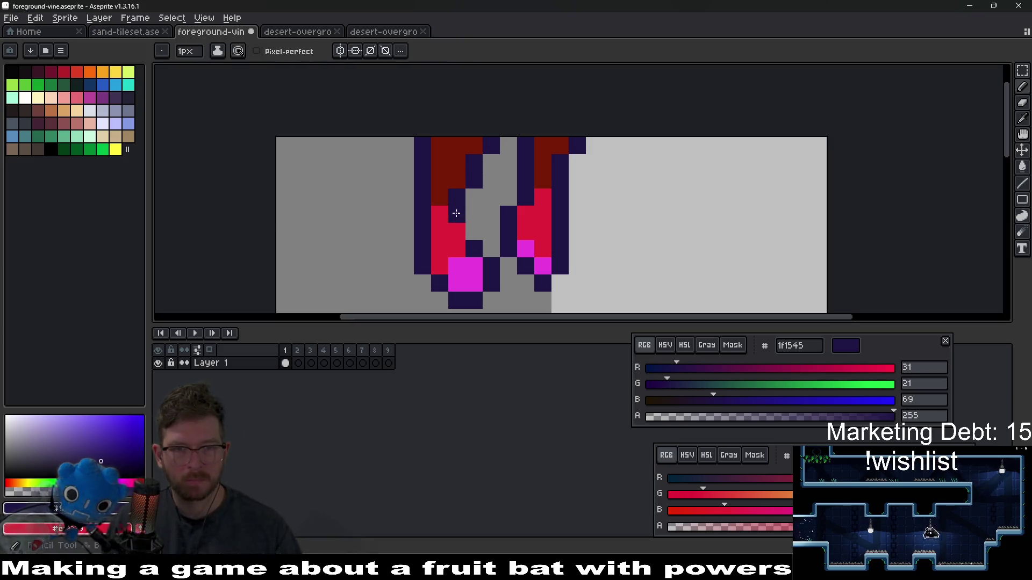
pyautogui.scroll(-2, 544, 252)
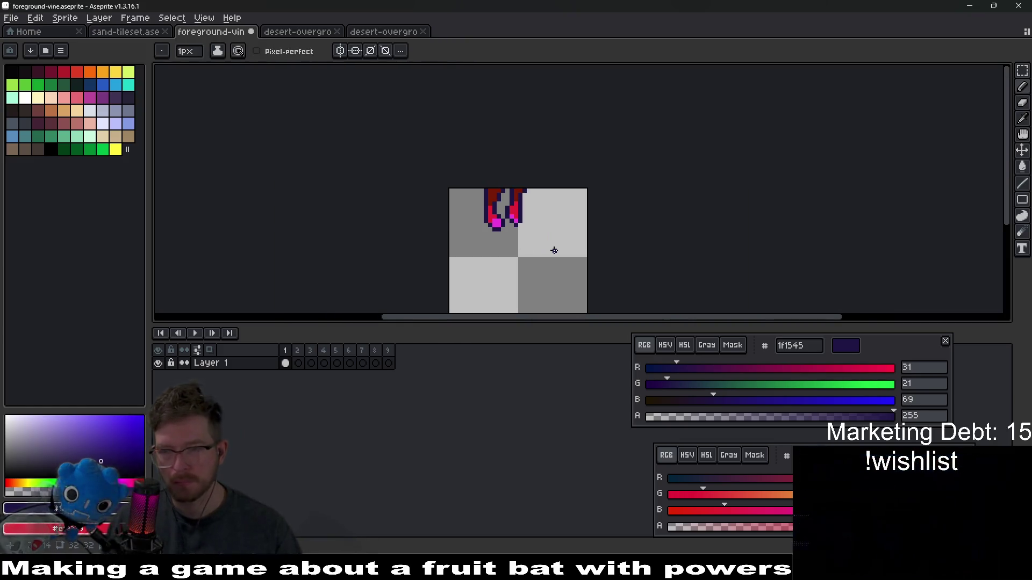
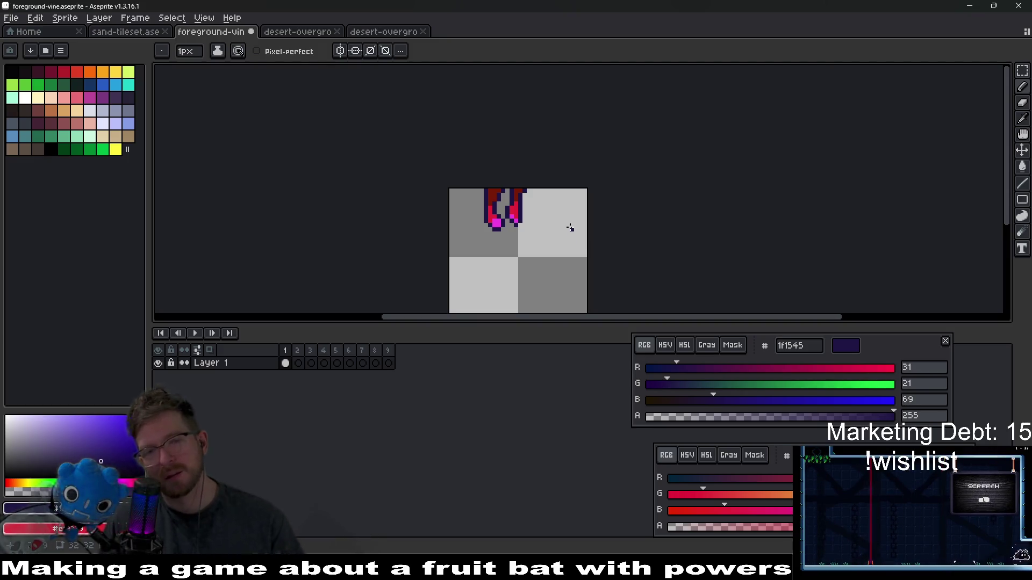
# Step: Shift the two vines' top row left with a rectangular selection and place it
pyautogui.scroll(4, 500, 188)
pyautogui.press('m')
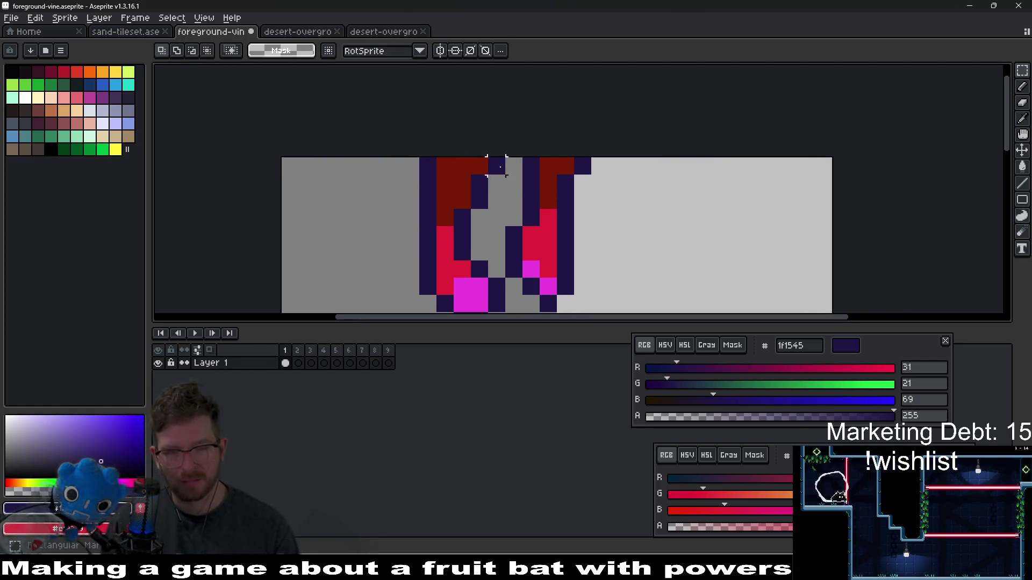
pyautogui.moveTo(420, 158)
pyautogui.mouseDown()
pyautogui.moveTo(499, 171)
pyautogui.moveTo(445, 178)
pyautogui.moveTo(472, 173)
pyautogui.mouseUp()
pyautogui.scroll(-2, 479, 189)
pyautogui.click(615, 235)
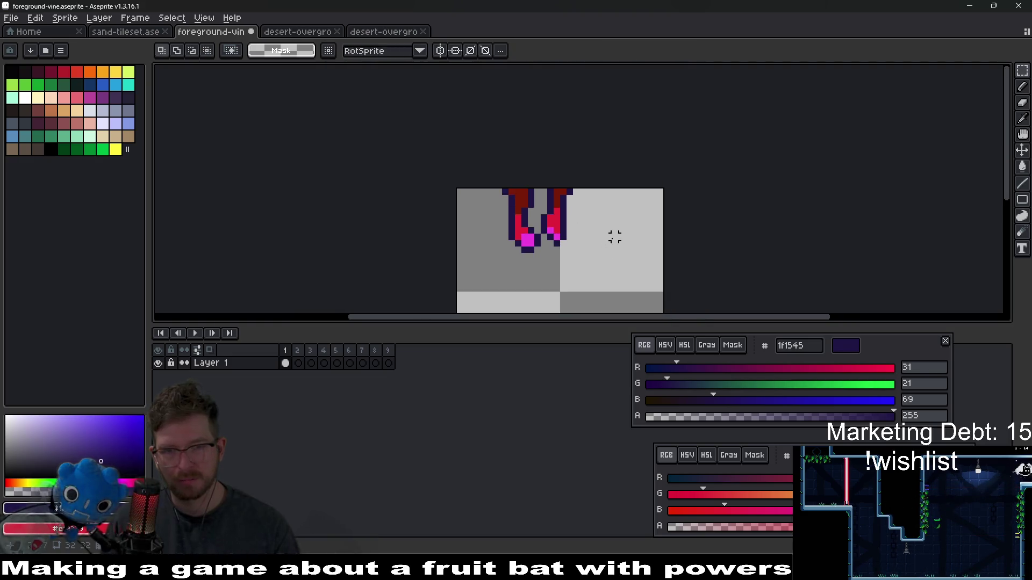
# Step: Block out a dark purple third vine shape to the right of the two vines
pyautogui.scroll(1, 585, 220)
pyautogui.moveTo(585, 220); pyautogui.dragTo(569, 209)
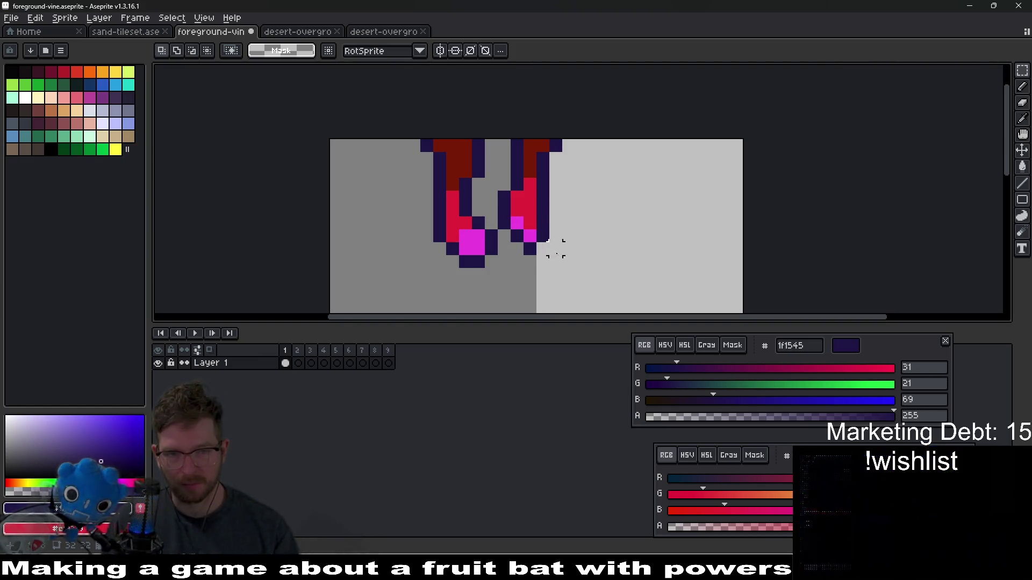
pyautogui.moveTo(572, 228); pyautogui.dragTo(525, 232)
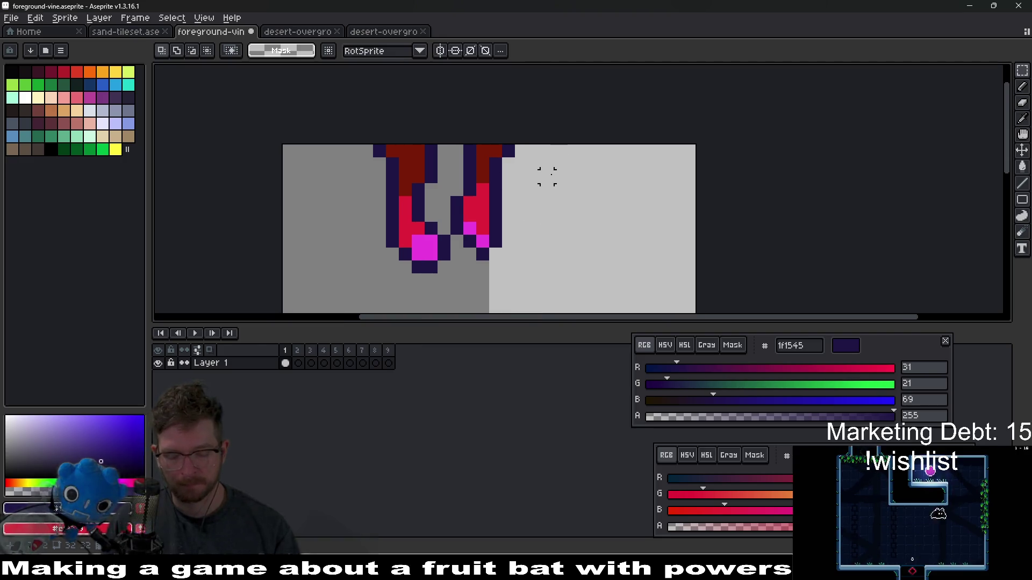
pyautogui.press('i')
pyautogui.press('b')
pyautogui.click(539, 158)
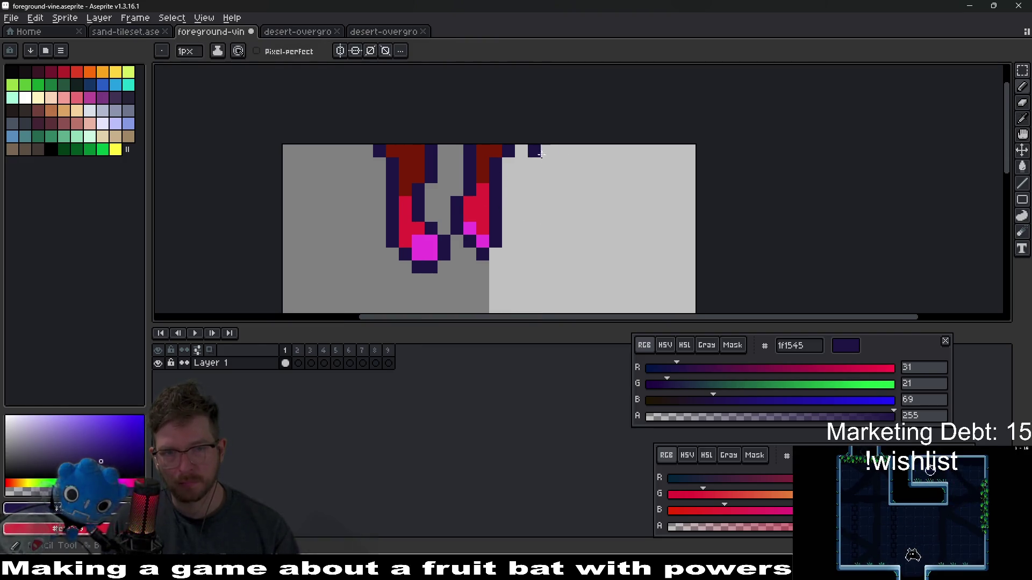
pyautogui.moveTo(541, 154)
pyautogui.mouseDown()
pyautogui.moveTo(525, 173)
pyautogui.moveTo(554, 185)
pyautogui.moveTo(570, 161)
pyautogui.mouseUp()
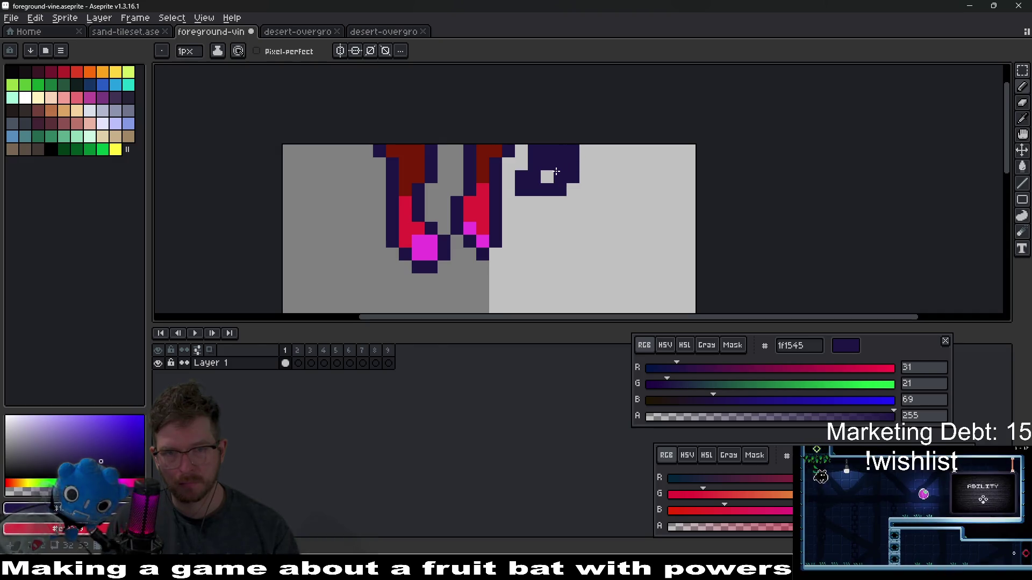
pyautogui.moveTo(546, 212)
pyautogui.mouseDown()
pyautogui.moveTo(530, 221)
pyautogui.moveTo(568, 202)
pyautogui.moveTo(543, 229)
pyautogui.moveTo(524, 207)
pyautogui.mouseUp()
# Step: Add dark pixels to the shape's upper-left edge and sample the magenta tip colour
pyautogui.press('e')
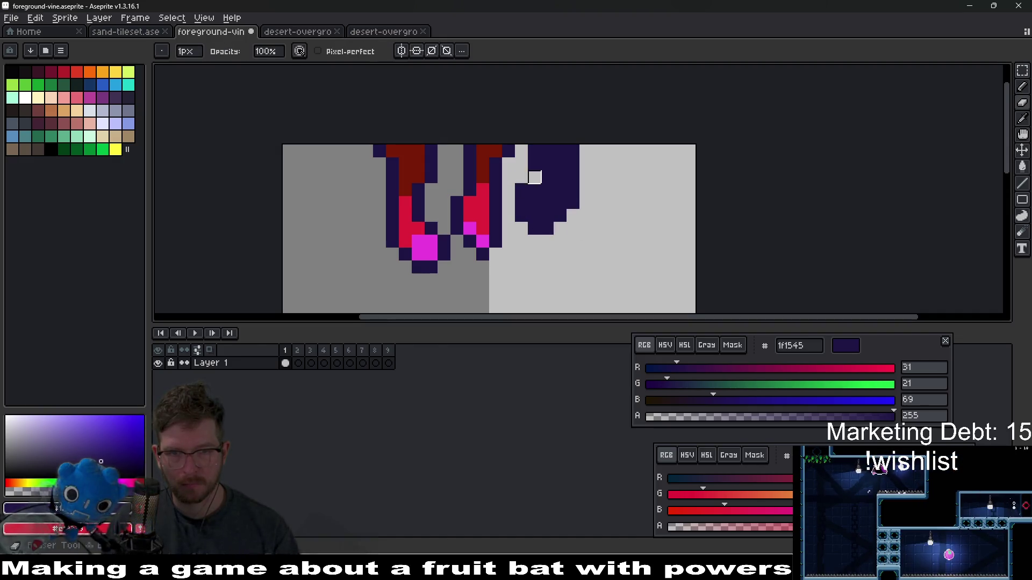
pyautogui.press('b')
pyautogui.click(534, 177)
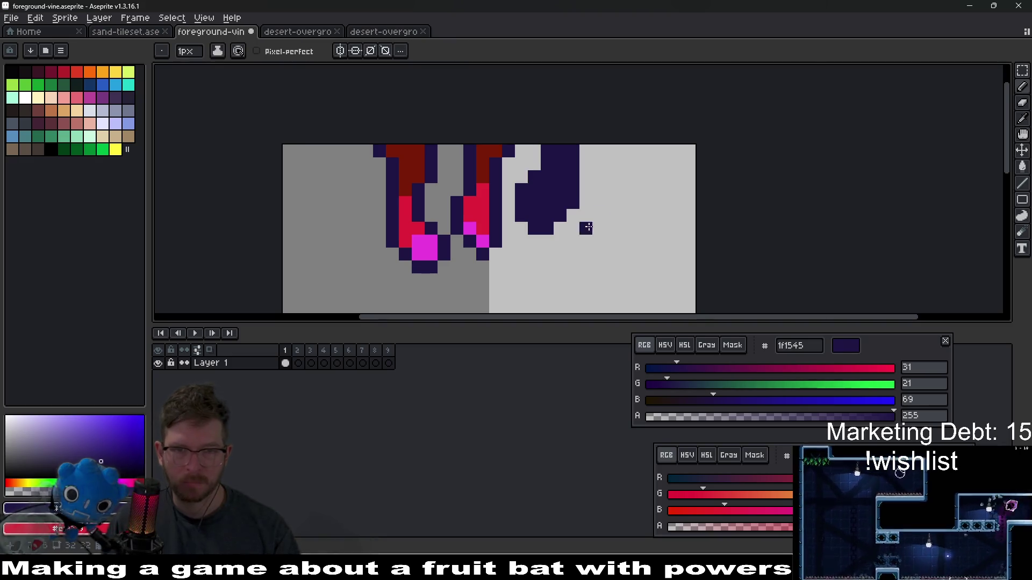
pyautogui.click(534, 151)
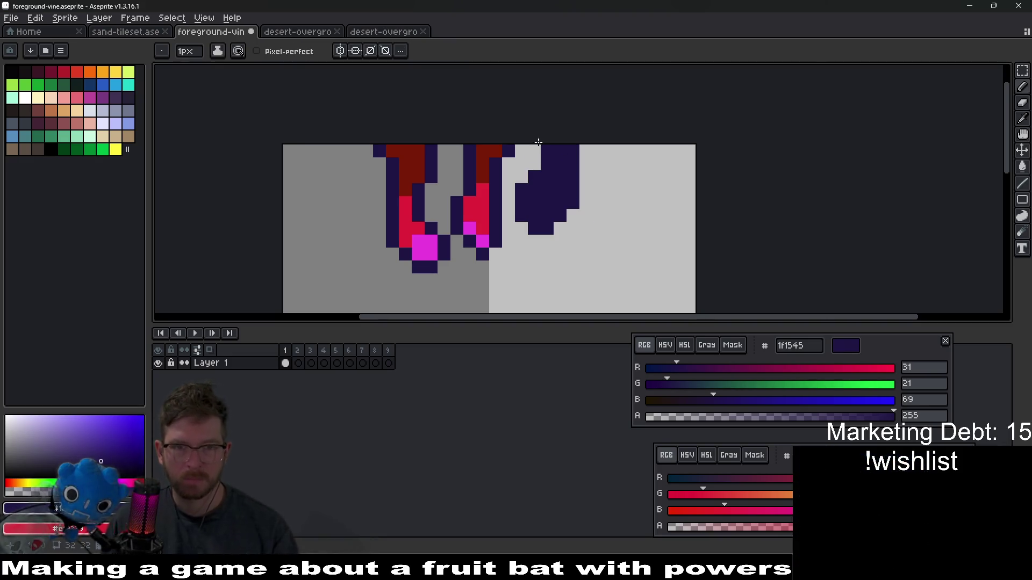
pyautogui.click(608, 163)
pyautogui.hotkey('ctrl', 'z')
pyautogui.press('alt')
pyautogui.keyDown('alt'); pyautogui.click(488, 238); pyautogui.keyUp('alt')
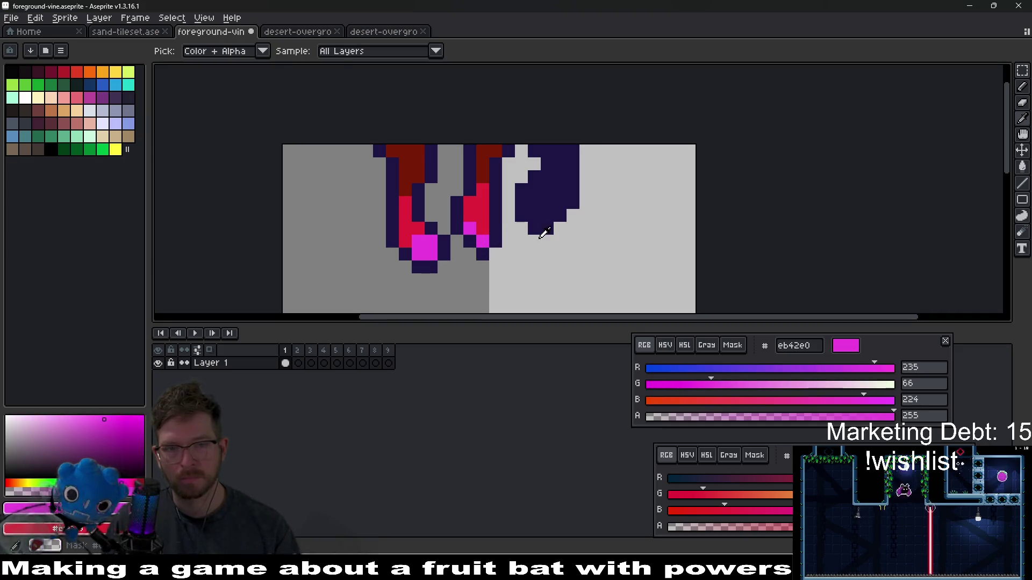
# Step: Paint magenta pixels at the bottom tip of the third vine
pyautogui.click(535, 224)
pyautogui.click(547, 216)
pyautogui.click(534, 203)
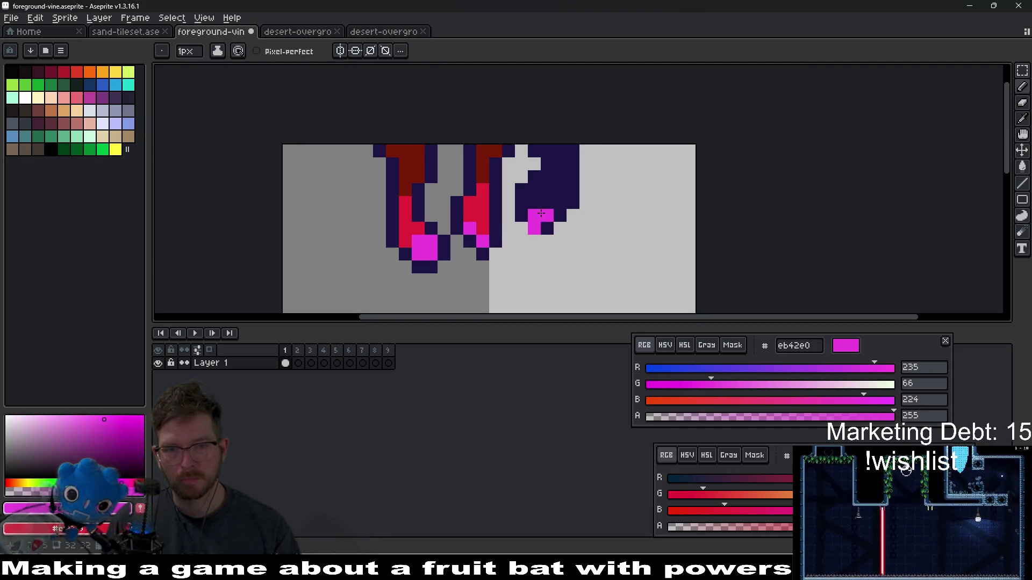
pyautogui.hotkey('ctrl', 'z')
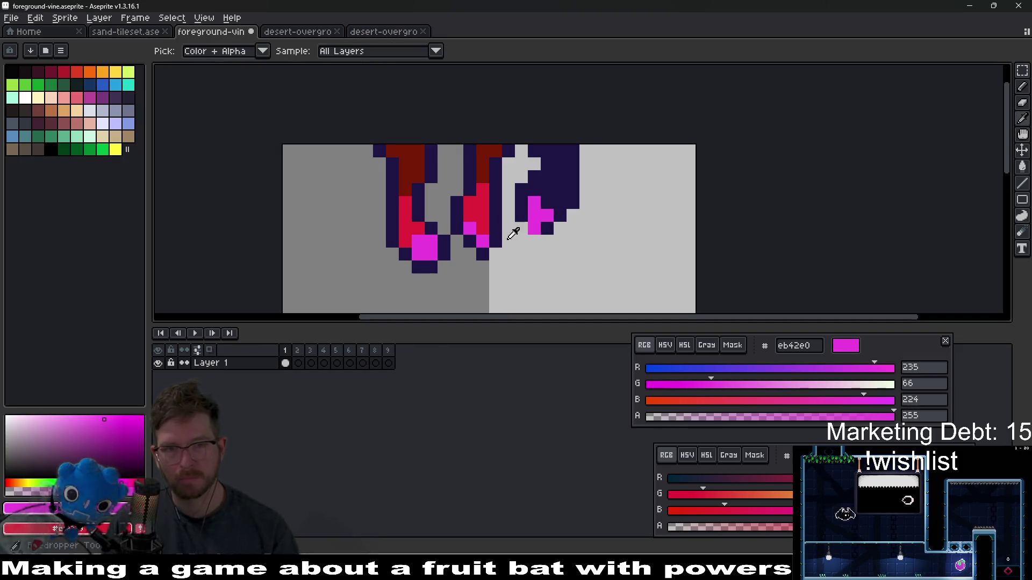
# Step: Fill the third vine's body with crimson and add a dark purple pixel below the tip
pyautogui.keyDown('alt'); pyautogui.click(483, 217); pyautogui.keyUp('alt')
pyautogui.click(535, 215)
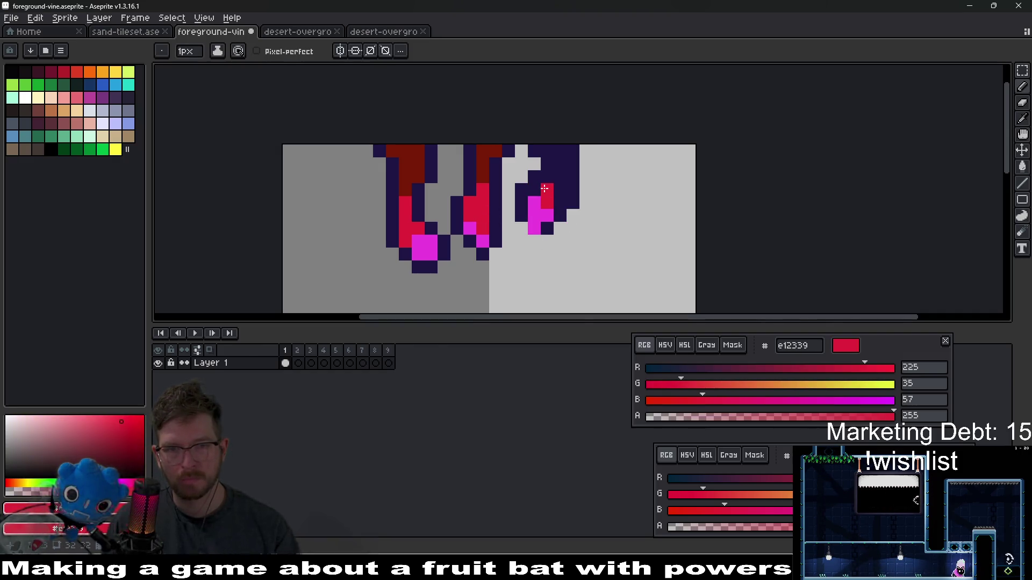
pyautogui.click(547, 177)
pyautogui.click(559, 190)
pyautogui.click(559, 203)
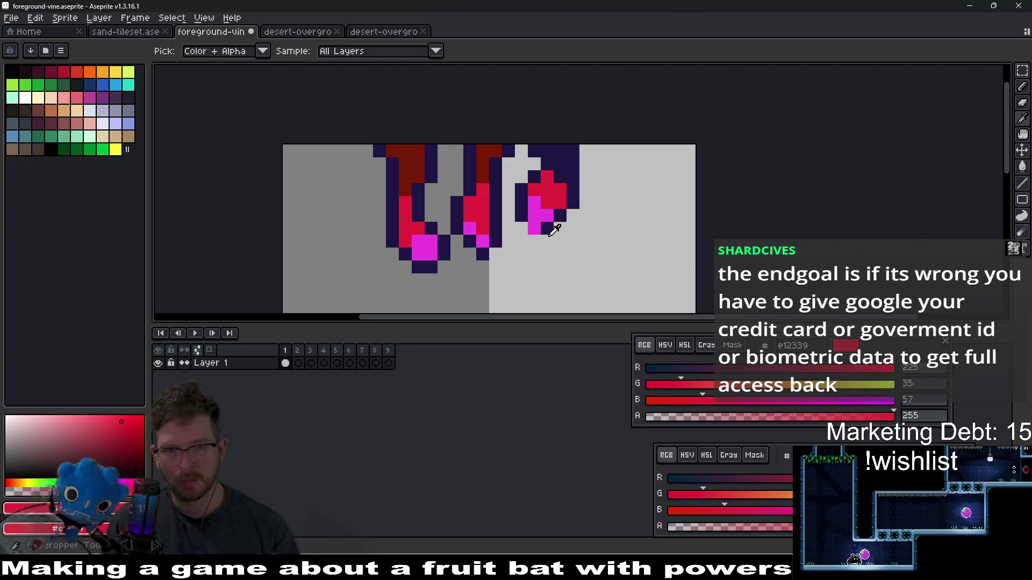
pyautogui.keyDown('alt'); pyautogui.click(544, 234); pyautogui.keyUp('alt')
pyautogui.click(533, 241)
# Step: Paint dark red at the third vine's top and restore one outline pixel to dark purple
pyautogui.scroll(1, 554, 220)
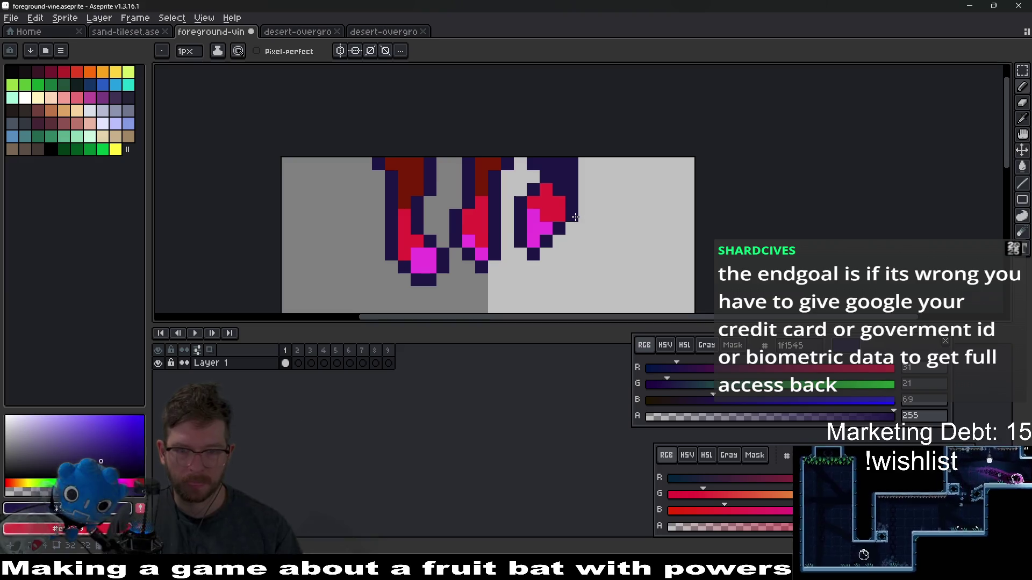
pyautogui.scroll(-6, 582, 215)
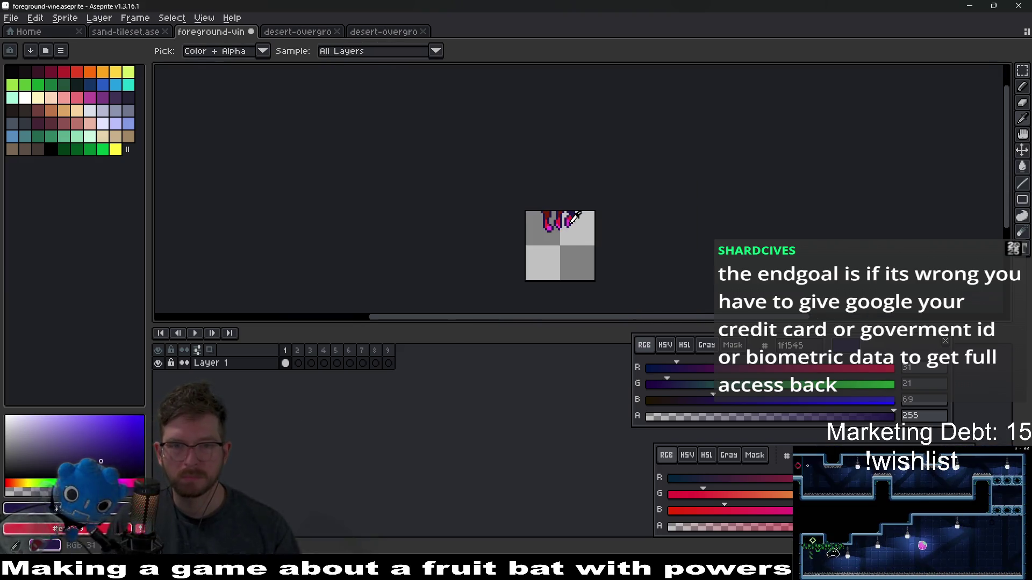
pyautogui.scroll(5, 569, 218)
pyautogui.keyDown('alt'); pyautogui.click(534, 175); pyautogui.keyUp('alt')
pyautogui.scroll(4, 577, 169)
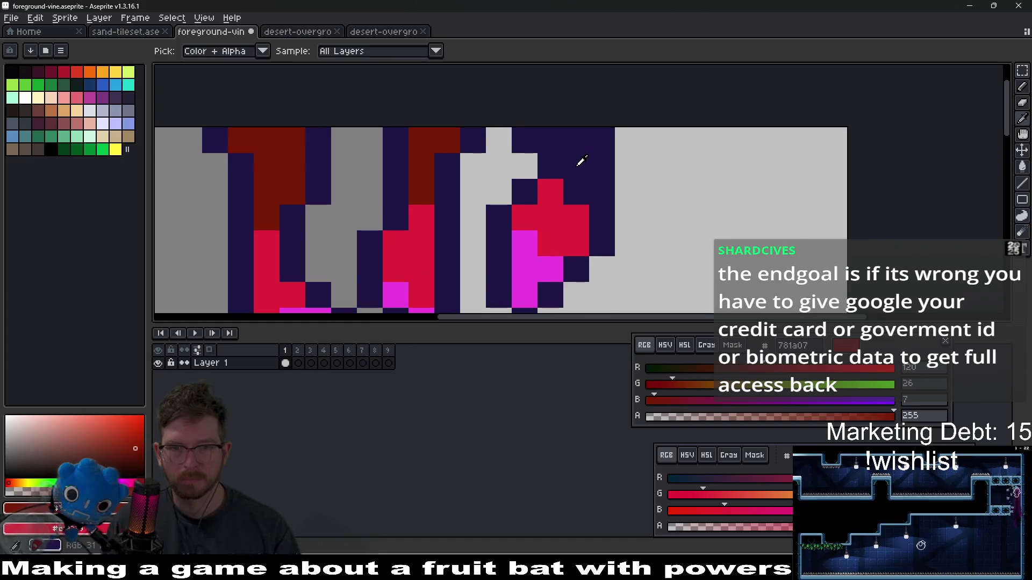
pyautogui.click(575, 193)
pyautogui.click(572, 169)
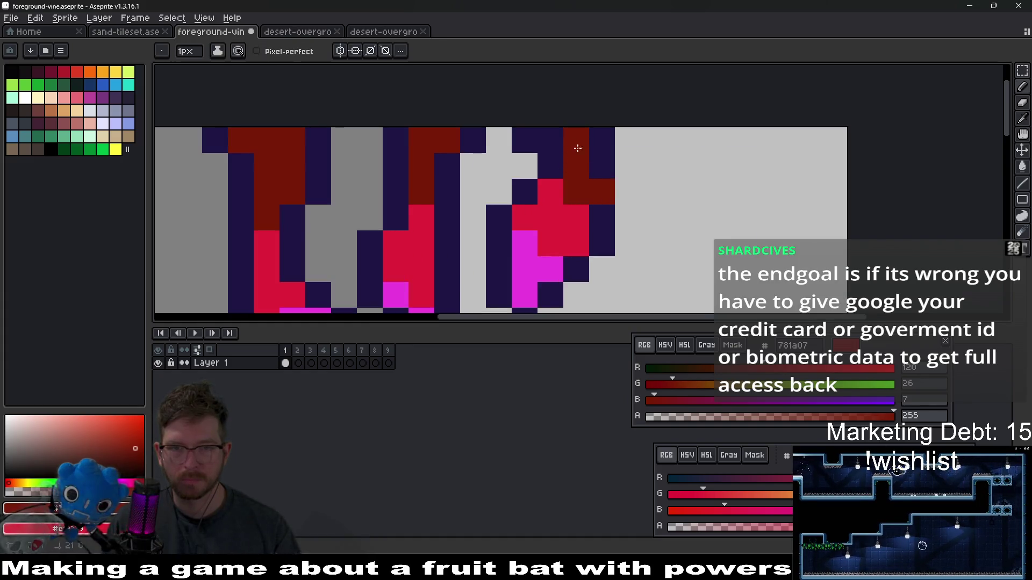
pyautogui.hotkey('ctrl', 'z')
pyautogui.click(585, 212)
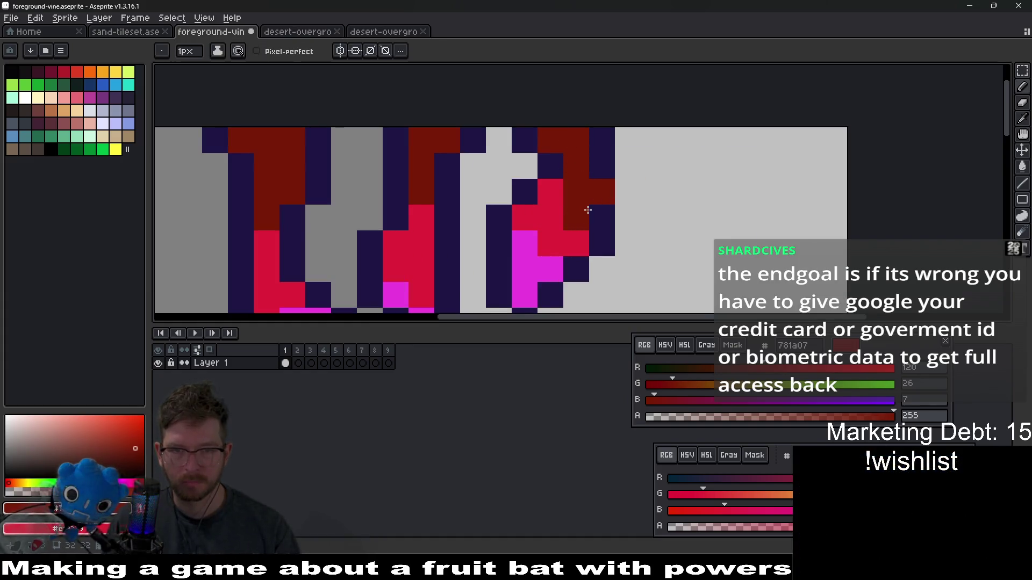
pyautogui.keyDown('alt'); pyautogui.click(607, 173); pyautogui.keyUp('alt')
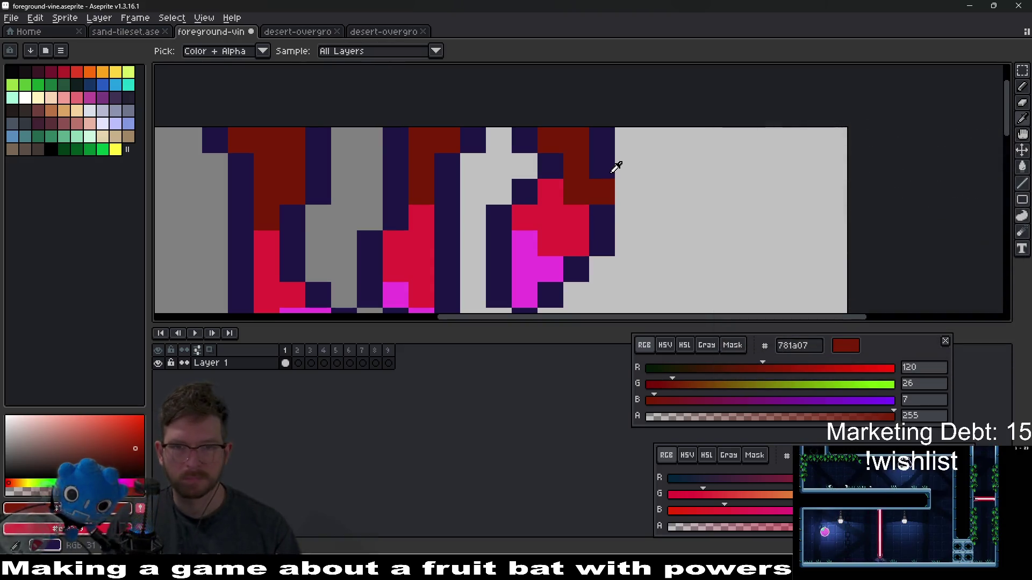
pyautogui.click(601, 190)
pyautogui.scroll(-6, 600, 191)
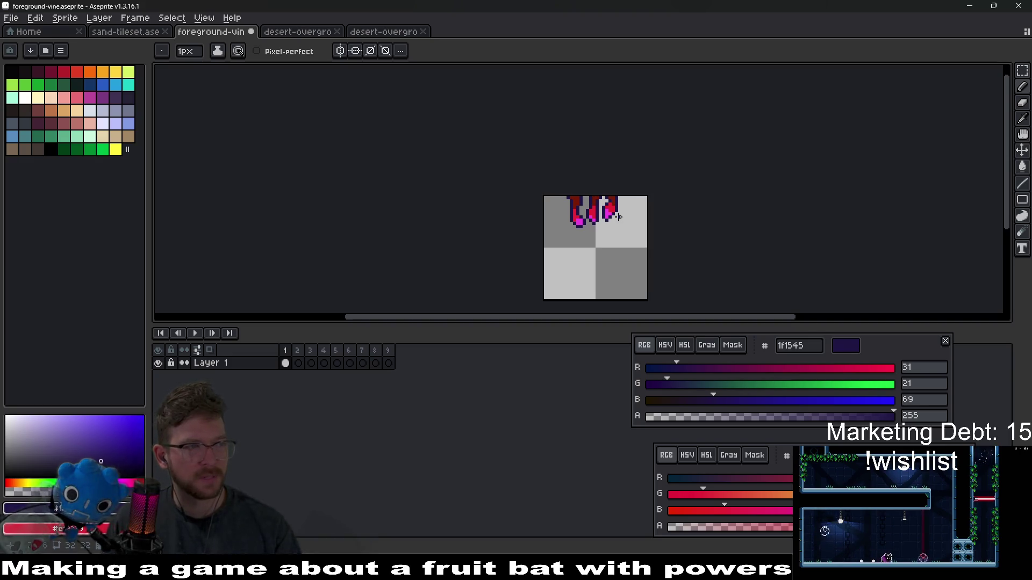
pyautogui.scroll(4, 599, 220)
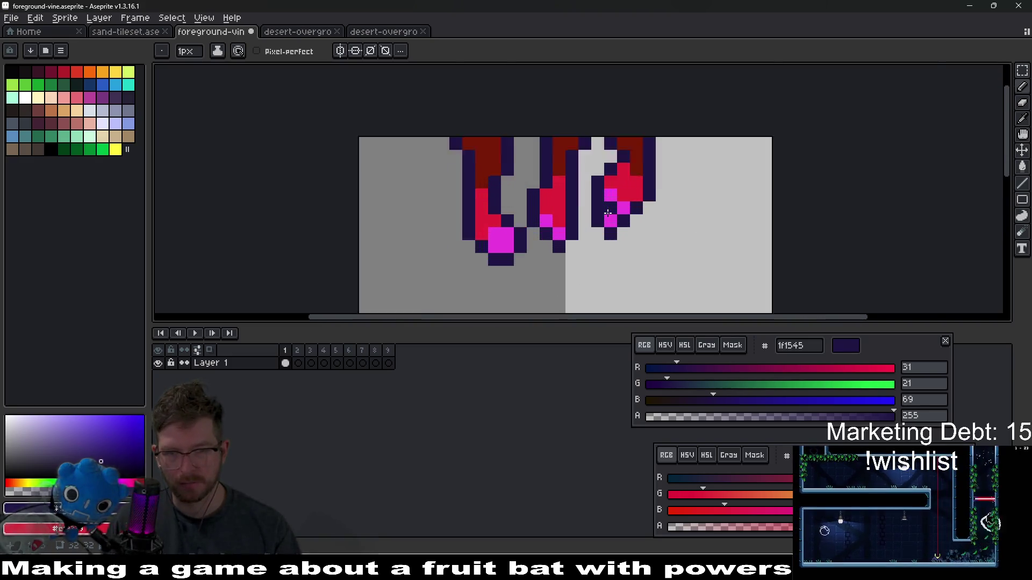
pyautogui.scroll(-1, 601, 221)
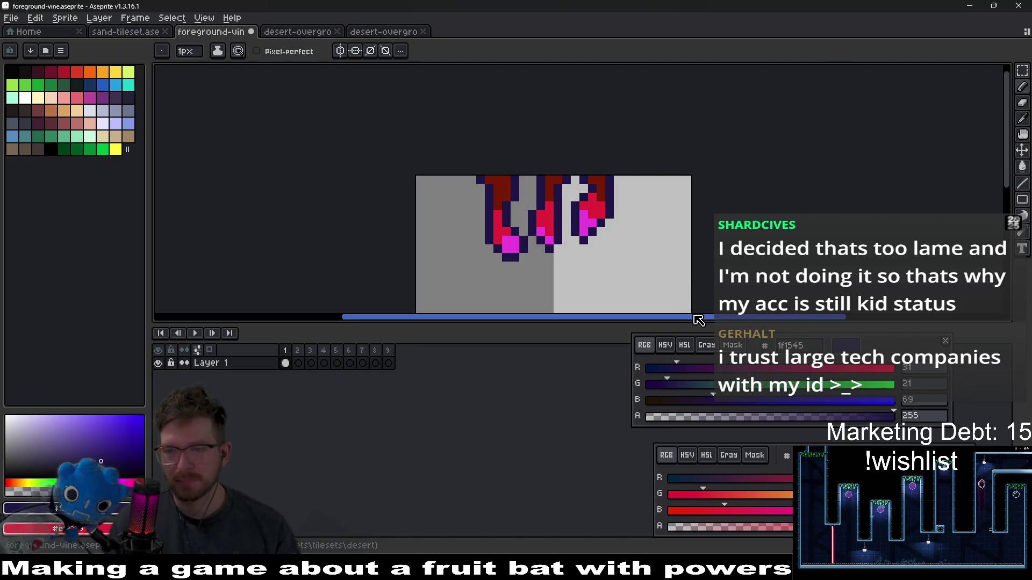
pyautogui.scroll(1, 601, 206)
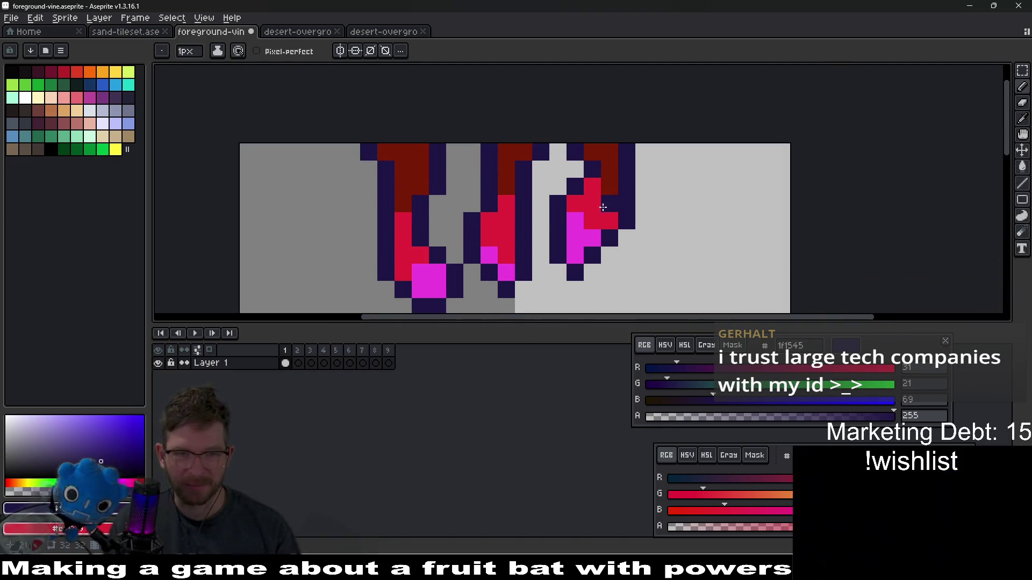
# Step: Reposition the middle vine, moving it left and then back right to space it out
pyautogui.press('m')
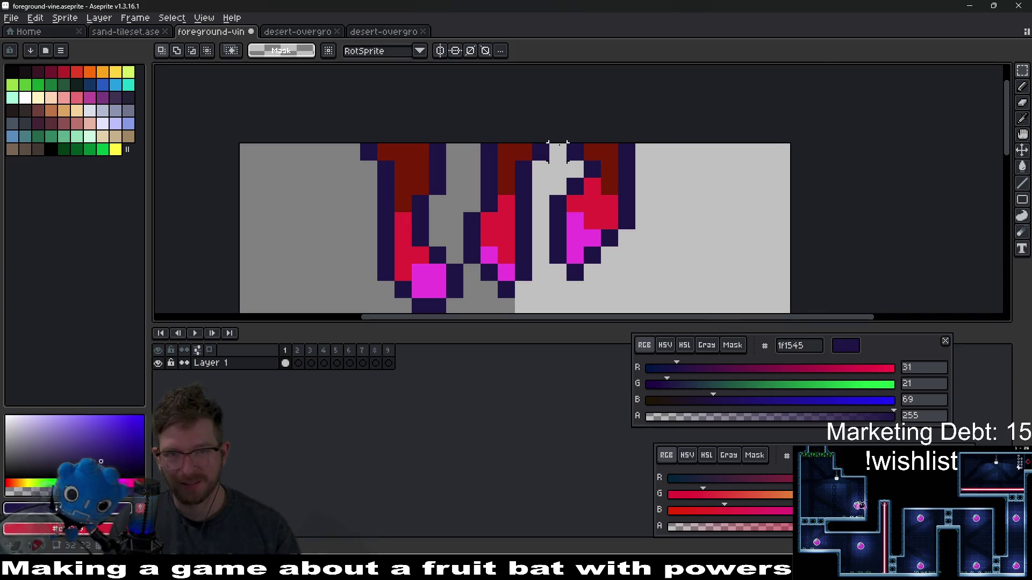
pyautogui.moveTo(548, 143); pyautogui.dragTo(672, 316)
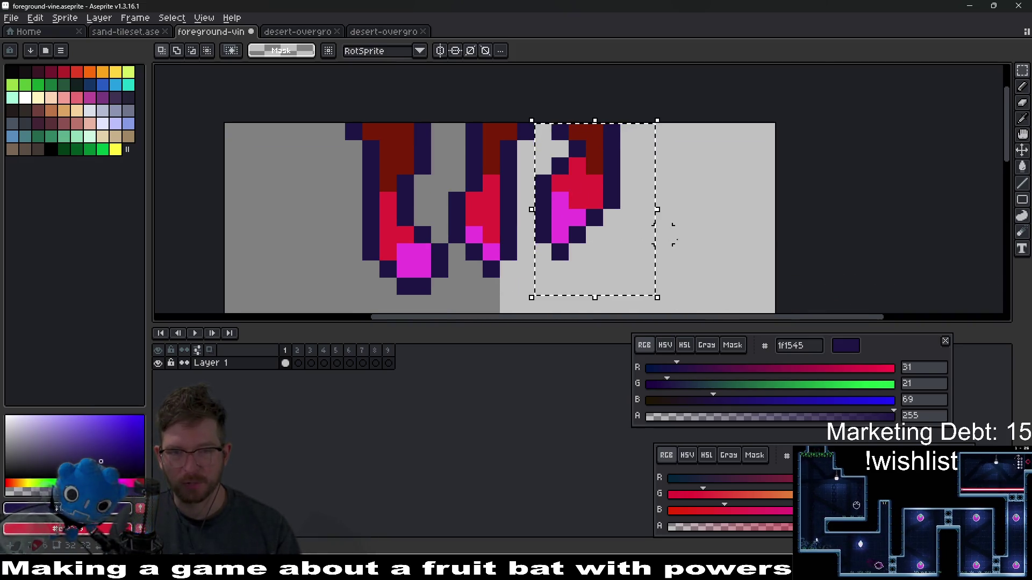
pyautogui.moveTo(482, 243); pyautogui.dragTo(501, 253)
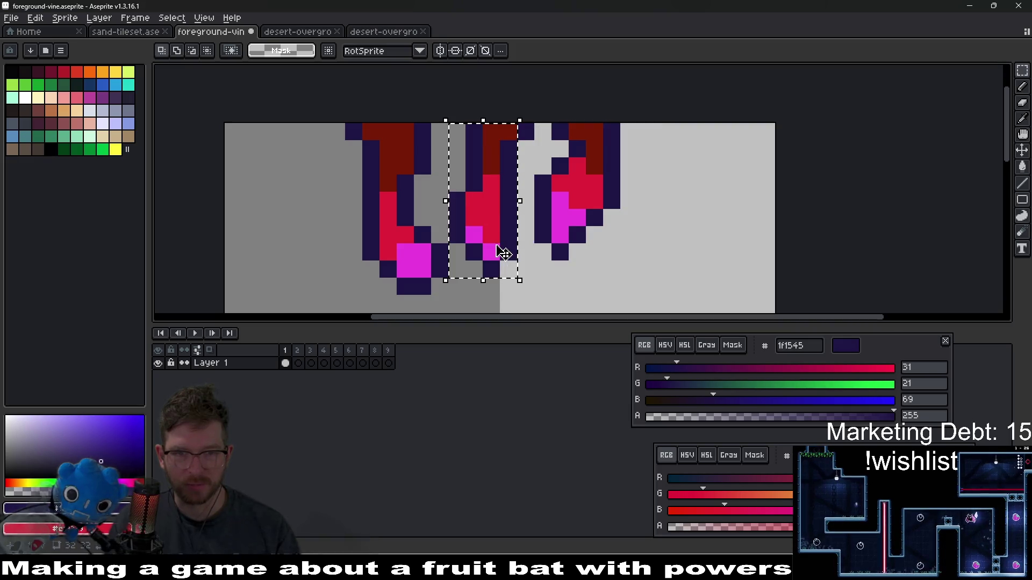
pyautogui.moveTo(498, 203); pyautogui.dragTo(315, 202)
pyautogui.press('Return')
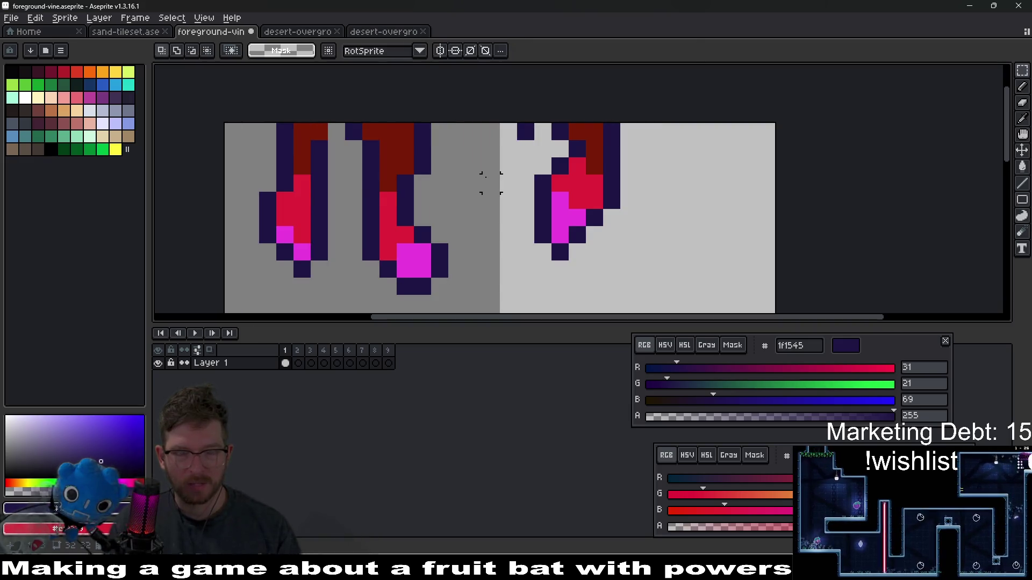
pyautogui.hotkey('ctrl', 'z')
pyautogui.hotkey('ctrl', 'z')
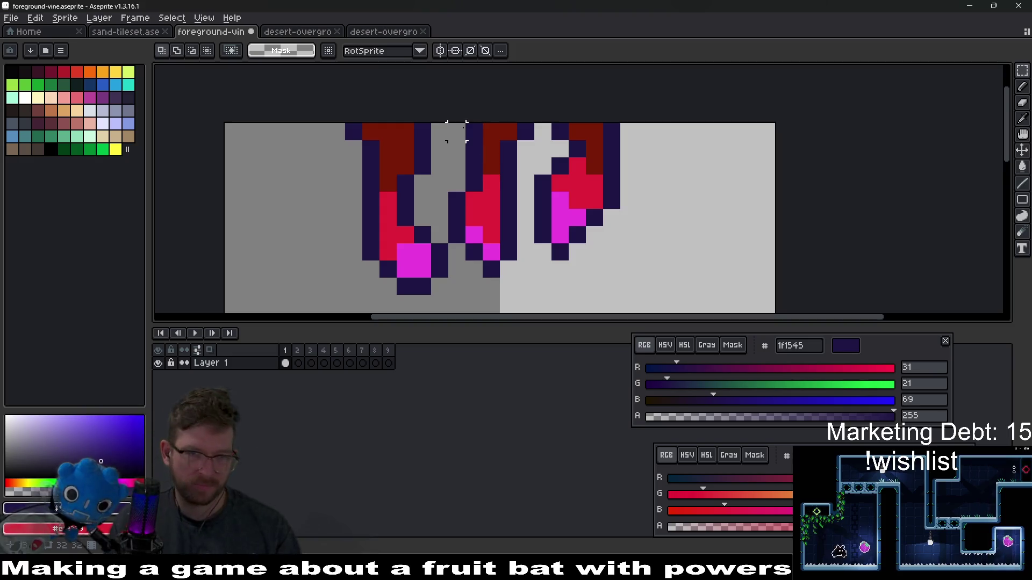
pyautogui.moveTo(457, 125)
pyautogui.mouseDown()
pyautogui.moveTo(500, 252)
pyautogui.moveTo(531, 285)
pyautogui.mouseUp()
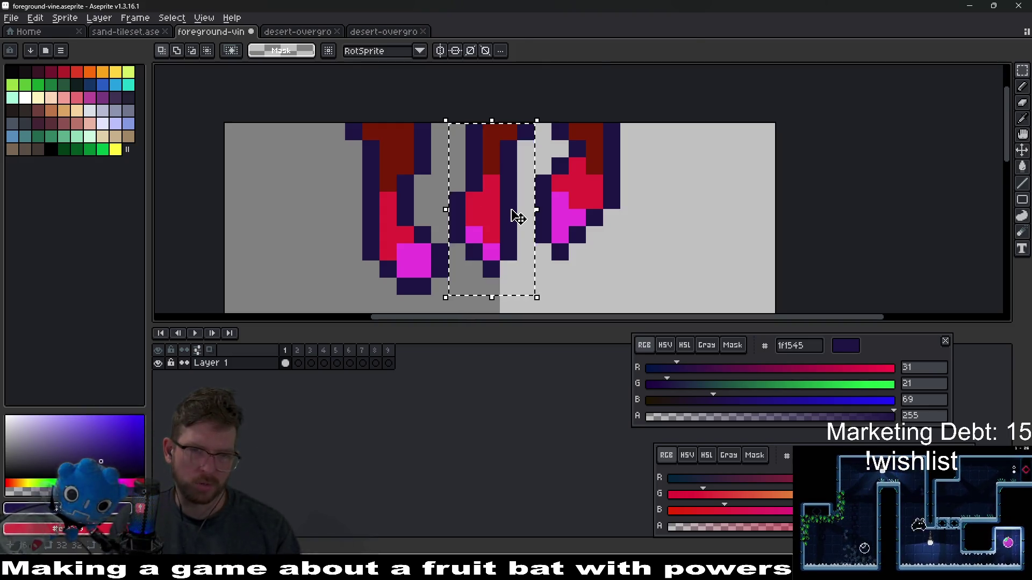
pyautogui.moveTo(511, 212)
pyautogui.mouseDown()
pyautogui.moveTo(299, 212)
pyautogui.moveTo(310, 233)
pyautogui.moveTo(311, 217)
pyautogui.mouseUp()
pyautogui.click(353, 200)
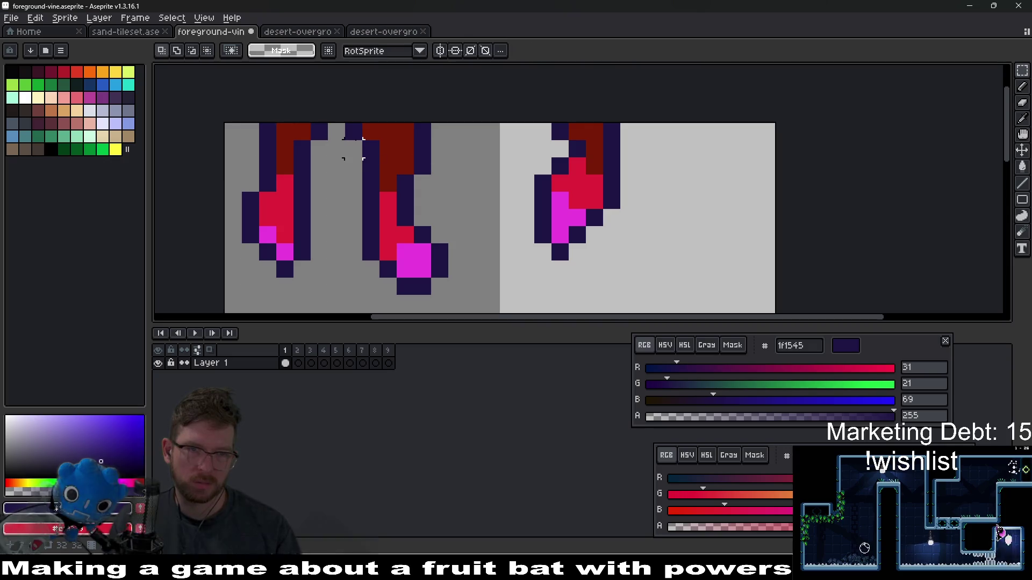
pyautogui.moveTo(345, 123)
pyautogui.mouseDown()
pyautogui.moveTo(442, 276)
pyautogui.moveTo(468, 297)
pyautogui.mouseUp()
pyautogui.moveTo(430, 245); pyautogui.dragTo(515, 242)
pyautogui.click(449, 183)
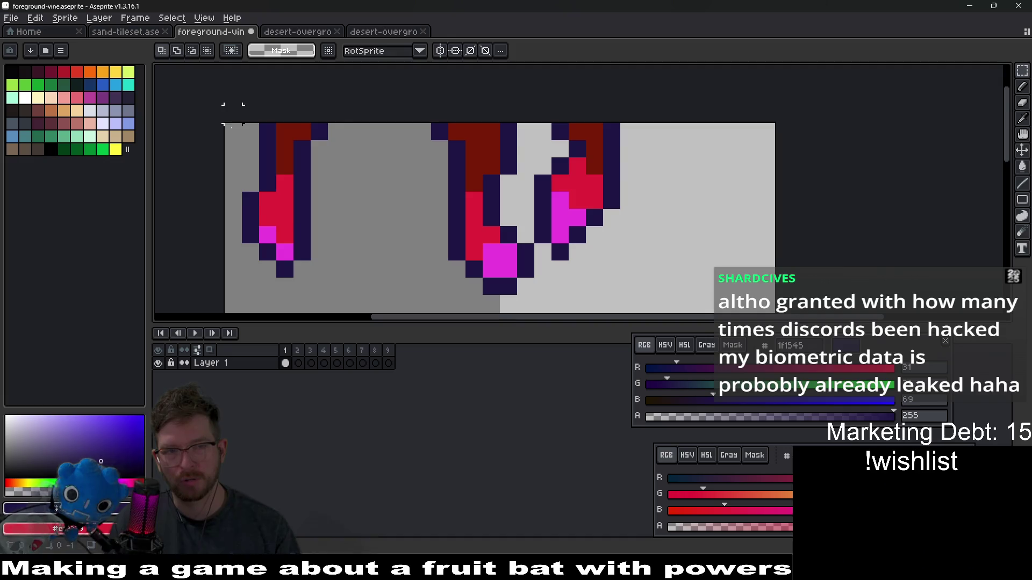
# Step: Move the left vine right, closer to the other two
pyautogui.moveTo(243, 124); pyautogui.dragTo(334, 277)
pyautogui.moveTo(344, 237); pyautogui.dragTo(389, 240)
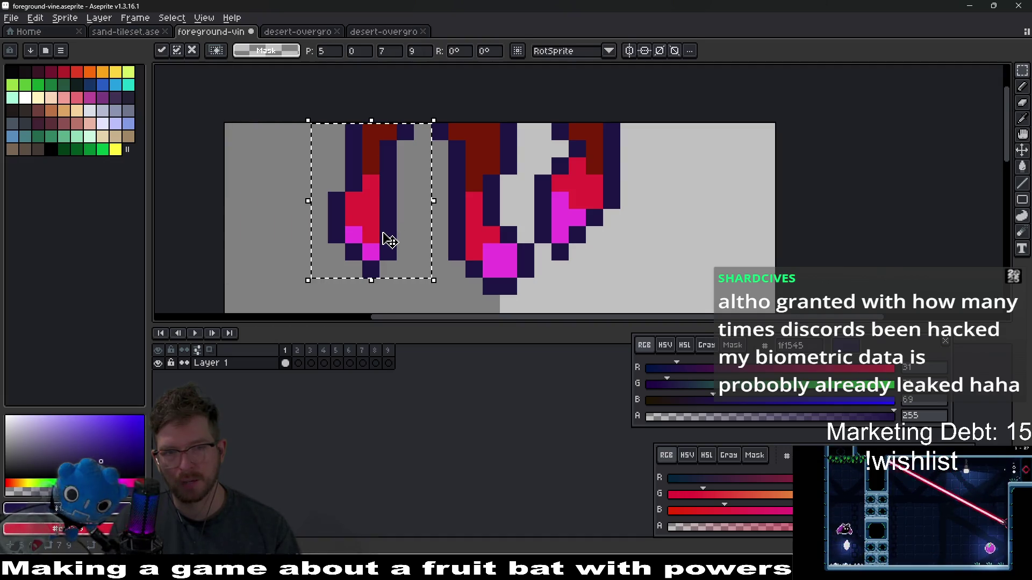
pyautogui.hotkey('ctrl', 'd')
pyautogui.scroll(-3, 638, 229)
pyautogui.scroll(2, 588, 250)
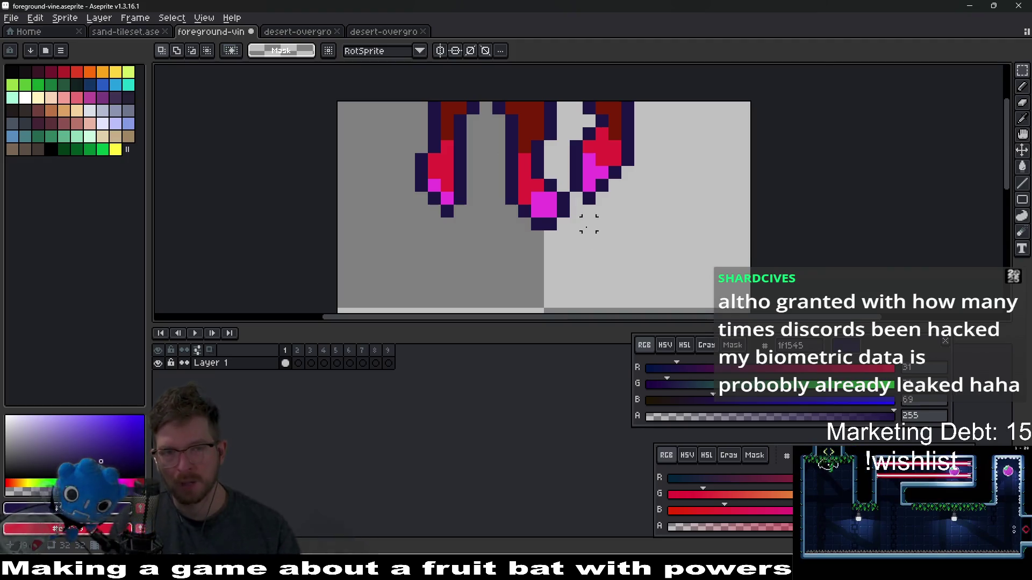
pyautogui.scroll(1, 421, 161)
pyautogui.scroll(1, 460, 196)
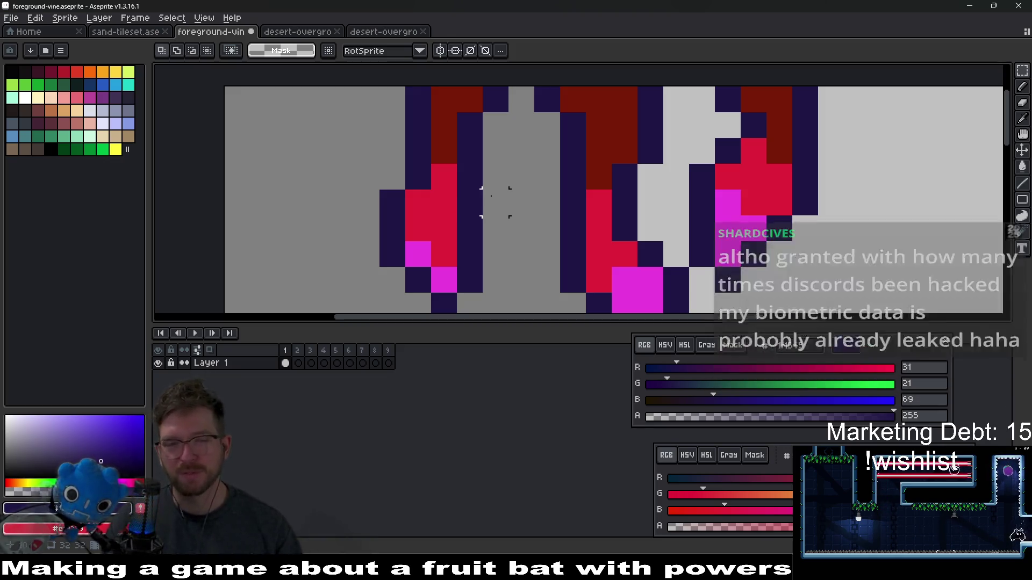
pyautogui.scroll(-4, 547, 202)
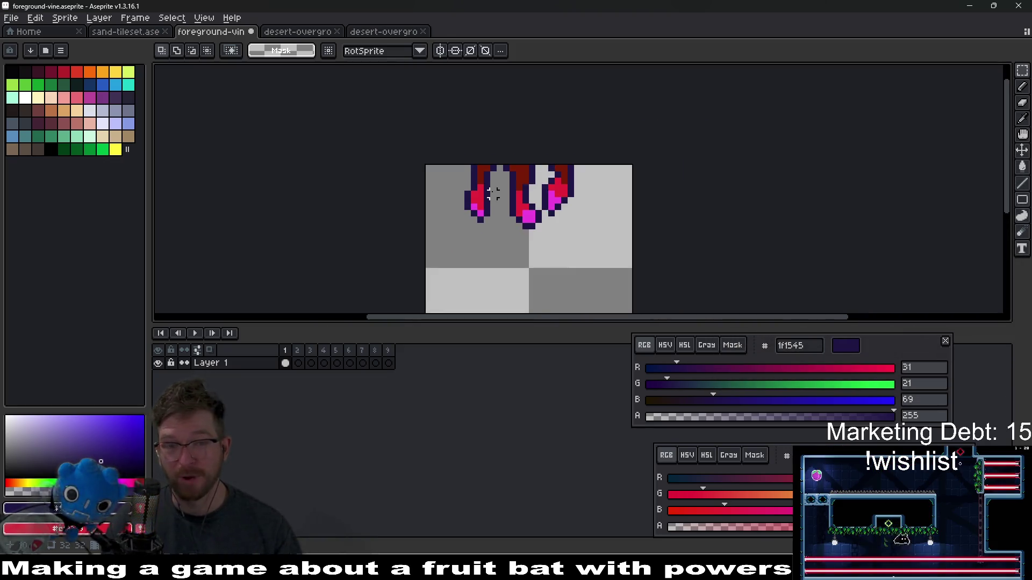
pyautogui.scroll(3, 488, 193)
# Step: Flip the left vine horizontally
pyautogui.moveTo(424, 127); pyautogui.dragTo(490, 276)
pyautogui.hotkey('shift', 'h')
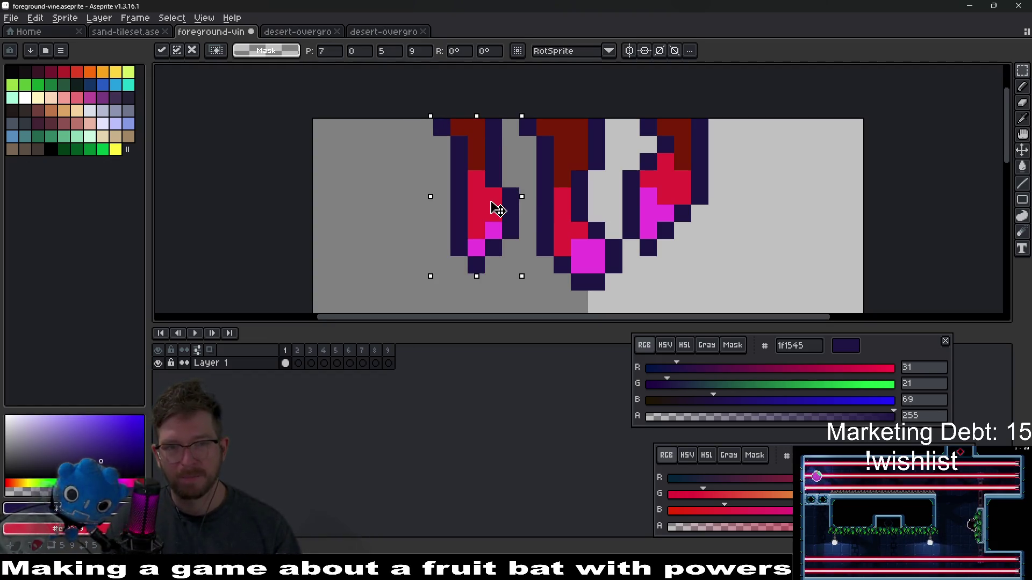
pyautogui.press('Return')
pyautogui.scroll(-5, 652, 235)
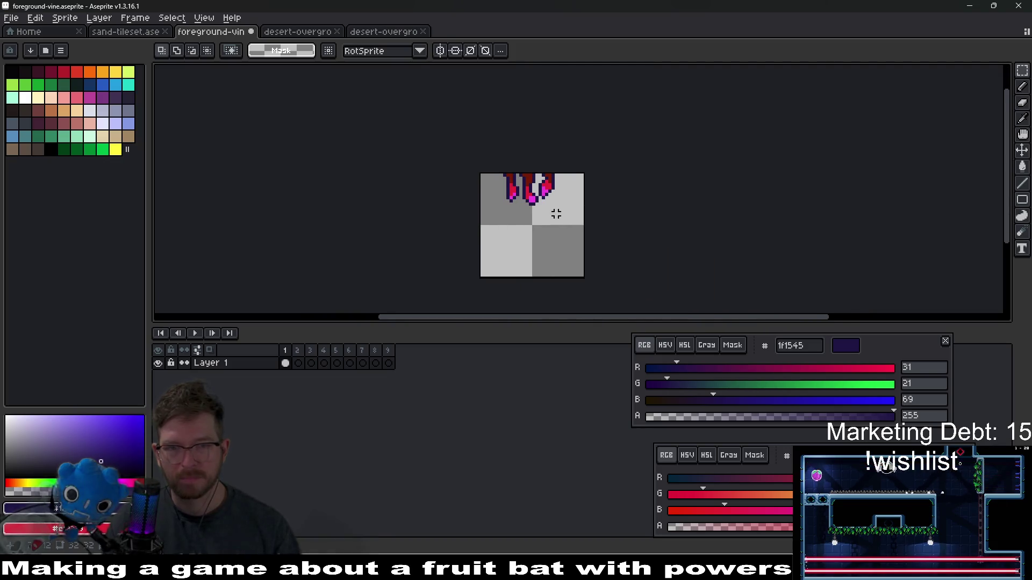
pyautogui.scroll(-4, 553, 212)
pyautogui.scroll(3, 559, 213)
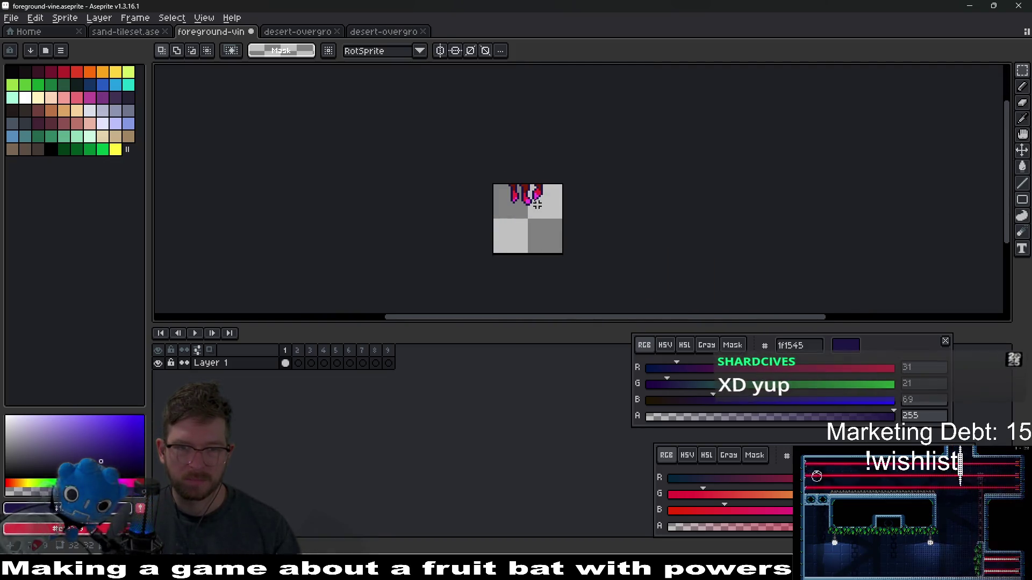
pyautogui.scroll(5, 544, 219)
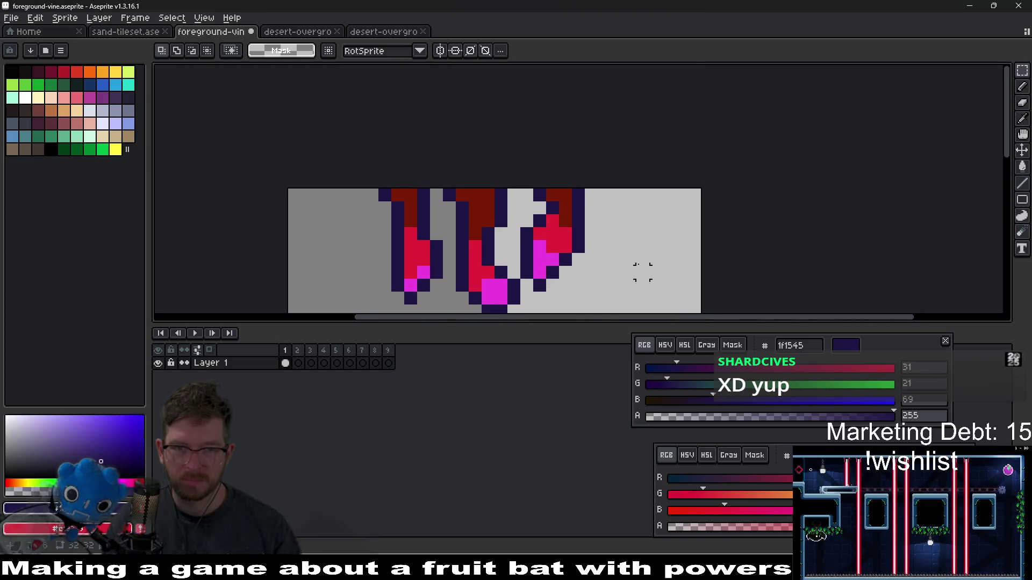
pyautogui.scroll(-4, 593, 226)
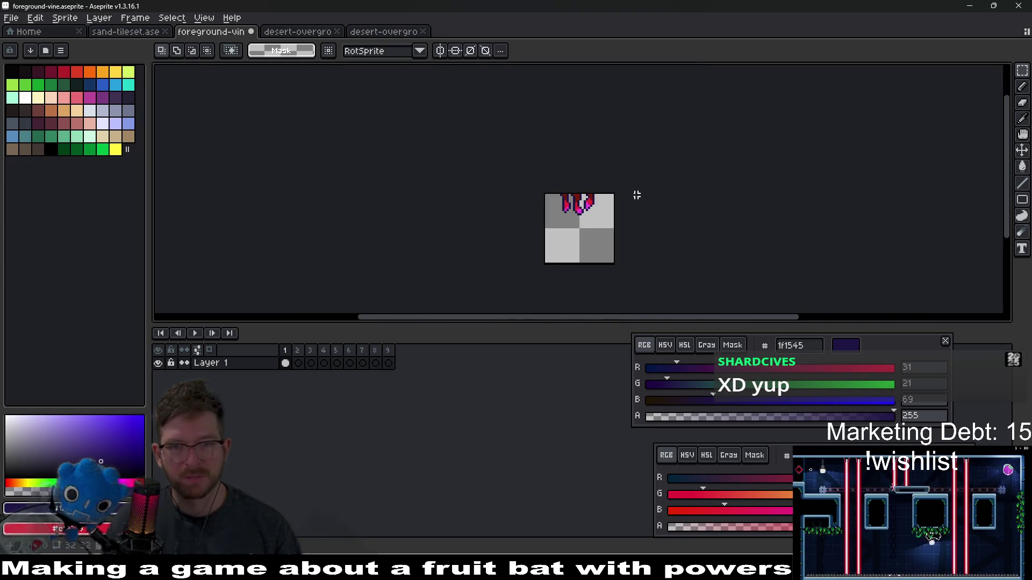
pyautogui.scroll(6, 636, 195)
# Step: Fill gaps in the top row between the vines with dark purple pixels
pyautogui.press('i')
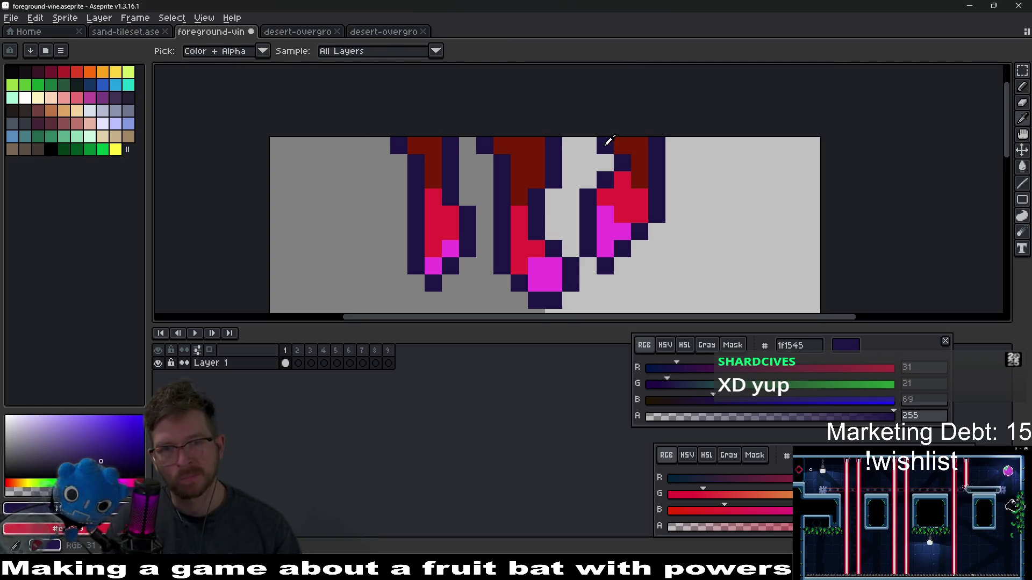
pyautogui.press('b')
pyautogui.click(579, 145)
pyautogui.click(467, 145)
pyautogui.scroll(-4, 588, 179)
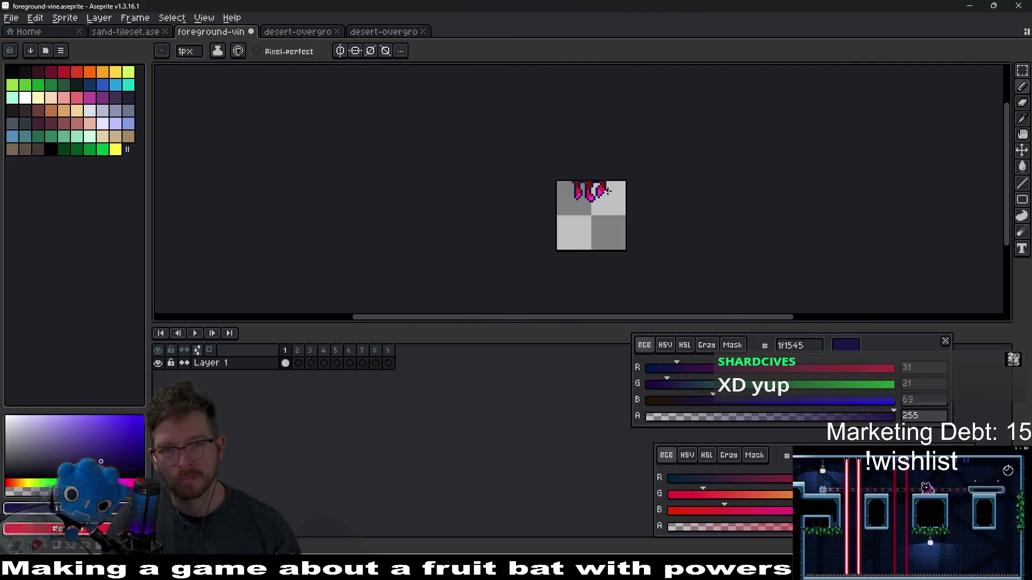
pyautogui.scroll(3, 608, 177)
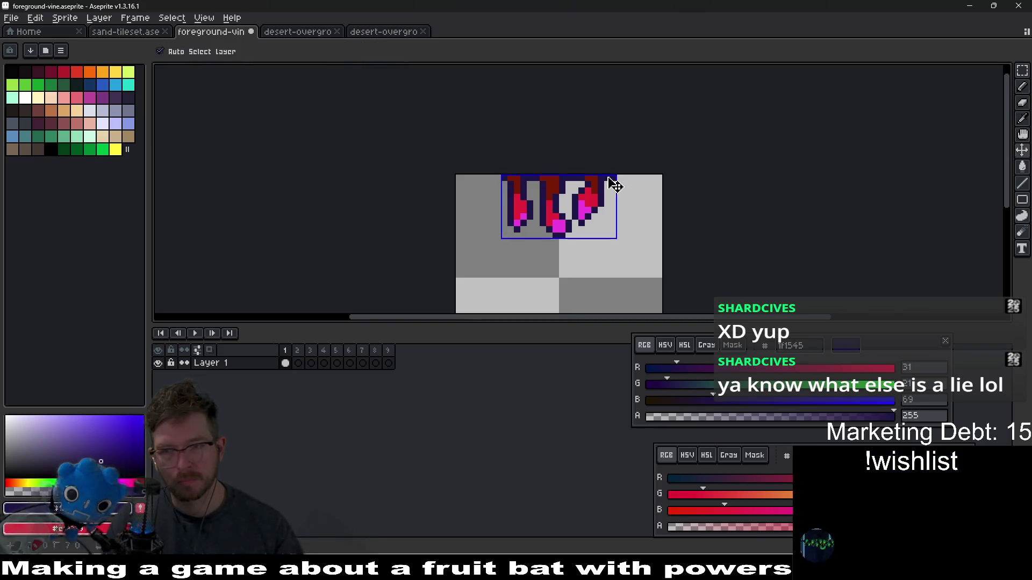
pyautogui.hotkey('ctrl', 'z')
pyautogui.scroll(1, 601, 185)
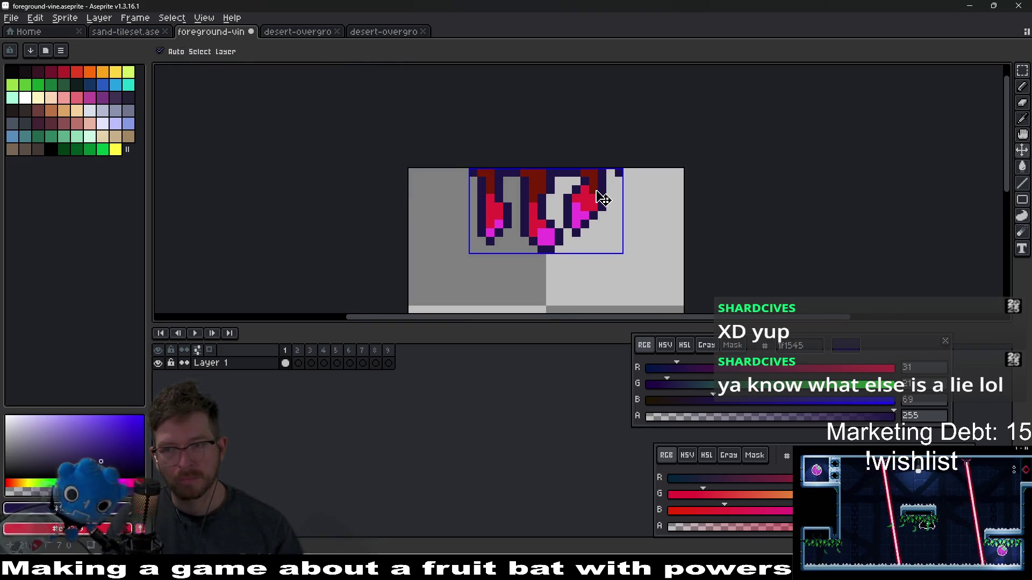
pyautogui.scroll(1, 595, 190)
pyautogui.scroll(1, 595, 191)
pyautogui.click(266, 130)
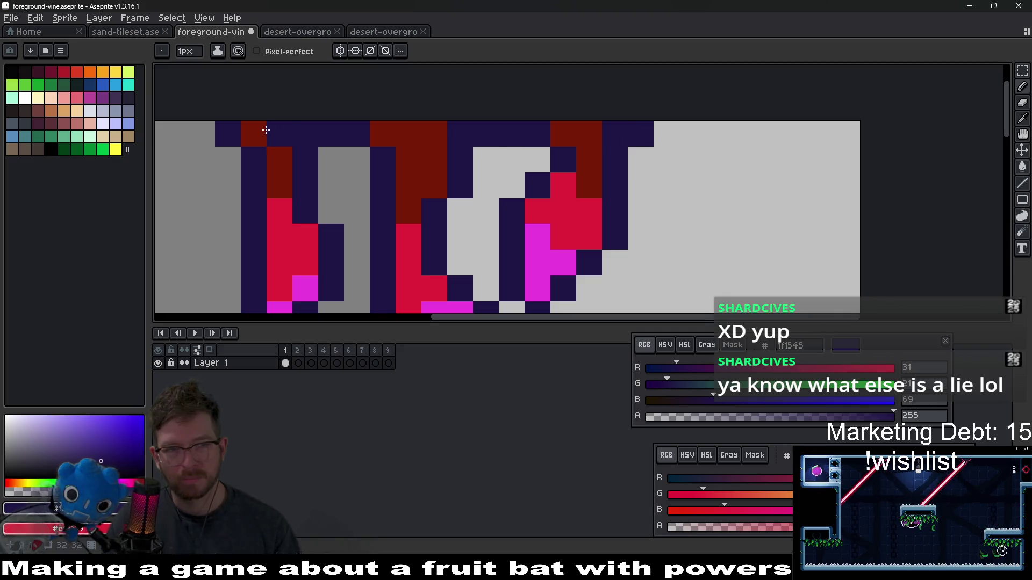
# Step: Paint a couple of pixels near the vine tops dark purple, then undo those changes
pyautogui.click(223, 157)
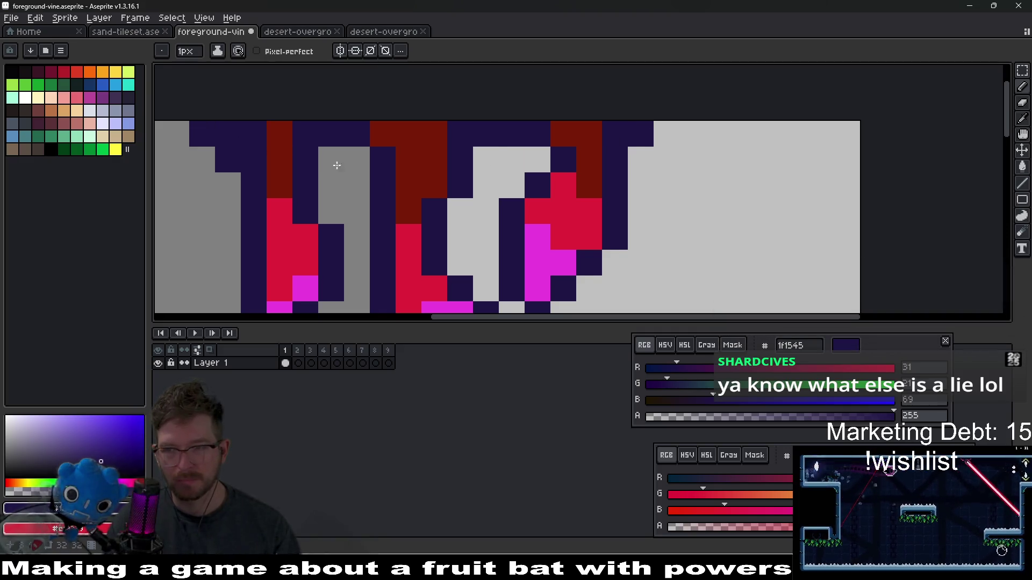
pyautogui.click(397, 179)
pyautogui.scroll(-2, 398, 179)
pyautogui.scroll(-1, 429, 189)
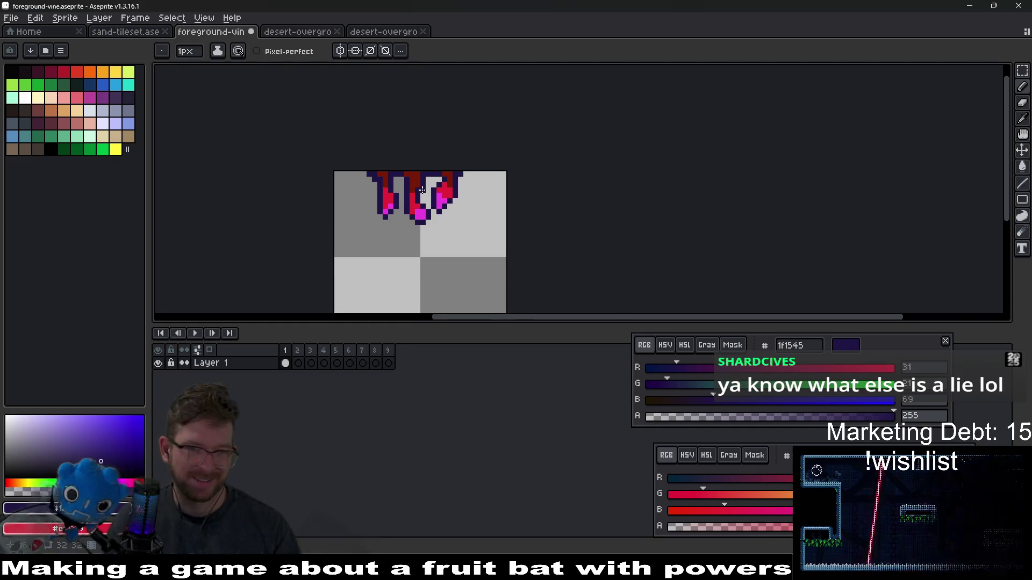
pyautogui.scroll(3, 429, 190)
pyautogui.scroll(-3, 463, 208)
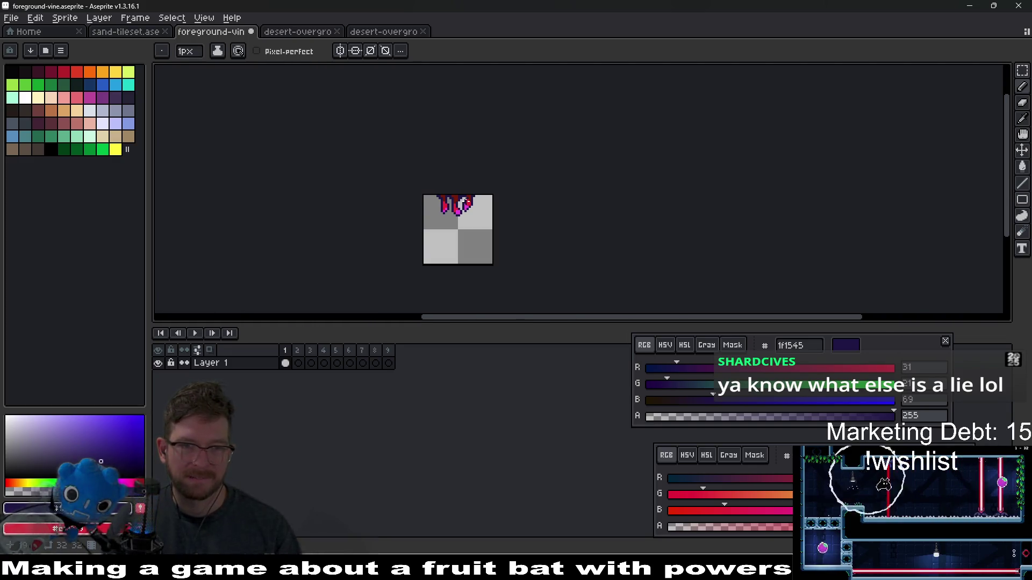
pyautogui.scroll(3, 657, 201)
pyautogui.hotkey('ctrl', 'z')
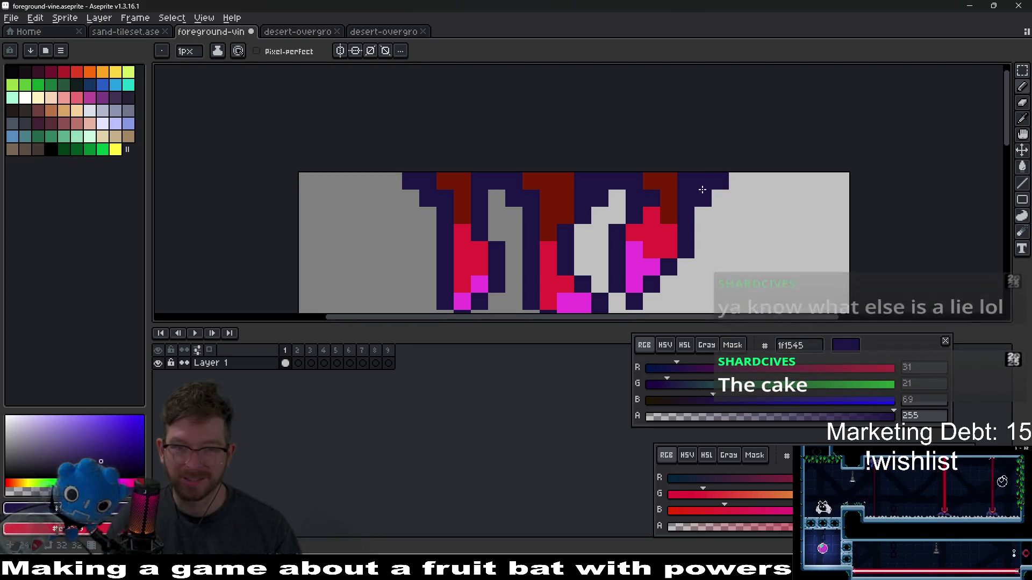
pyautogui.scroll(-3, 495, 197)
# Step: Repaint the dark red pixels along the top edge dark purple in three strokes
pyautogui.moveTo(614, 235); pyautogui.dragTo(568, 187)
pyautogui.scroll(-3, 493, 161)
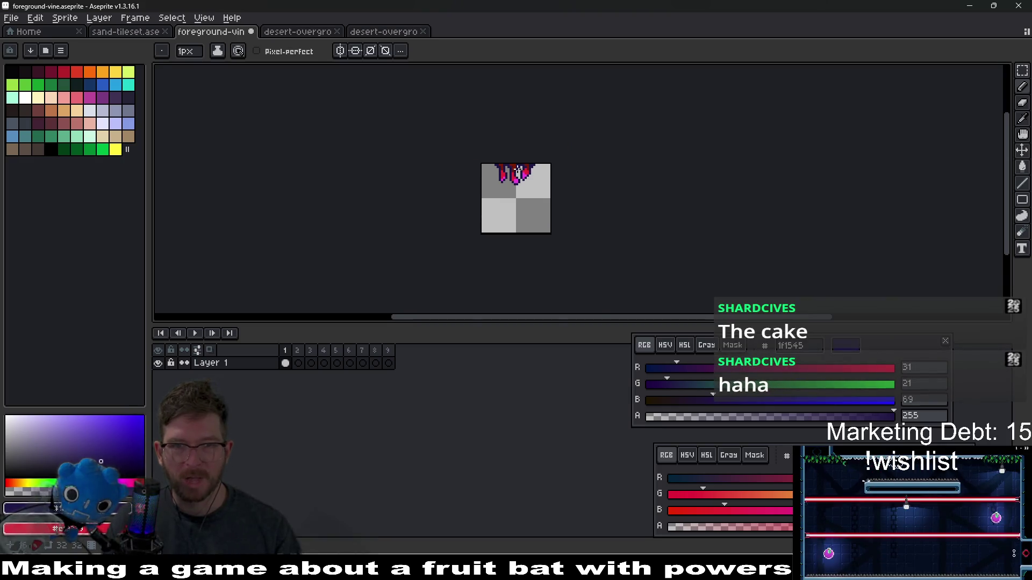
pyautogui.scroll(4, 517, 170)
pyautogui.scroll(2, 503, 151)
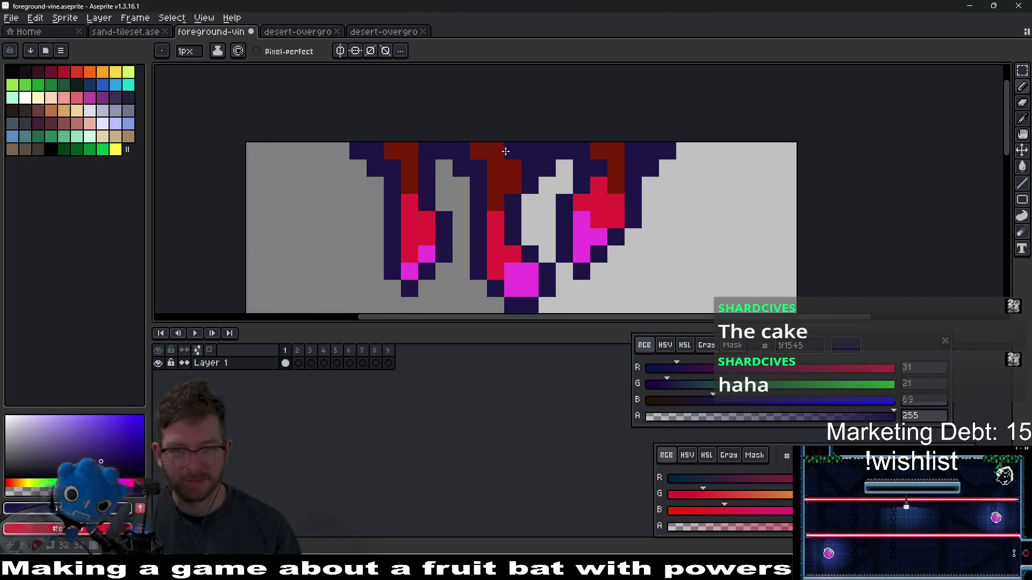
pyautogui.moveTo(507, 152); pyautogui.dragTo(472, 152)
pyautogui.moveTo(615, 151); pyautogui.dragTo(598, 164)
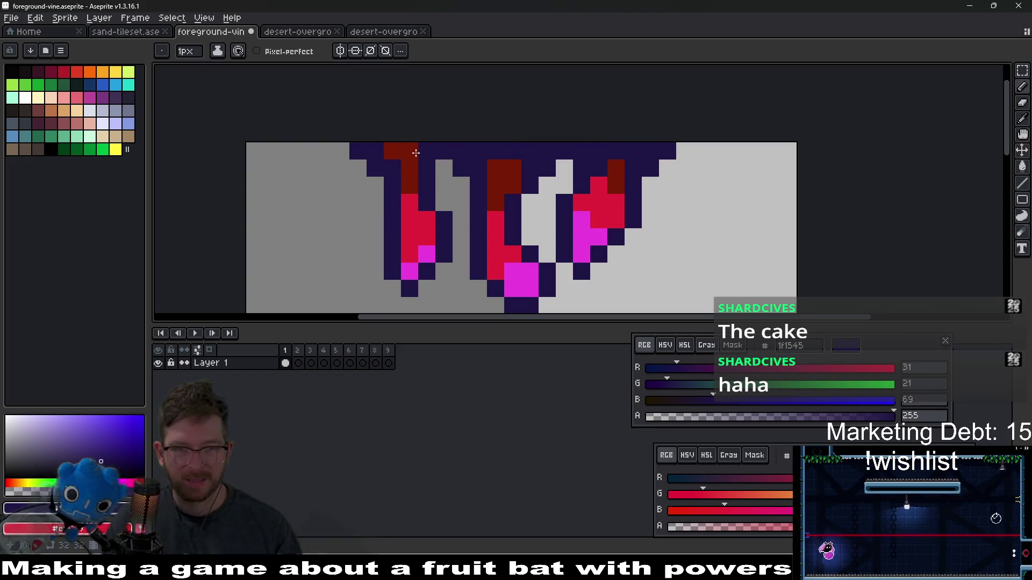
pyautogui.moveTo(415, 152); pyautogui.dragTo(394, 150)
pyautogui.scroll(-5, 556, 190)
pyautogui.scroll(6, 555, 191)
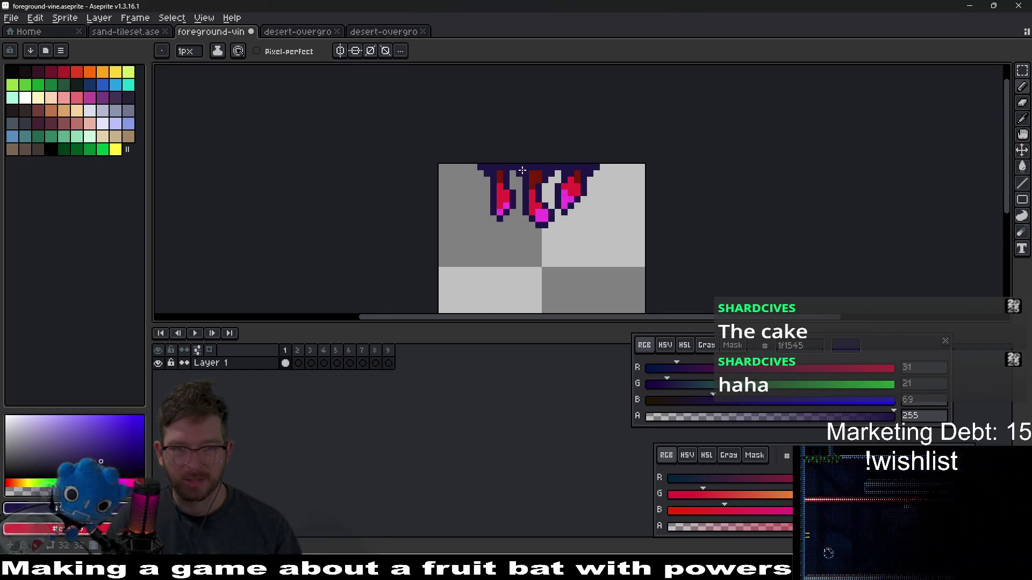
pyautogui.scroll(-7, 627, 180)
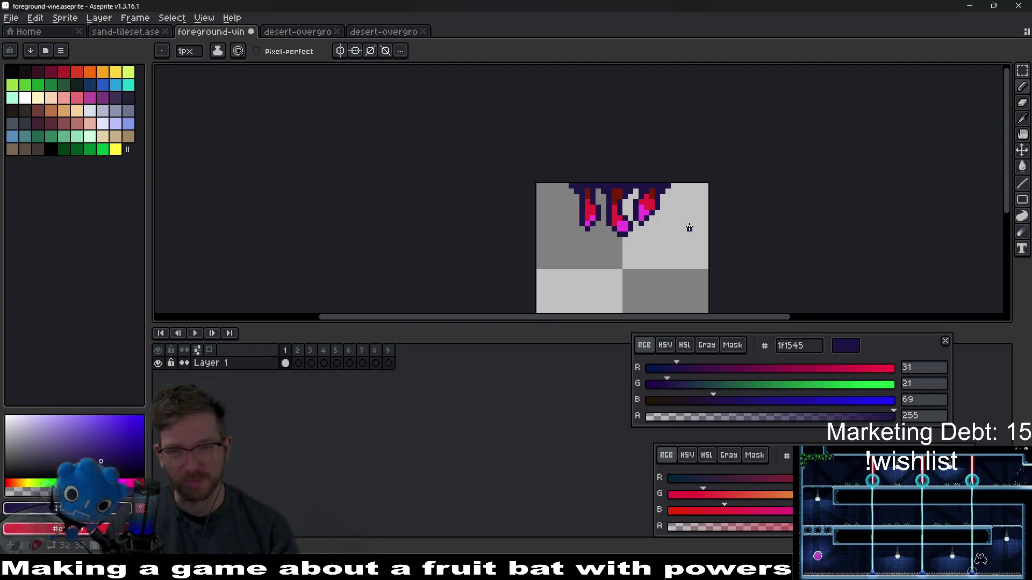
# Step: Erase a stray pixel beside the right vine and paint dark red into its upper fill
pyautogui.scroll(5, 666, 221)
pyautogui.rightClick(649, 198)
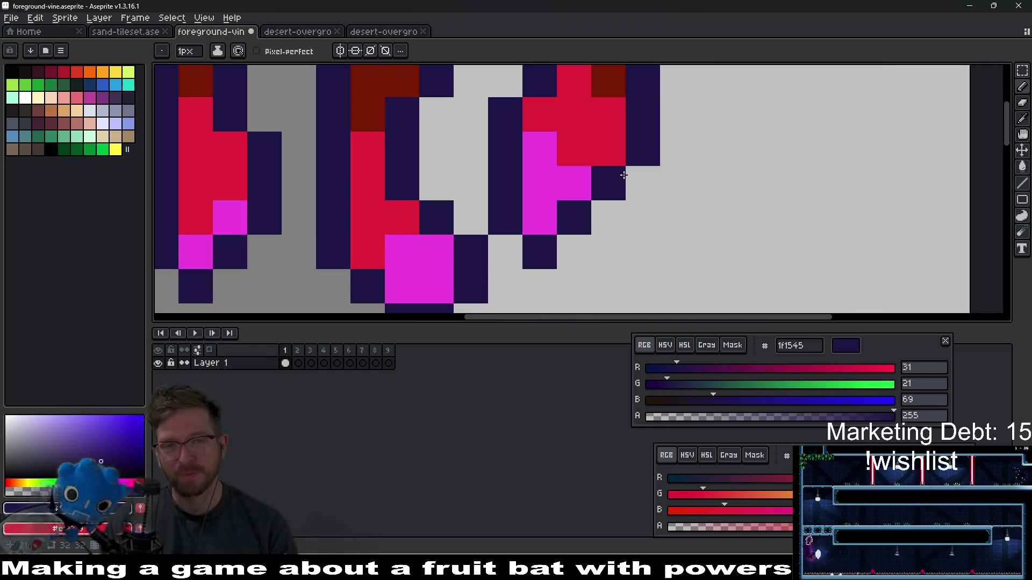
pyautogui.scroll(-2, 645, 193)
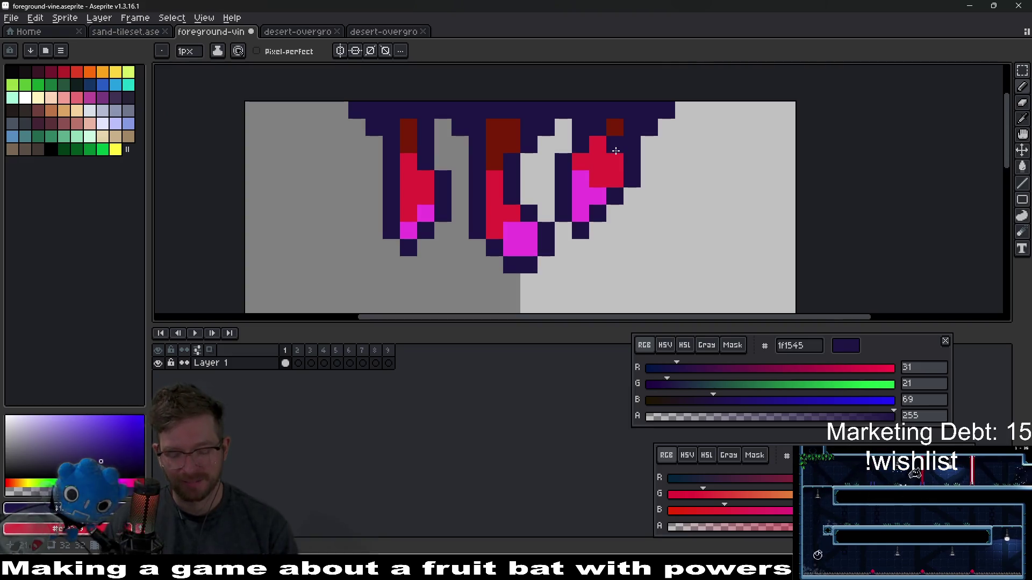
pyautogui.keyDown('alt'); pyautogui.click(618, 133); pyautogui.keyUp('alt')
pyautogui.moveTo(598, 145); pyautogui.dragTo(641, 187)
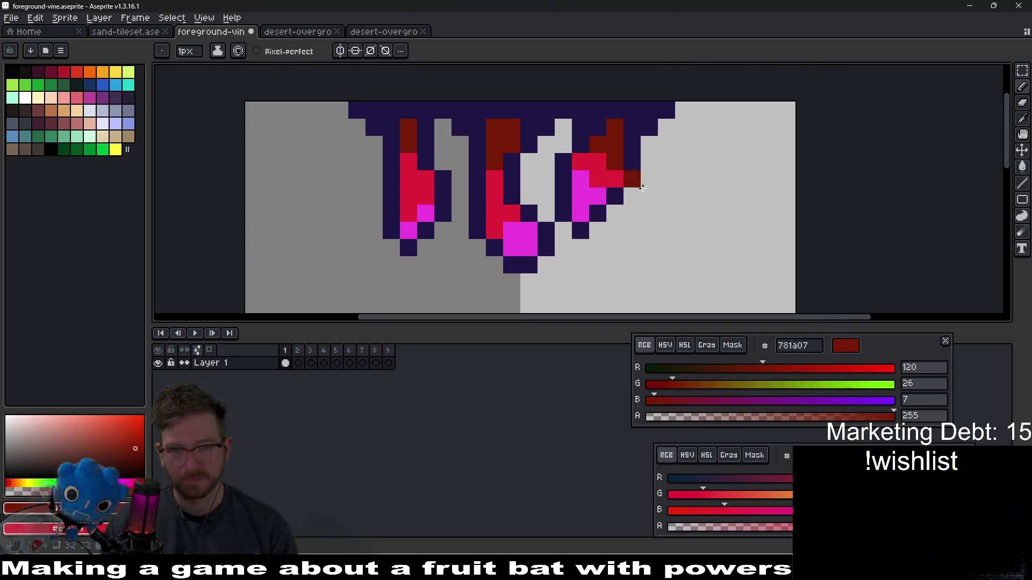
pyautogui.scroll(-5, 641, 187)
pyautogui.scroll(5, 665, 215)
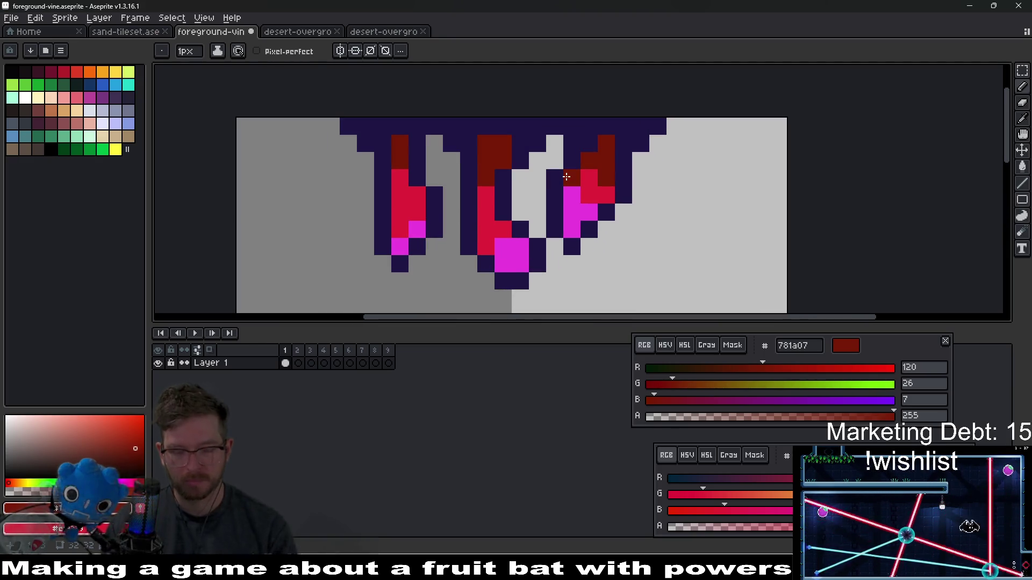
# Step: Pick the dark purple outline colour 1f1545 from the vine
pyautogui.keyDown('alt'); pyautogui.click(567, 175); pyautogui.keyUp('alt')
pyautogui.press('e')
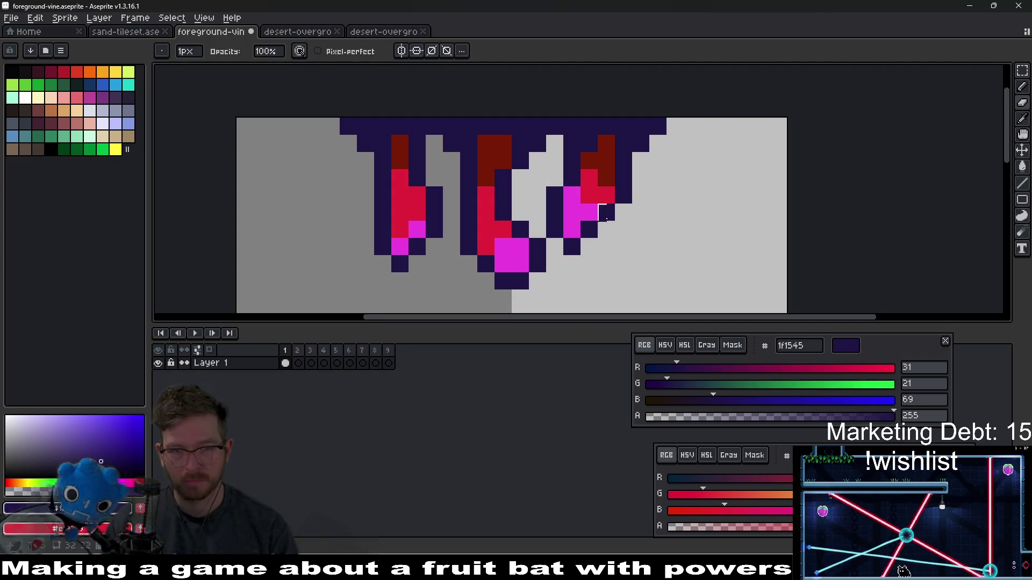
pyautogui.scroll(-4, 606, 212)
pyautogui.scroll(2, 617, 224)
# Step: Select the right tip's magenta pixels, drop the selection, and bring the tip into view
pyautogui.press('m')
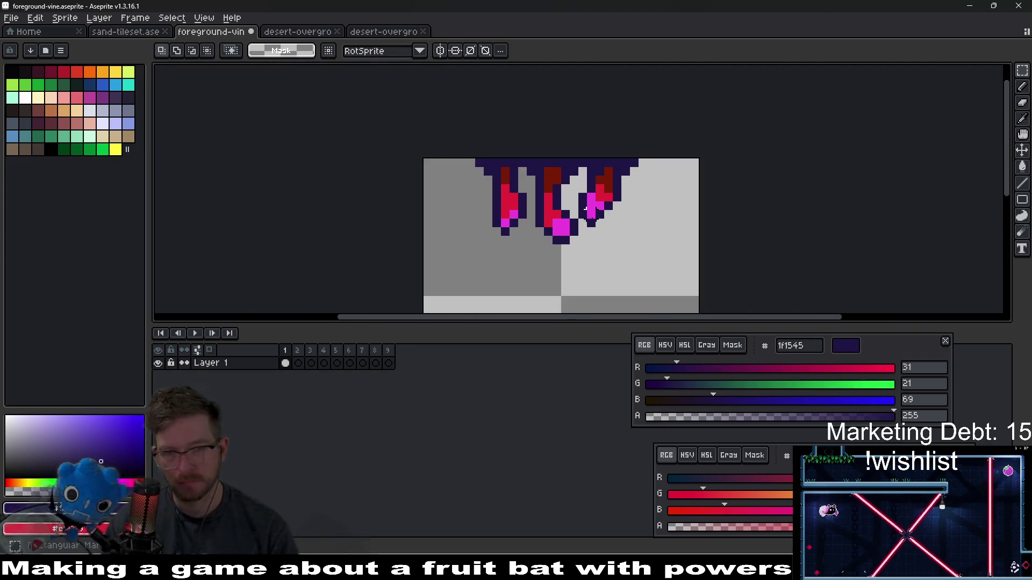
pyautogui.moveTo(599, 223); pyautogui.dragTo(616, 229)
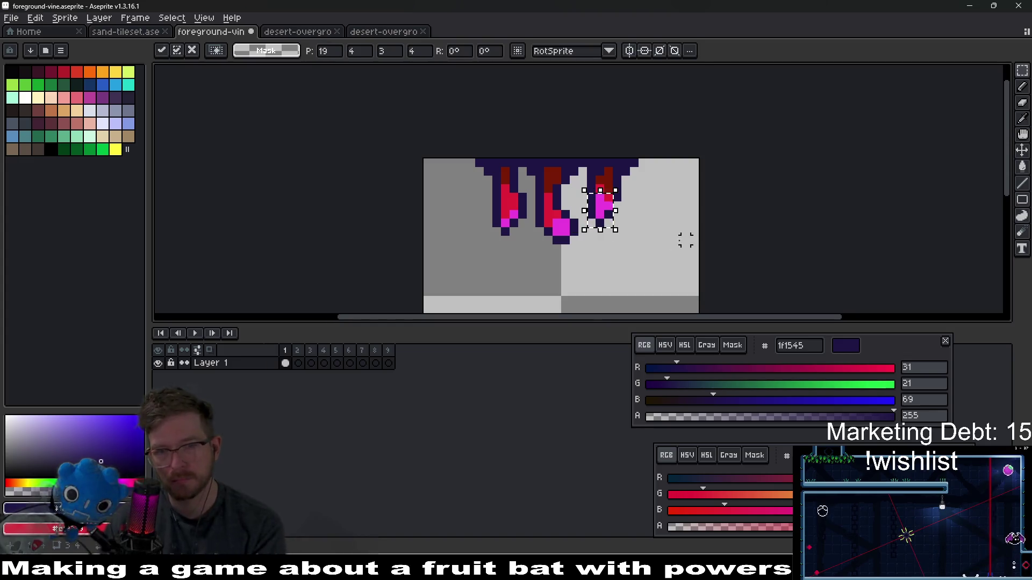
pyautogui.hotkey('ctrl', 'd')
pyautogui.scroll(-3, 662, 218)
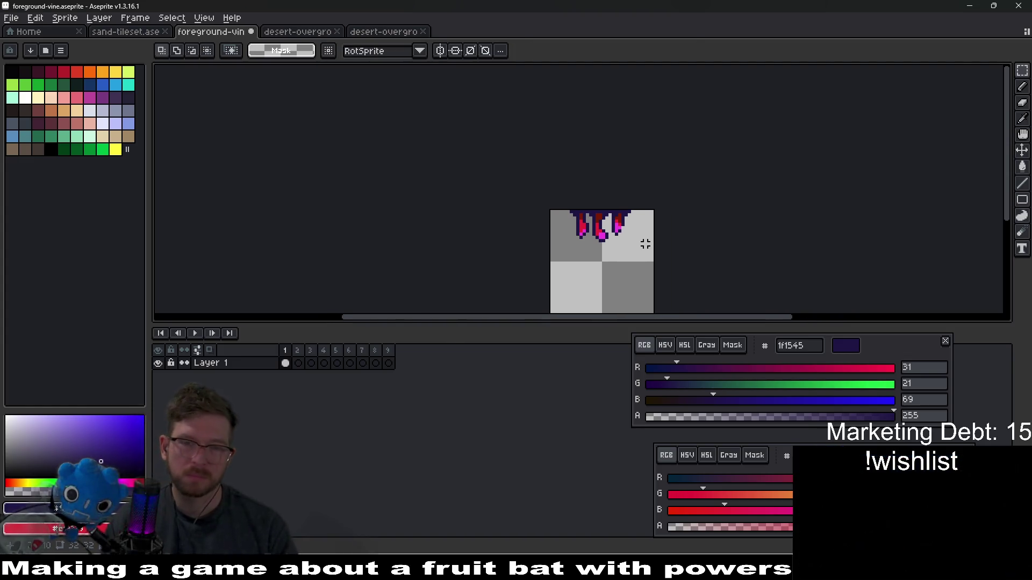
pyautogui.hscroll(-2, 602, 250)
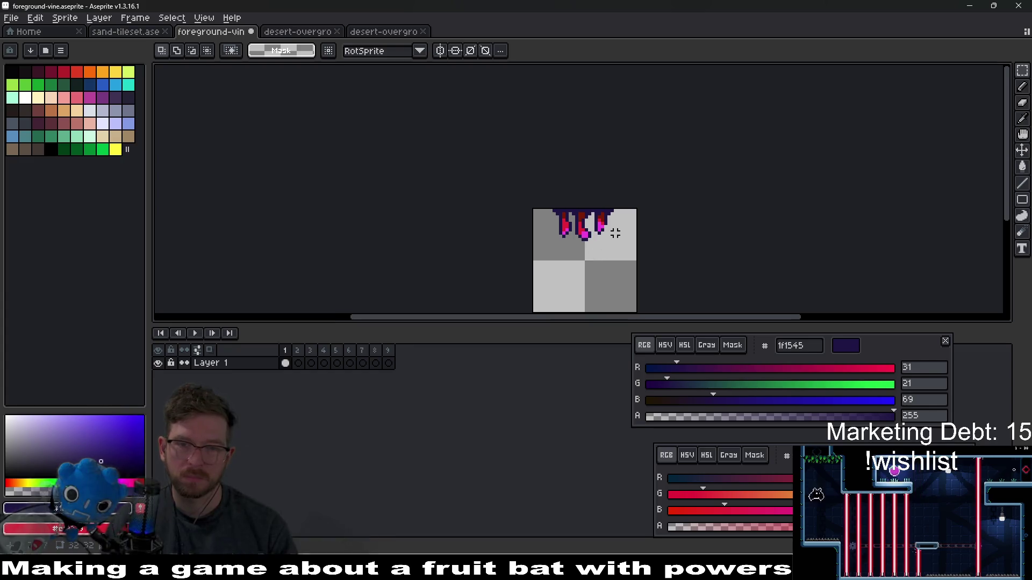
pyautogui.scroll(4, 612, 223)
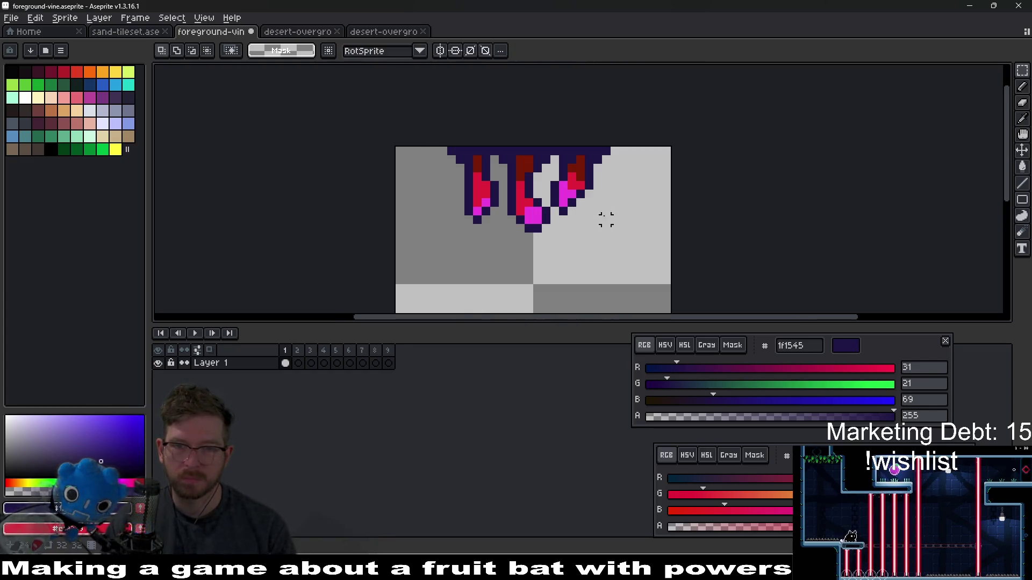
pyautogui.scroll(5, 606, 219)
pyautogui.moveTo(540, 168); pyautogui.dragTo(515, 204)
# Step: Widen the right tip with a magenta pixel and outline its side and bottom in dark purple
pyautogui.press('b')
pyautogui.keyDown('alt'); pyautogui.click(489, 197); pyautogui.keyUp('alt')
pyautogui.click(485, 215)
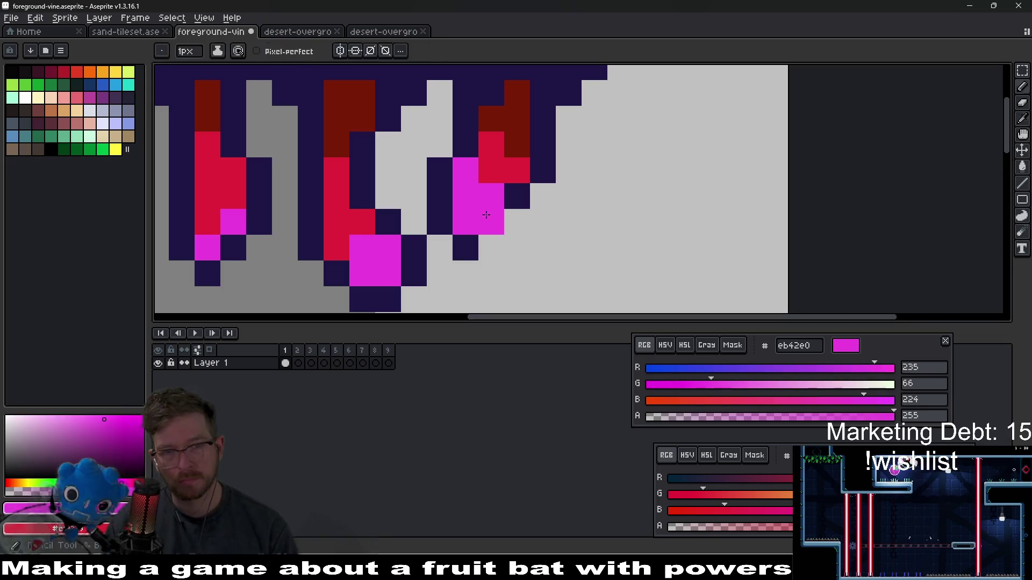
pyautogui.keyDown('alt'); pyautogui.click(515, 199); pyautogui.keyUp('alt')
pyautogui.click(518, 220)
pyautogui.click(492, 246)
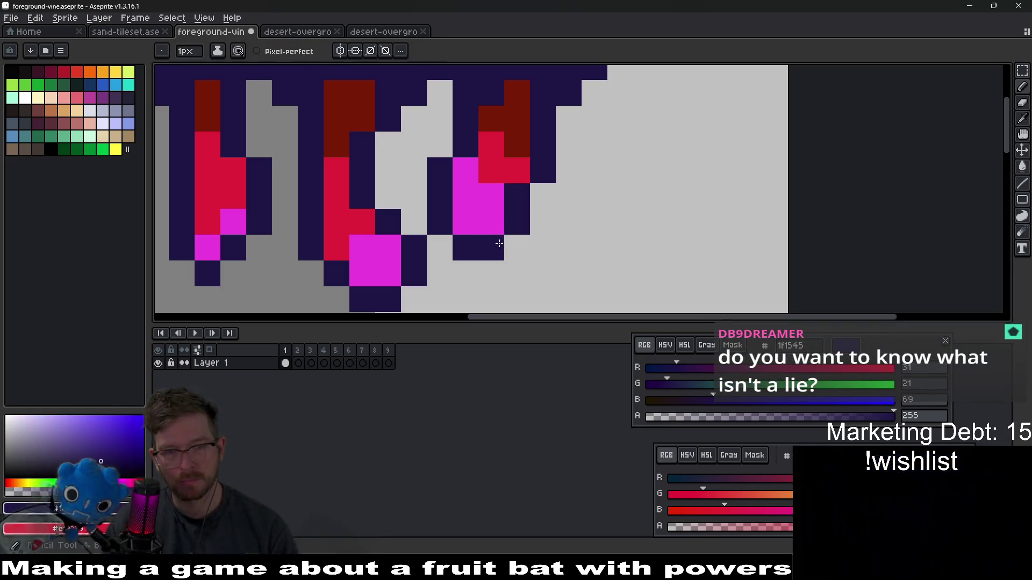
pyautogui.scroll(1, 485, 189)
pyautogui.hotkey('ctrl', 'z')
pyautogui.click(562, 246)
pyautogui.hotkey('ctrl', 'z')
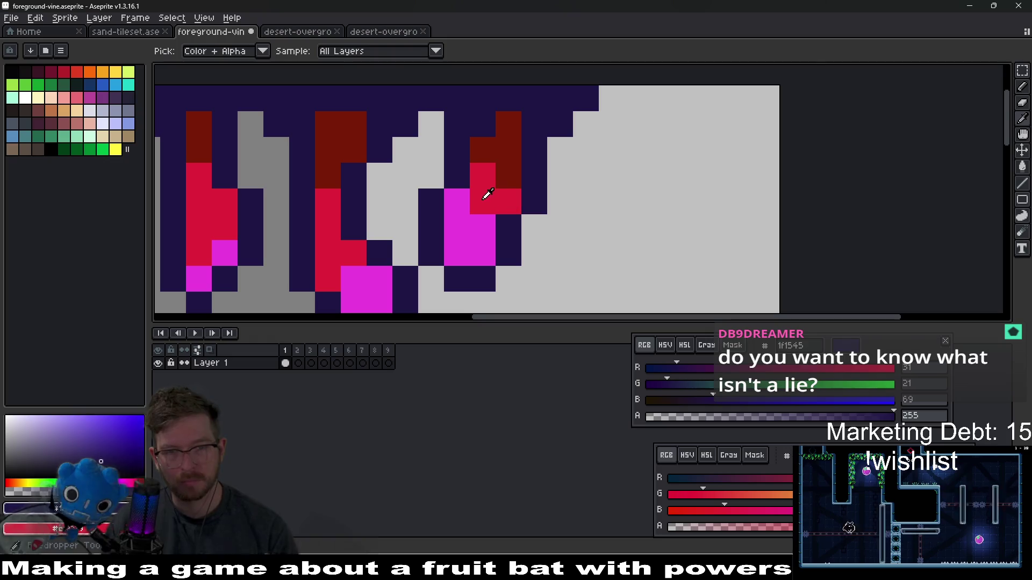
# Step: Add a crimson e12339 pixel atop the magenta tip and save the file
pyautogui.keyDown('alt'); pyautogui.click(483, 196); pyautogui.keyUp('alt')
pyautogui.click(450, 203)
pyautogui.scroll(-10, 529, 232)
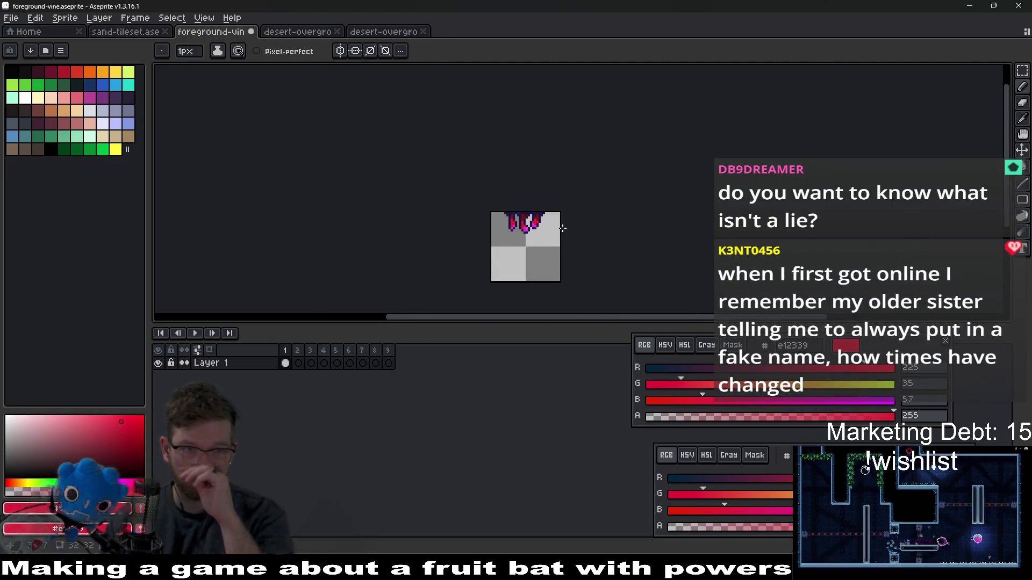
pyautogui.hotkey('ctrl', 's')
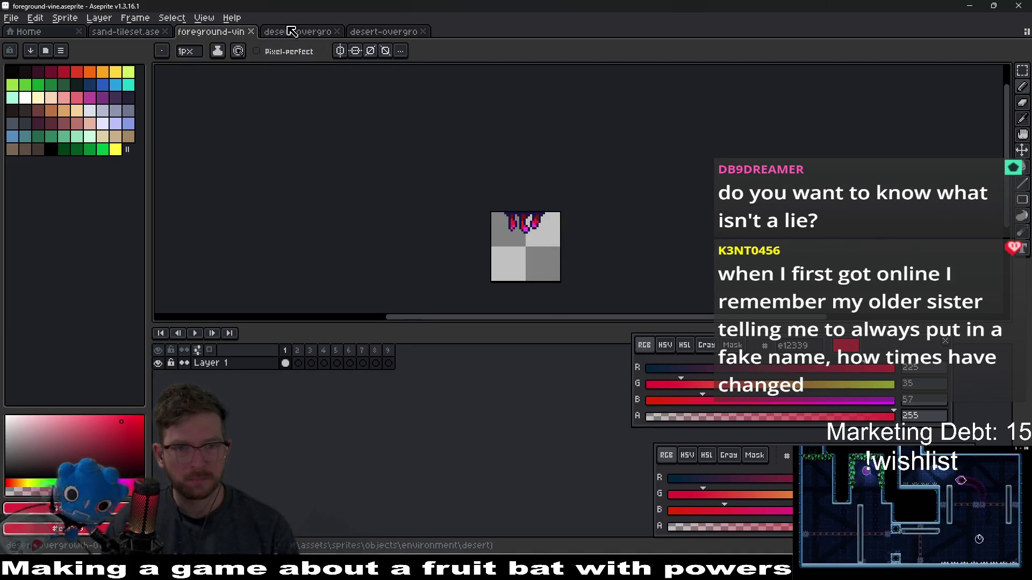
# Step: Sample the dark blue outline colour 153345 from the desert-overgrowth-03 sprite
pyautogui.click(292, 32)
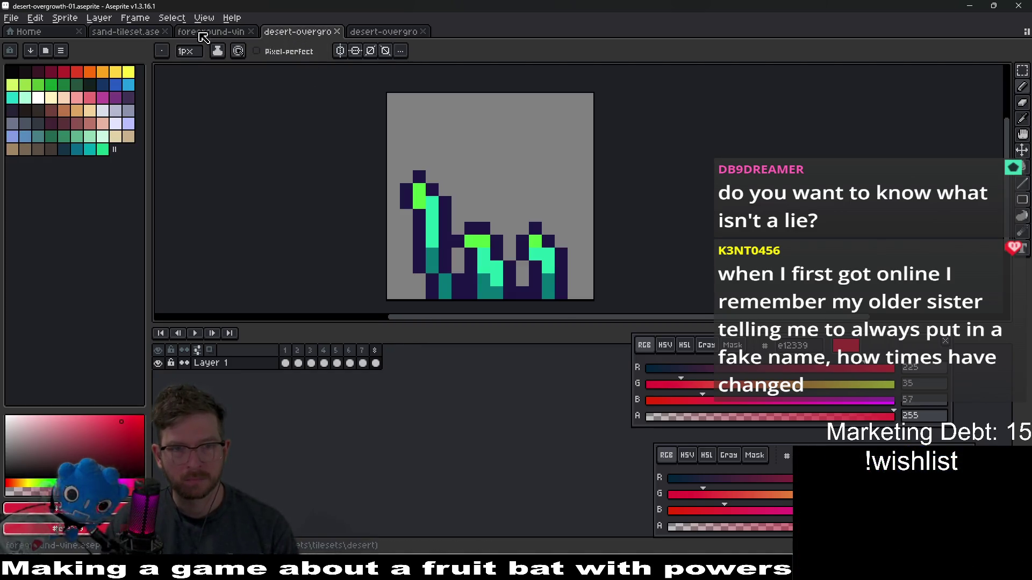
pyautogui.click(196, 33)
pyautogui.click(292, 32)
pyautogui.click(384, 32)
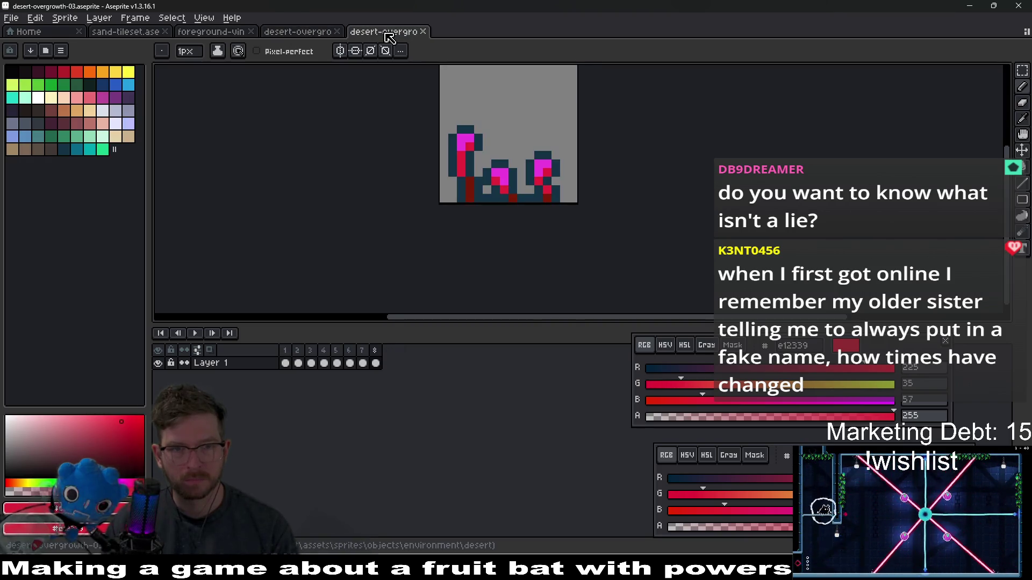
pyautogui.scroll(3, 528, 226)
pyautogui.press('i')
pyautogui.click(484, 266)
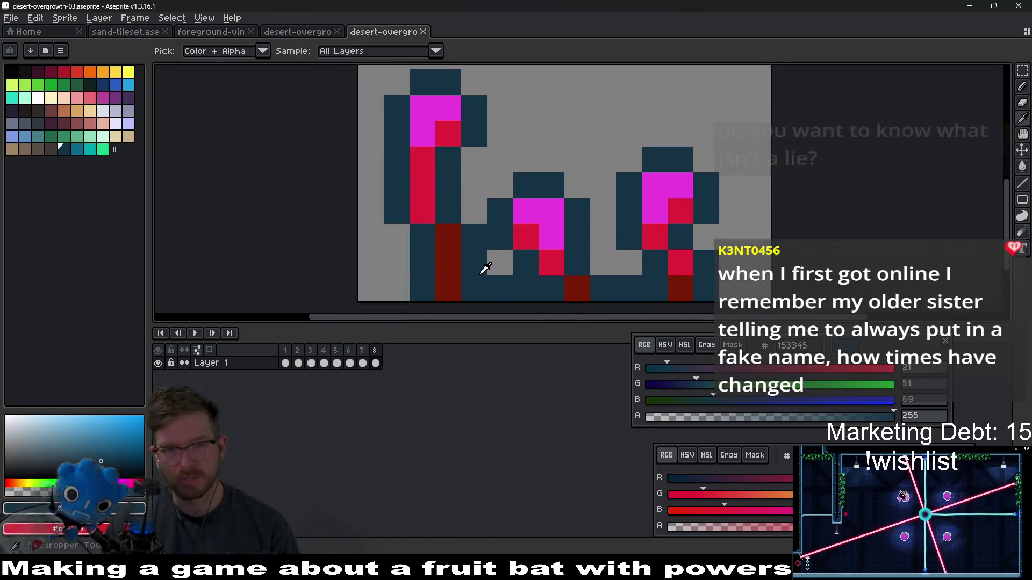
# Step: Paint Bucket the foreground vine's outline strands with the sampled dark blue
pyautogui.click(279, 33)
pyautogui.click(221, 35)
pyautogui.scroll(5, 537, 182)
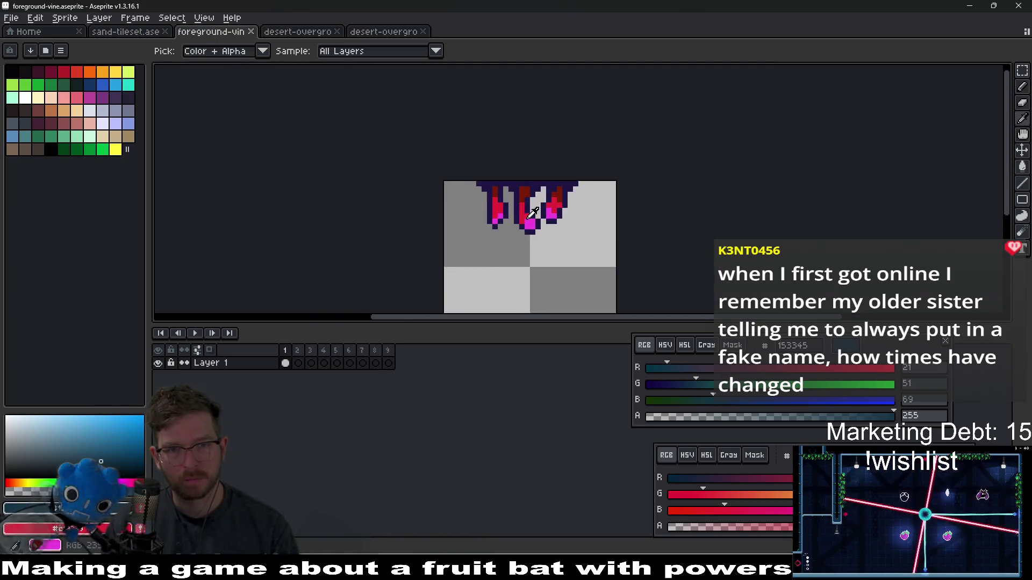
pyautogui.press('g')
pyautogui.click(514, 146)
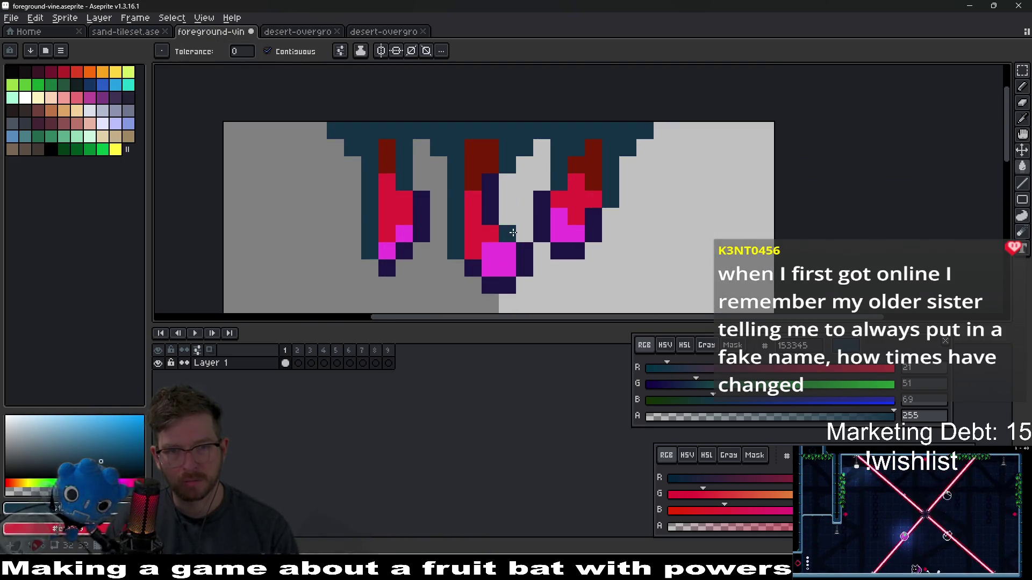
pyautogui.click(513, 232)
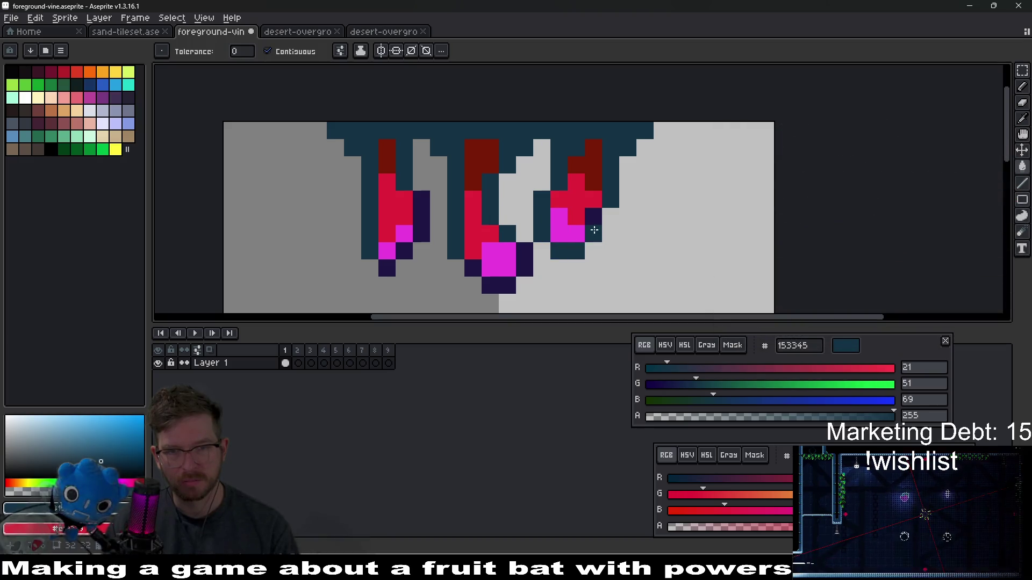
pyautogui.click(594, 230)
pyautogui.click(498, 289)
pyautogui.click(473, 272)
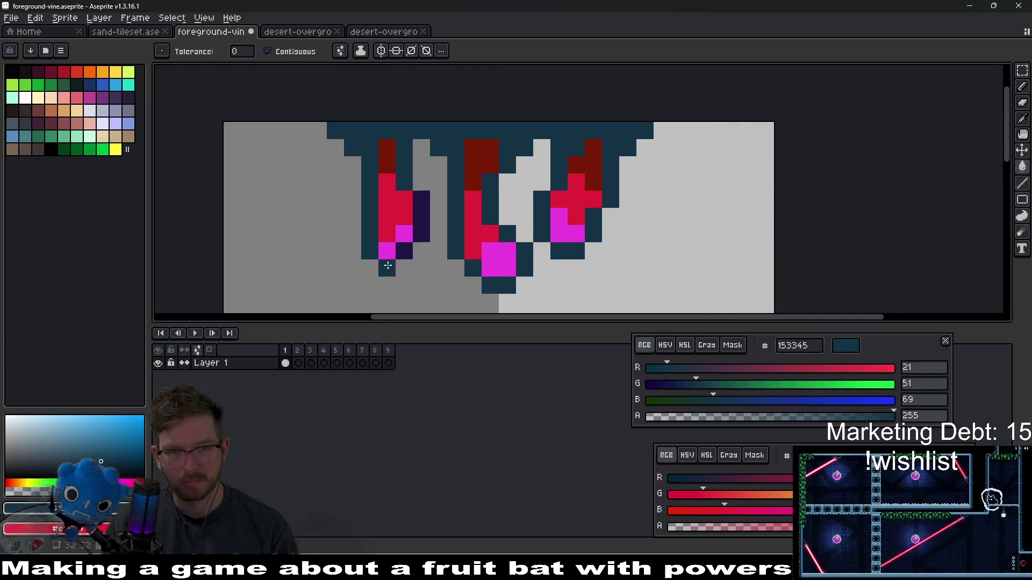
pyautogui.click(419, 237)
# Step: Undo the dark blue recolouring to keep the purple outline, and save the vine file
pyautogui.scroll(-5, 457, 225)
pyautogui.press('ctrl')
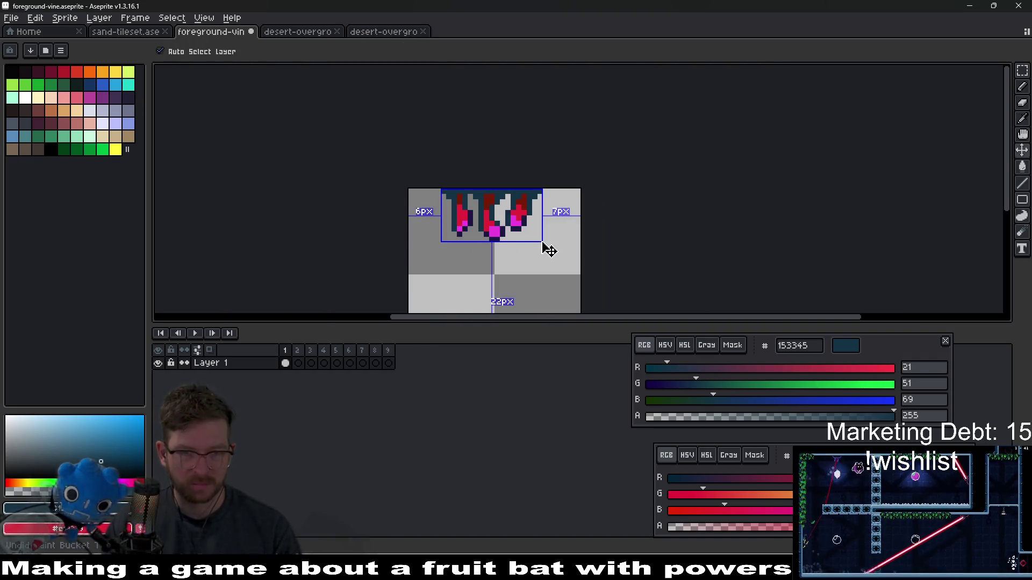
pyautogui.hotkey('ctrl', 'z')
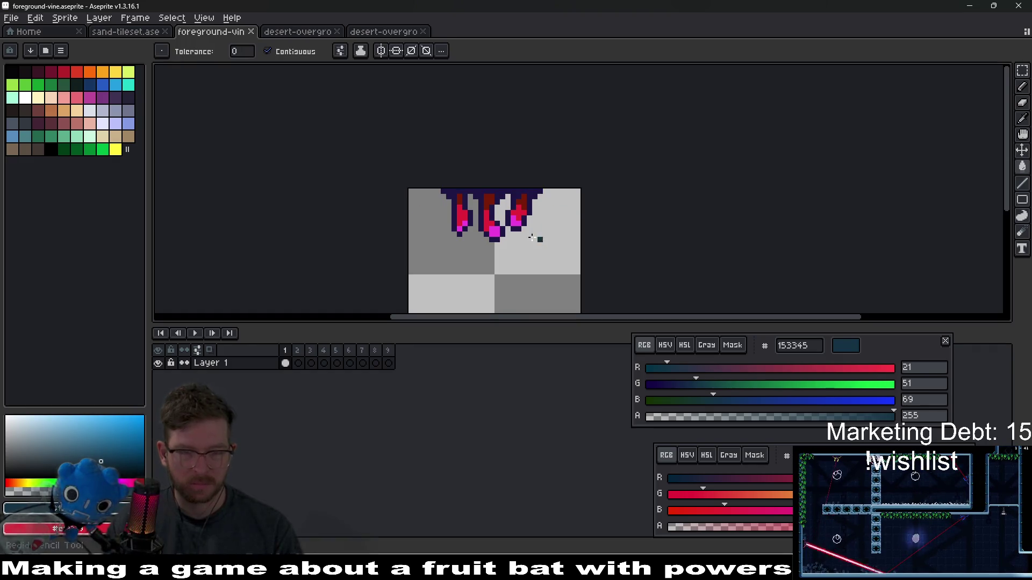
pyautogui.hotkey('ctrl', 's')
pyautogui.click(370, 33)
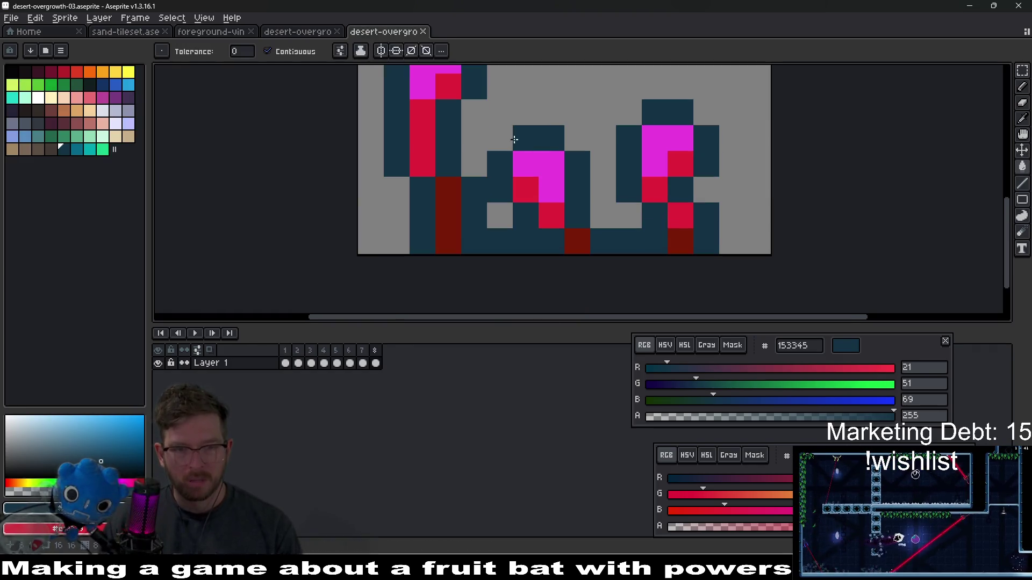
# Step: Select desert-overgrowth-03's first two frames and sample its outline colour
pyautogui.click(298, 363)
pyautogui.keyDown('shift'); pyautogui.click(285, 364); pyautogui.keyUp('shift')
pyautogui.press('i')
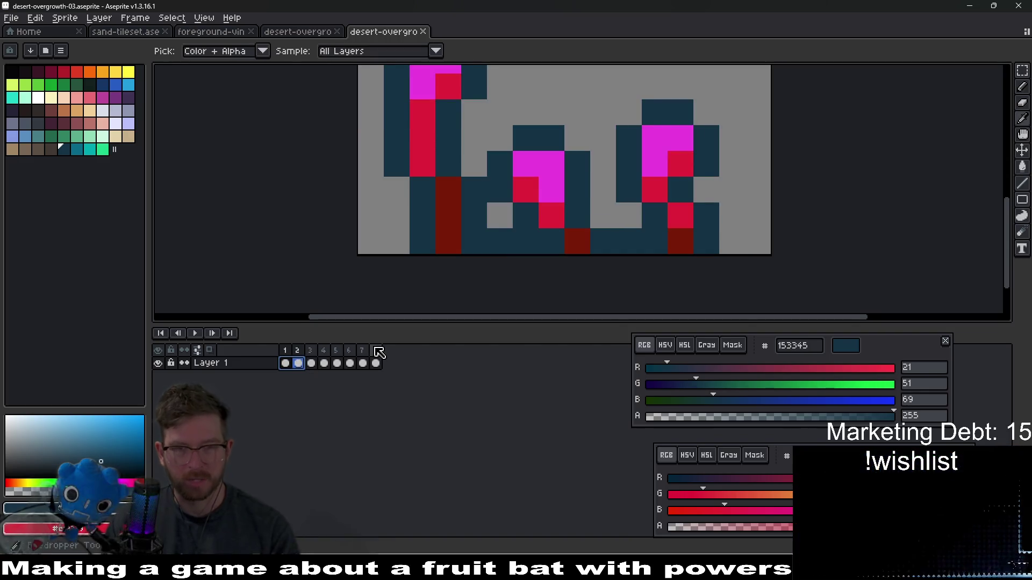
pyautogui.scroll(-4, 563, 157)
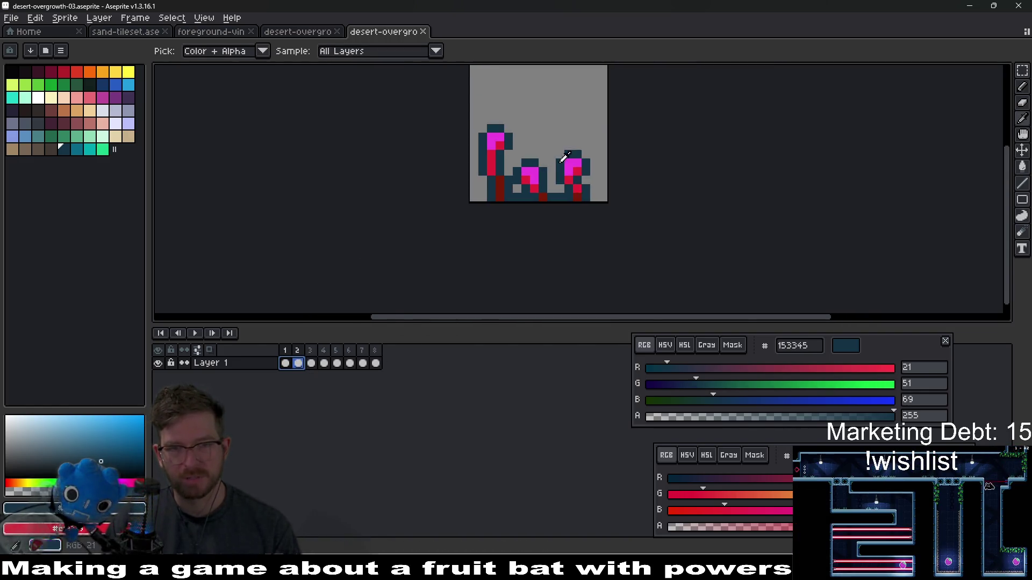
pyautogui.moveTo(563, 157); pyautogui.dragTo(536, 215)
pyautogui.scroll(3, 473, 192)
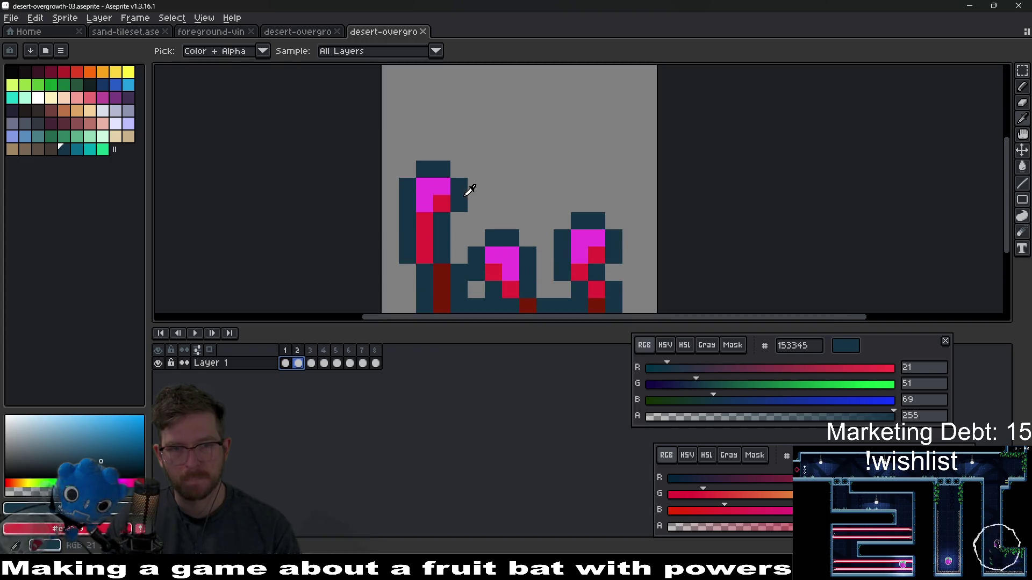
pyautogui.hotkey('ctrl', 'shift', 'Tab')
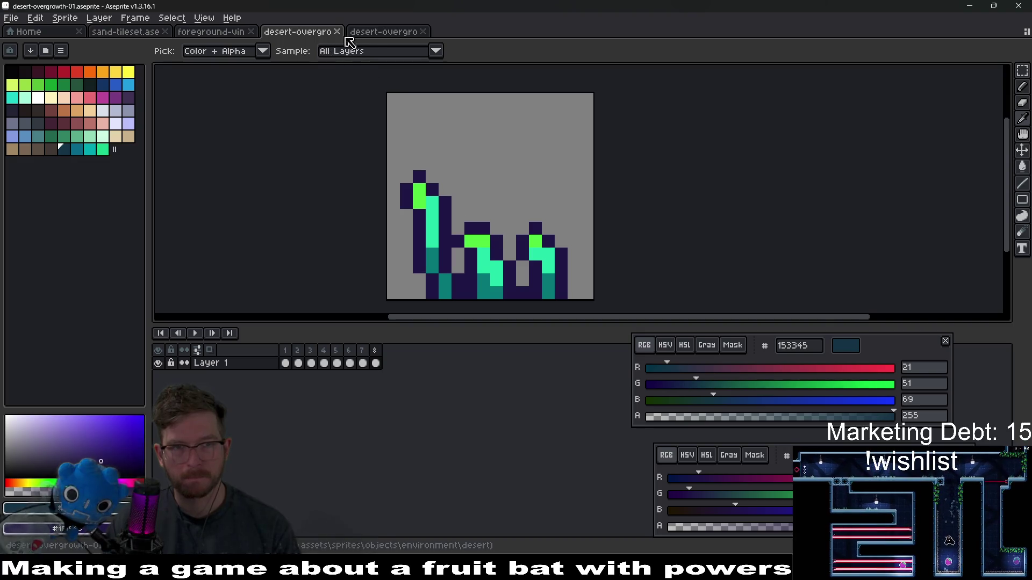
pyautogui.click(370, 32)
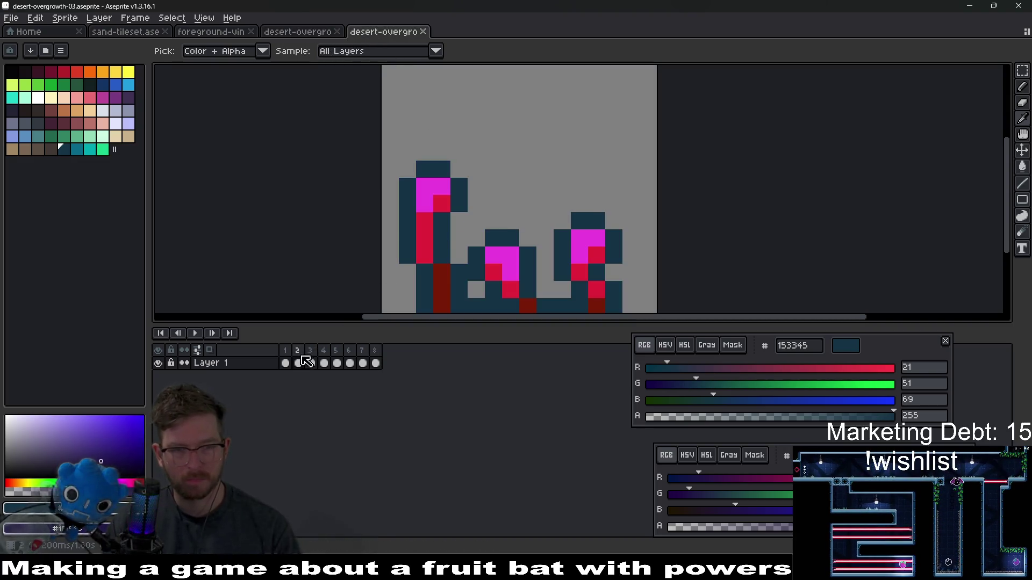
# Step: Replace #153345 with #1F1545 across all eight selected frames
pyautogui.moveTo(286, 363); pyautogui.dragTo(382, 365)
pyautogui.hotkey('shift', 'r')
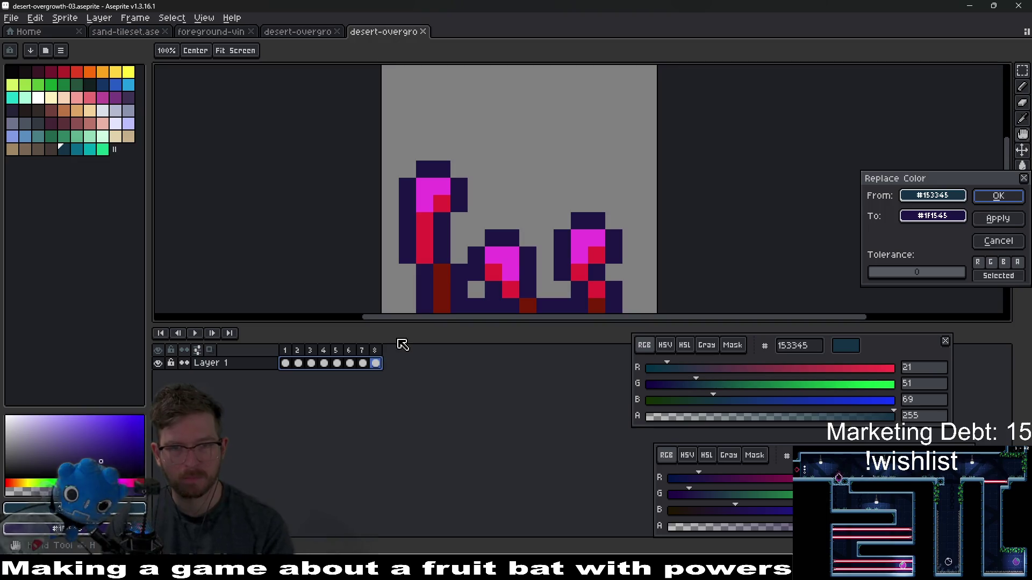
pyautogui.press('Return')
pyautogui.scroll(-5, 525, 200)
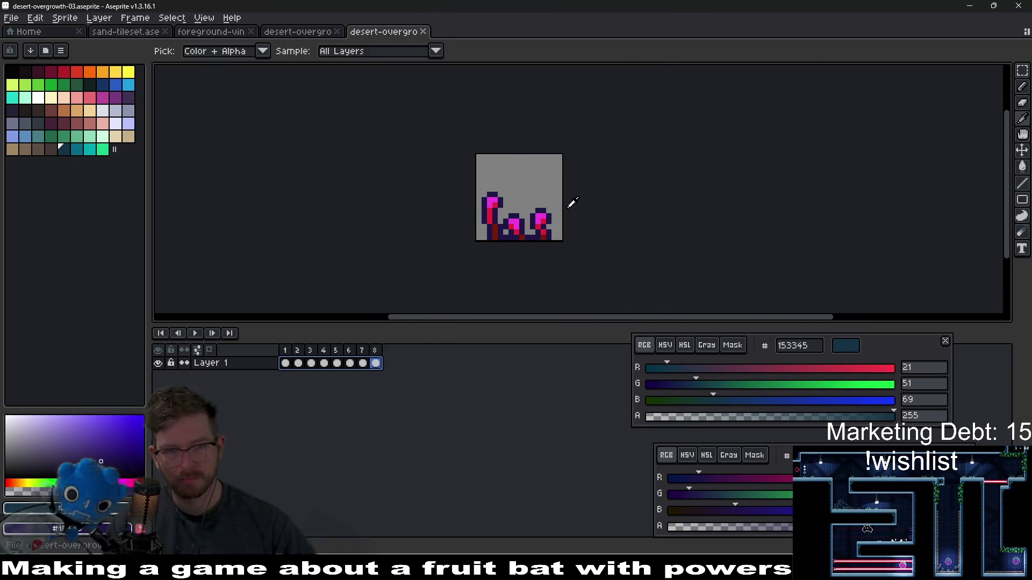
# Step: Generate an eight-frame sprite sheet for desert-overgrowth-03 instead of a GIF
pyautogui.hotkey('ctrl', 'alt', 'shift', 's')
pyautogui.press('Escape')
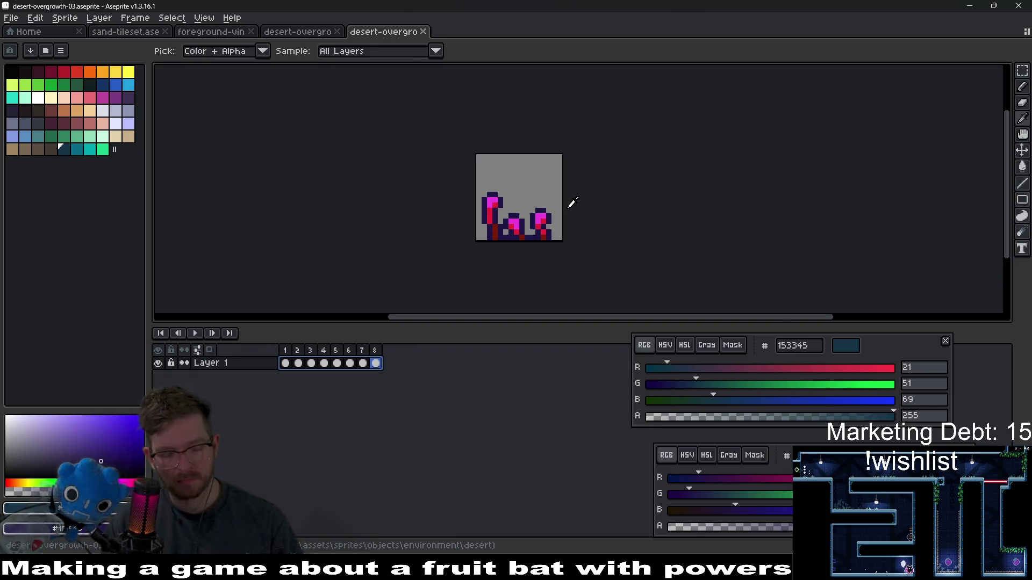
pyautogui.hotkey('ctrl', 'e')
pyautogui.press('Return')
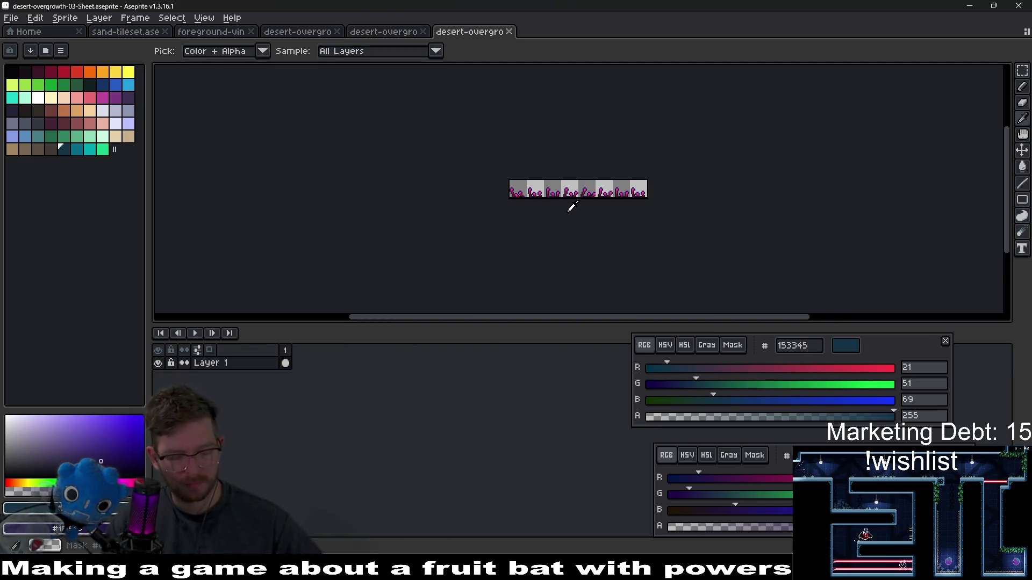
pyautogui.hotkey('ctrl', 'alt', 'shift', 's')
pyautogui.press('Escape')
pyautogui.click(8, 21)
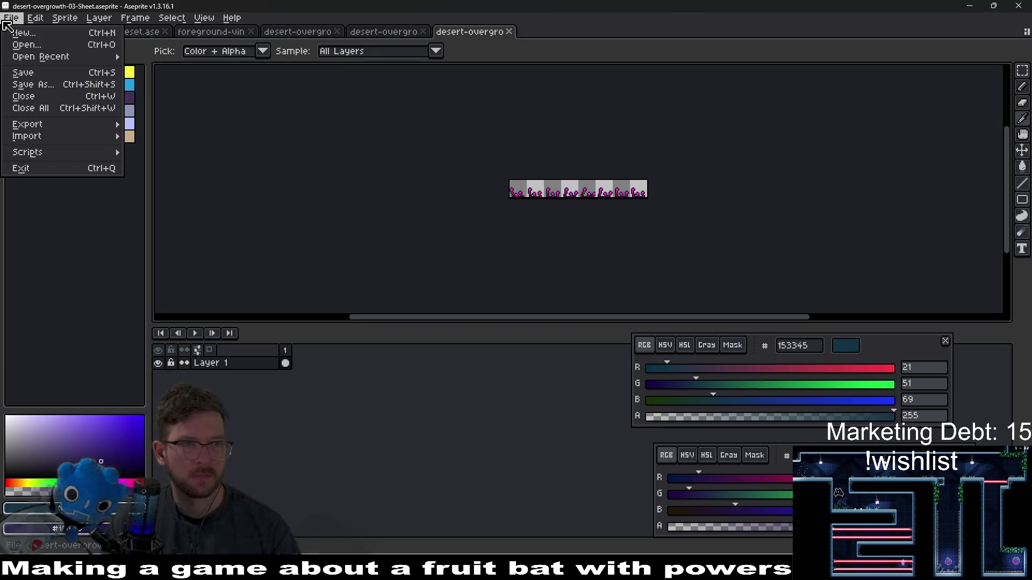
# Step: Open desert-overgrowth-04.aseprite after previewing the neighbouring overgrowth files
pyautogui.click(42, 44)
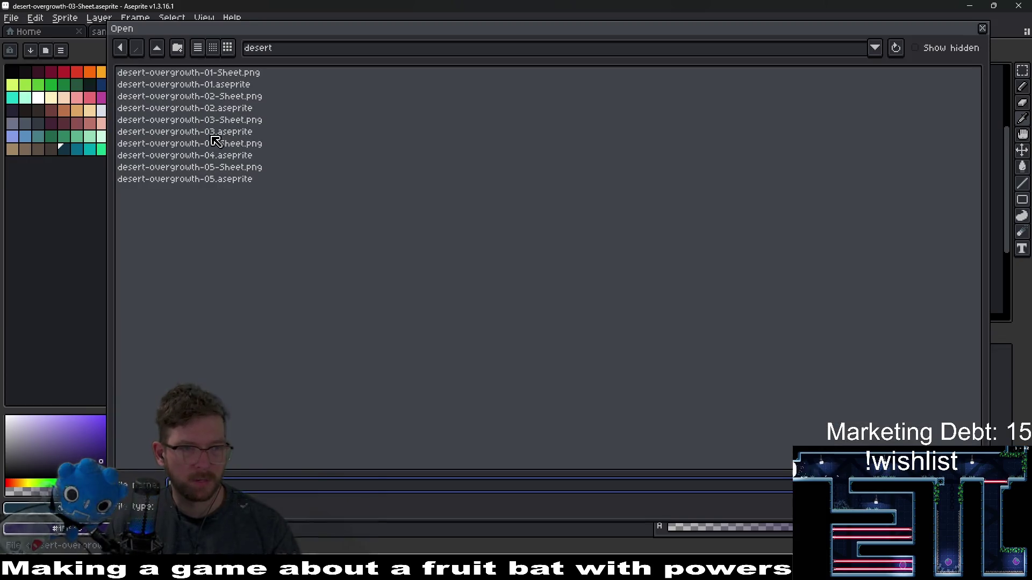
pyautogui.click(240, 134)
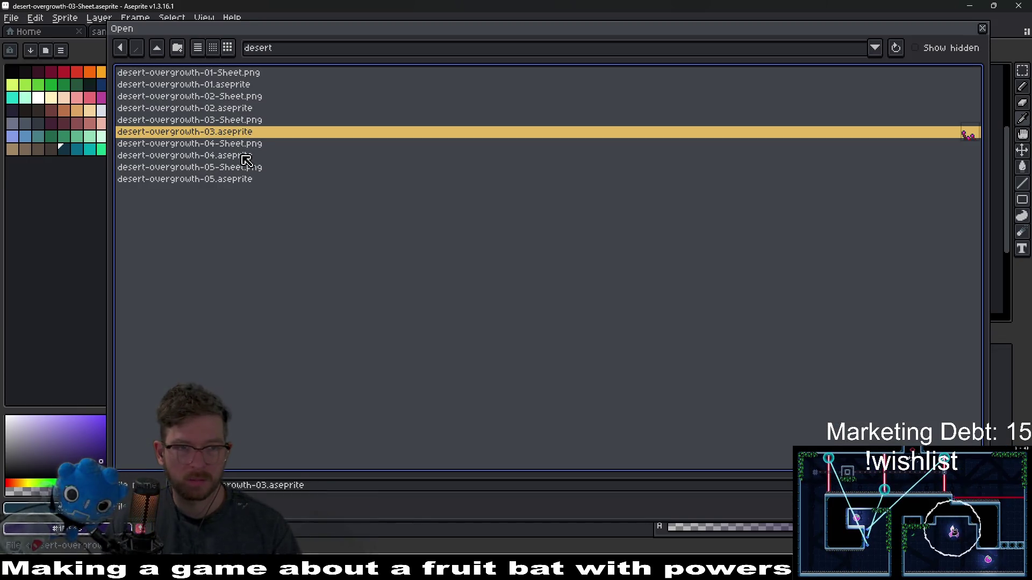
pyautogui.click(247, 159)
pyautogui.click(224, 181)
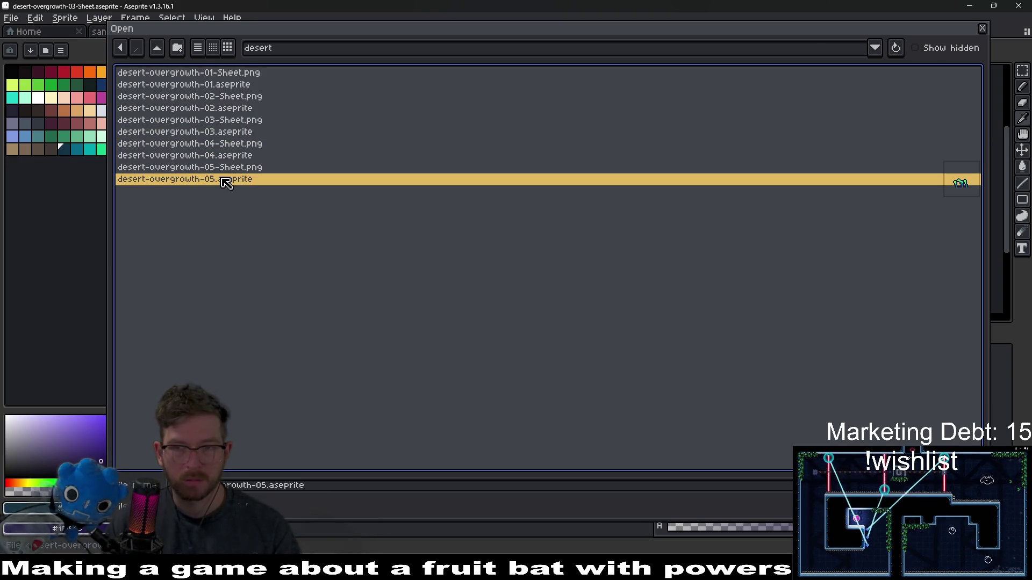
pyautogui.click(242, 157)
pyautogui.doubleClick(241, 156)
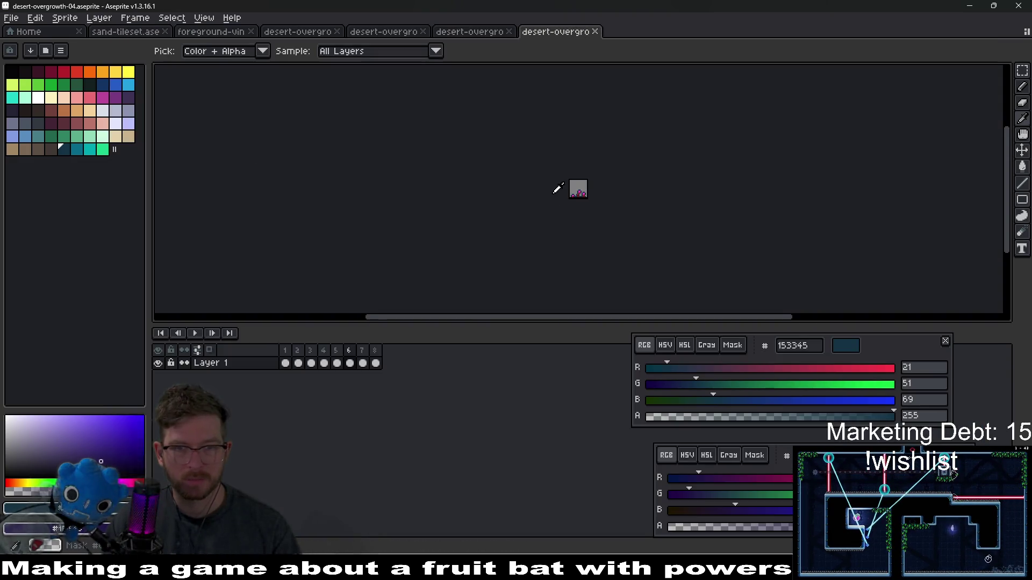
# Step: Replace #153345 with #1F1545 across all eight frames of desert-overgrowth-04
pyautogui.moveTo(376, 363); pyautogui.dragTo(285, 363)
pyautogui.hotkey('shift', 'r')
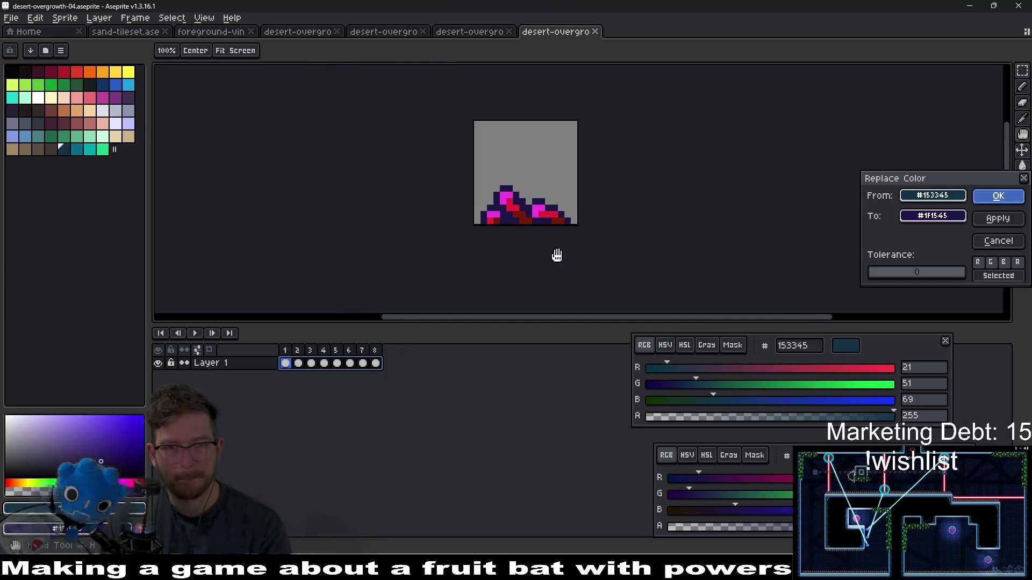
pyautogui.press('Return')
pyautogui.press('ctrl')
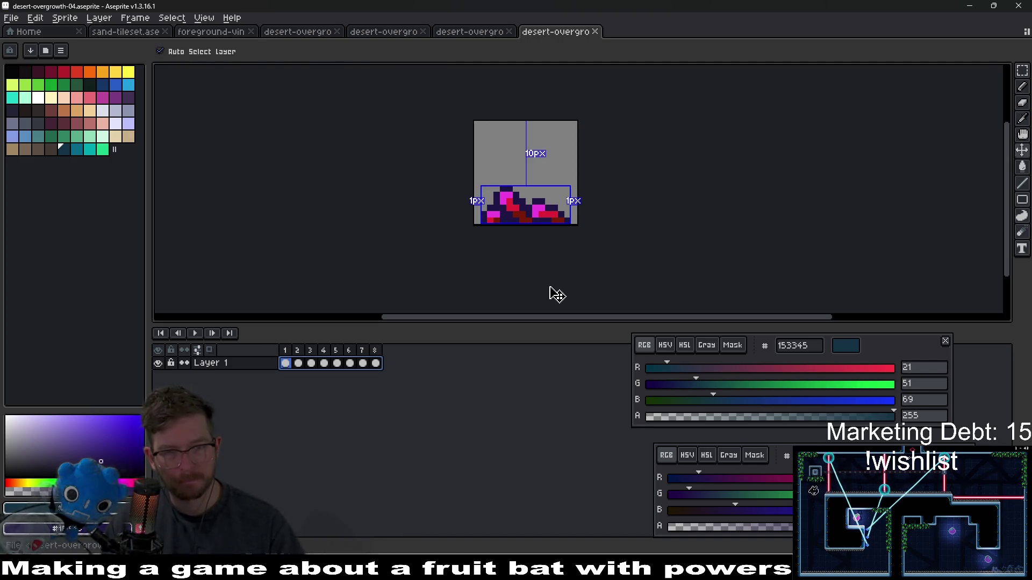
pyautogui.press('ctrl')
pyautogui.press('Escape')
pyautogui.press('ctrl')
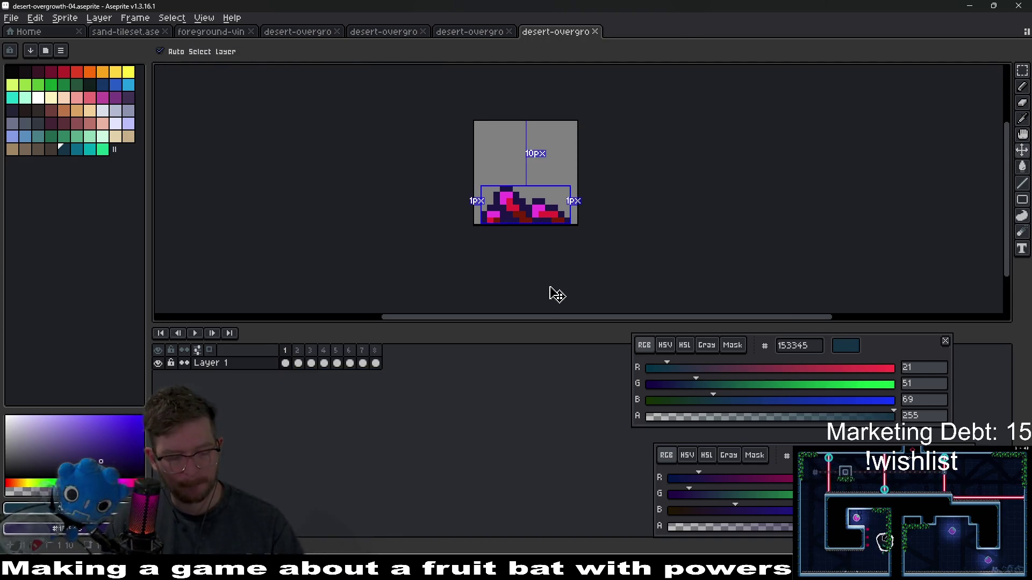
# Step: Export desert-overgrowth-04 as a sprite sheet image, overwriting the existing sheet file
pyautogui.hotkey('ctrl', 'e')
pyautogui.press('Return')
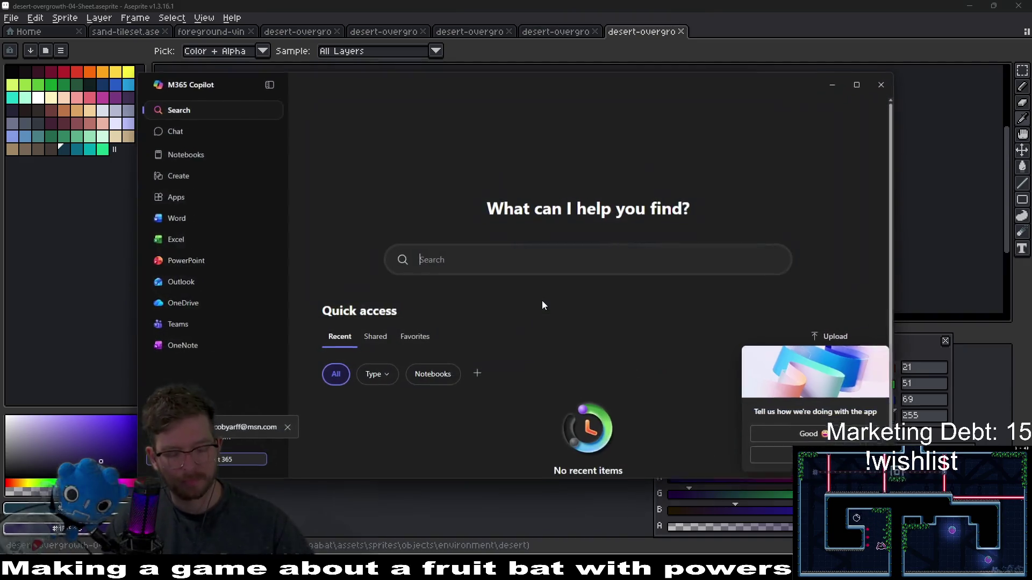
pyautogui.click(886, 83)
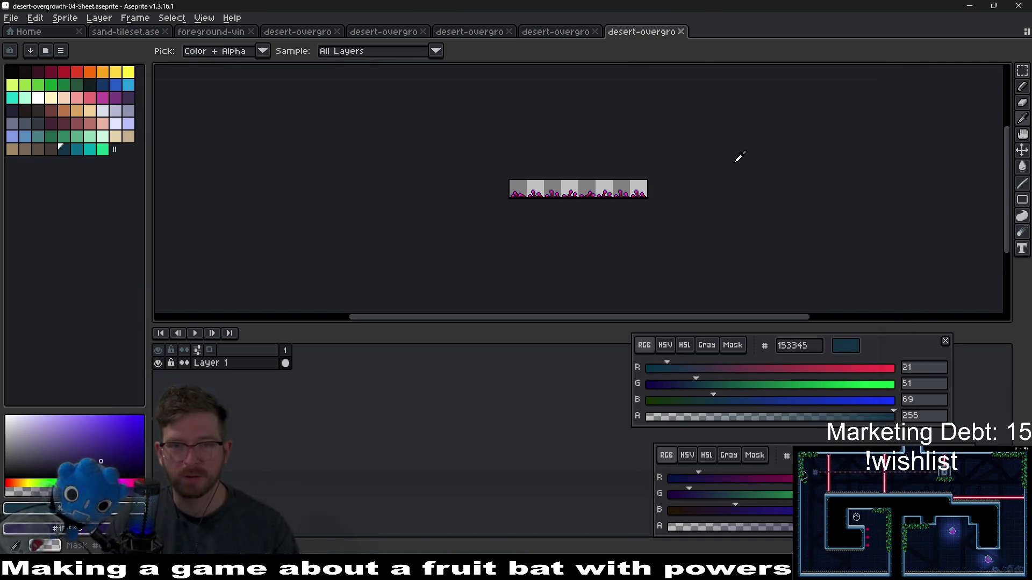
pyautogui.hotkey('ctrl', 'shift', 'e')
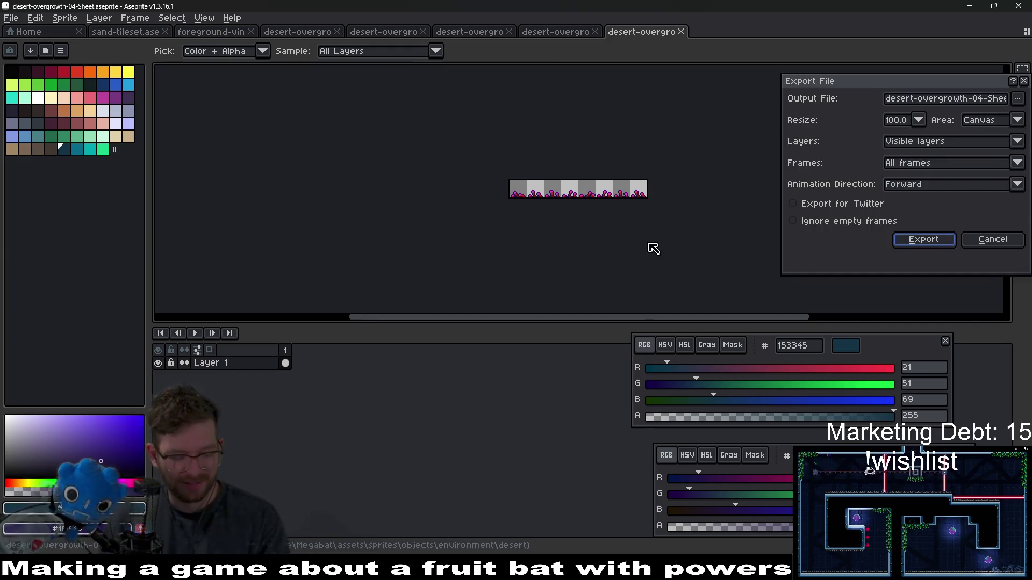
pyautogui.press('Return')
pyautogui.press('Return')
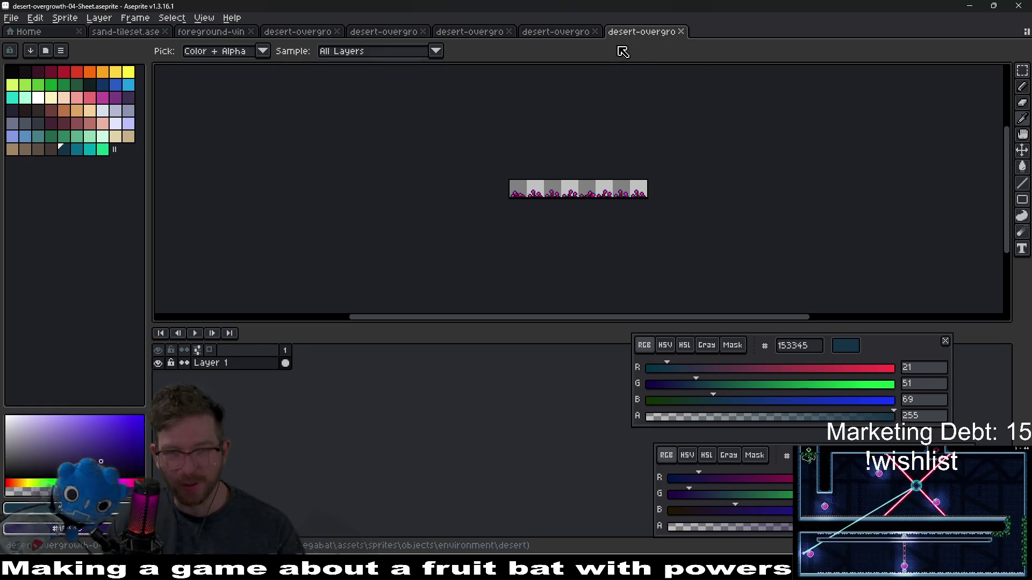
# Step: Close the desert-overgrowth-03 and -04 sprites and their generated sheet documents
pyautogui.middleClick(633, 33)
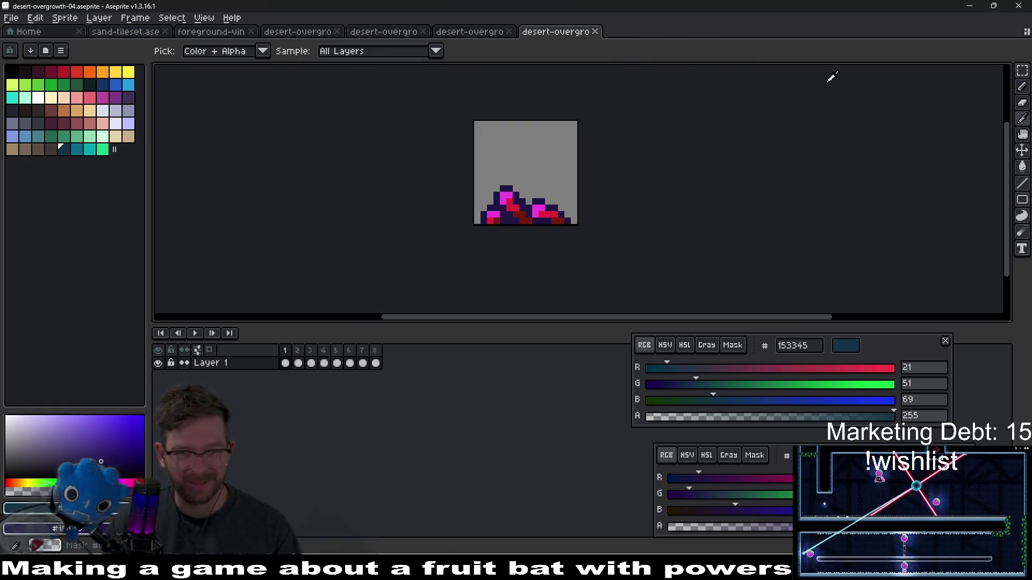
pyautogui.middleClick(566, 32)
pyautogui.middleClick(472, 34)
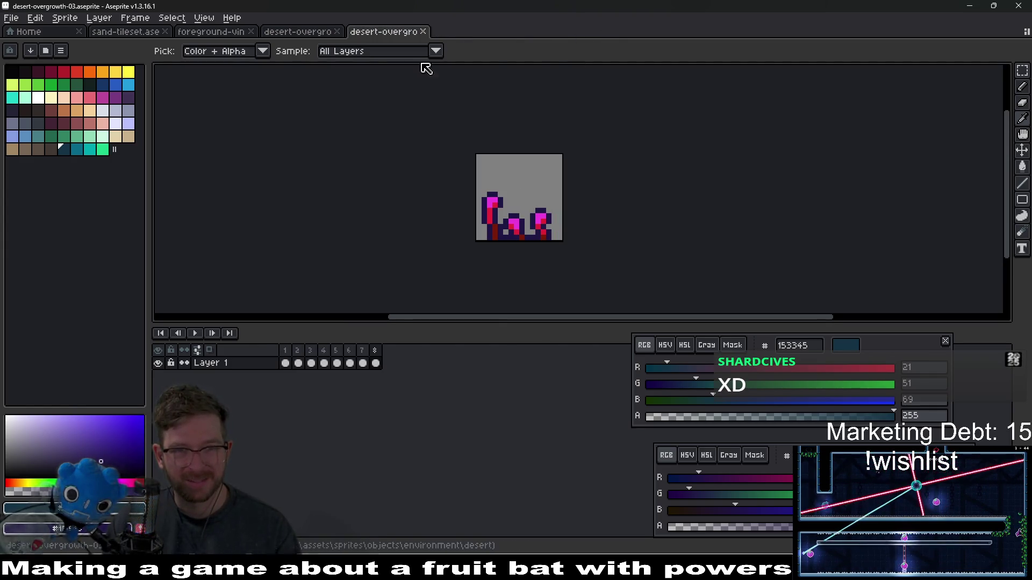
pyautogui.middleClick(396, 36)
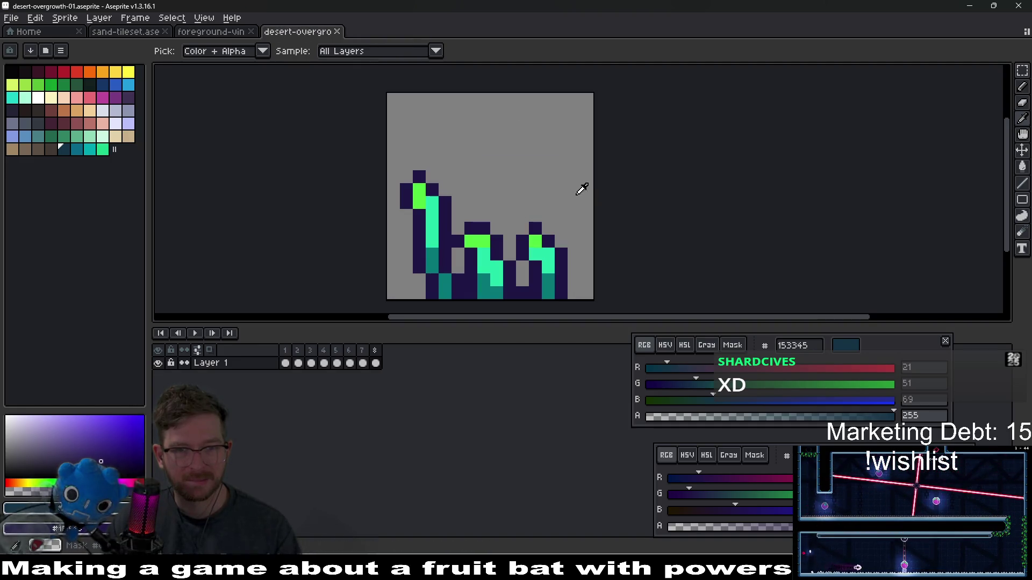
# Step: Select the foreground vine's first frame, then move over to the sand-tileset document
pyautogui.click(211, 32)
pyautogui.scroll(-2, 453, 165)
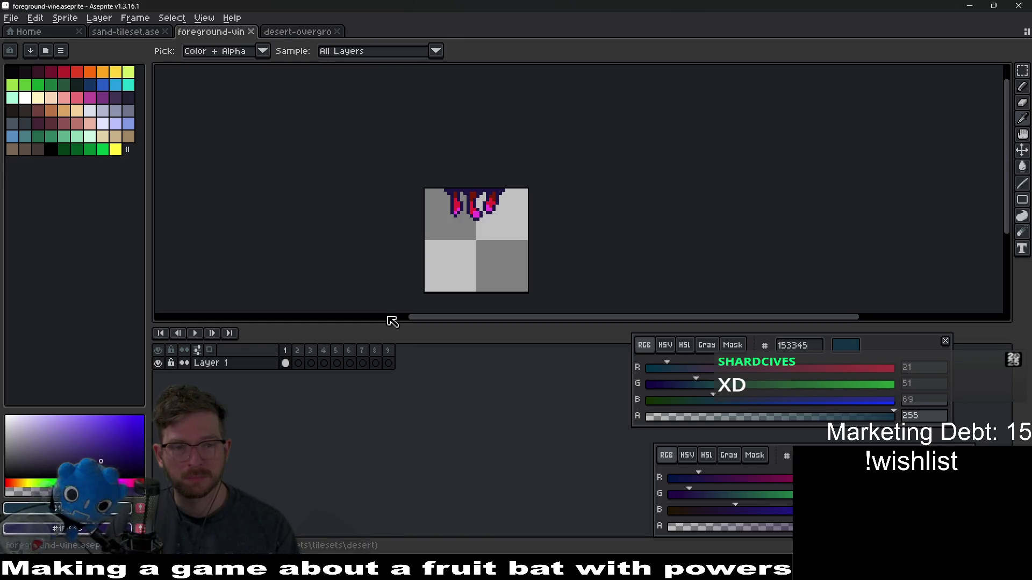
pyautogui.click(297, 364)
pyautogui.click(286, 363)
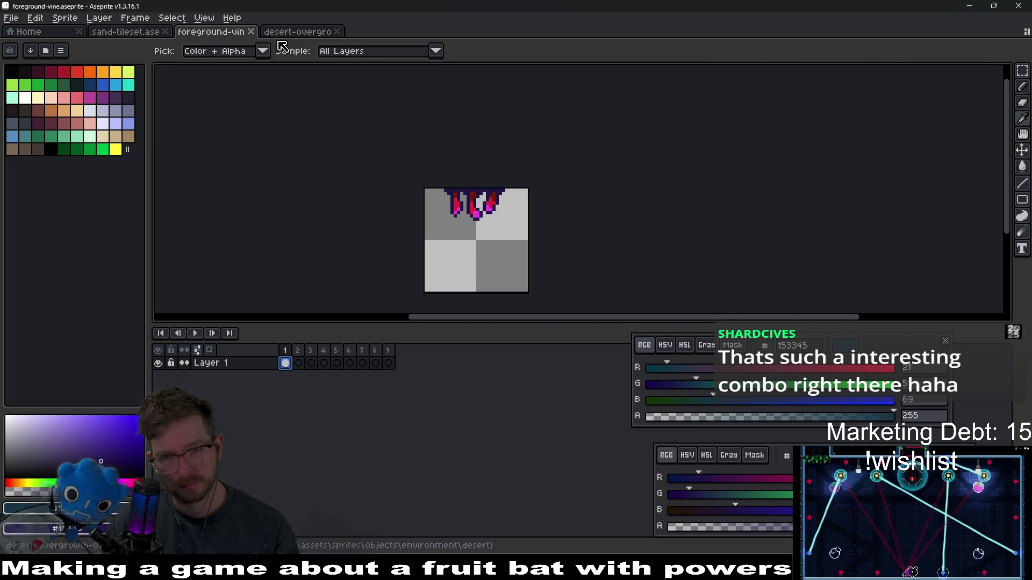
pyautogui.click(115, 35)
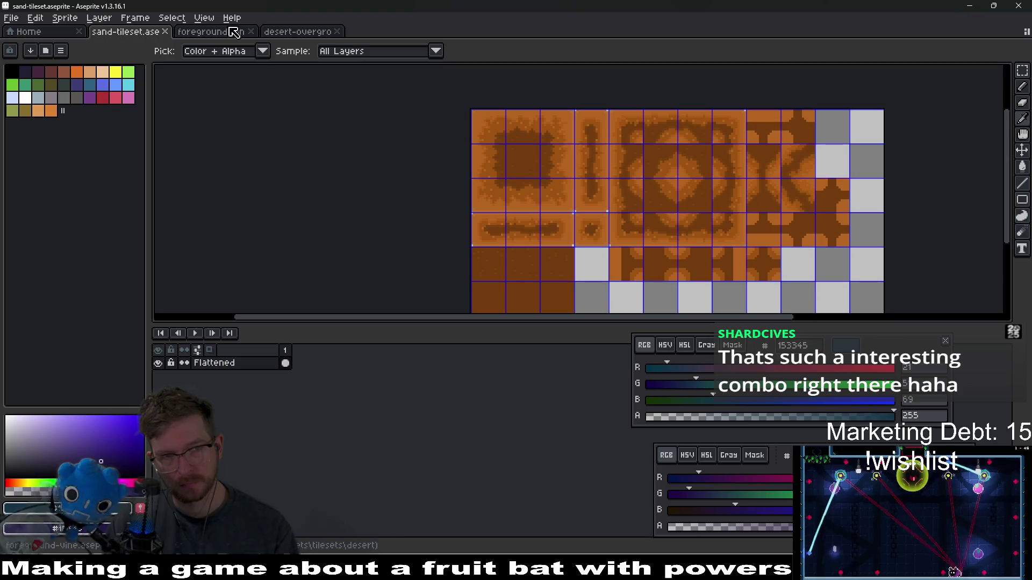
pyautogui.click(234, 32)
pyautogui.click(284, 33)
pyautogui.click(227, 33)
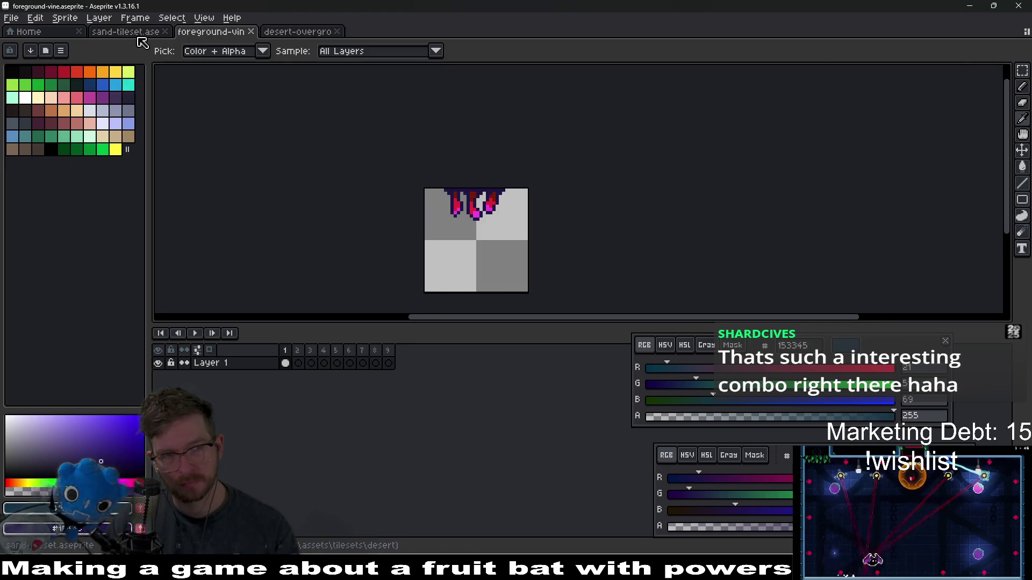
pyautogui.click(131, 35)
# Step: Cancel opening a file and show the Home page's recent files list
pyautogui.click(12, 18)
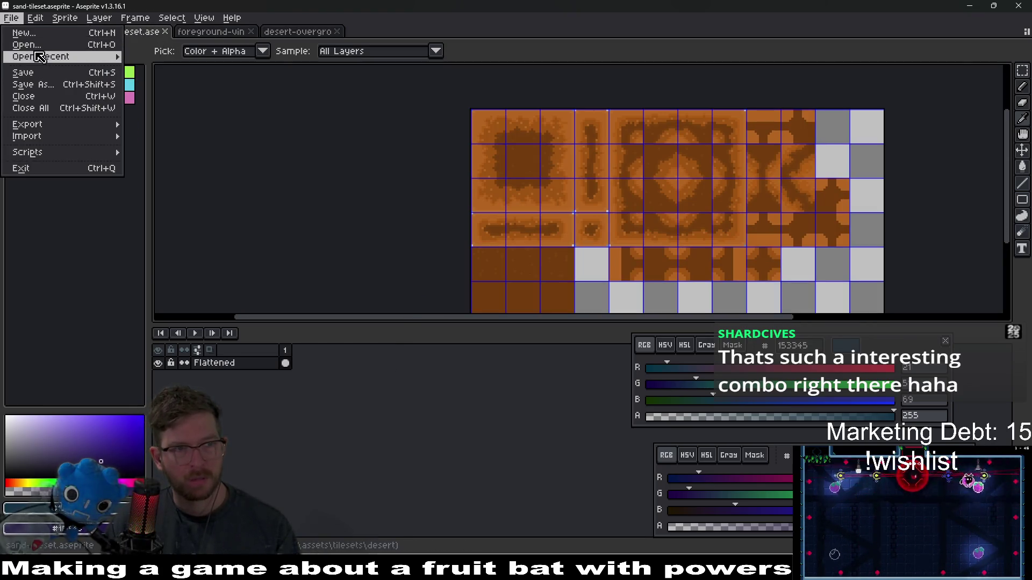
pyautogui.click(24, 57)
pyautogui.press('Escape')
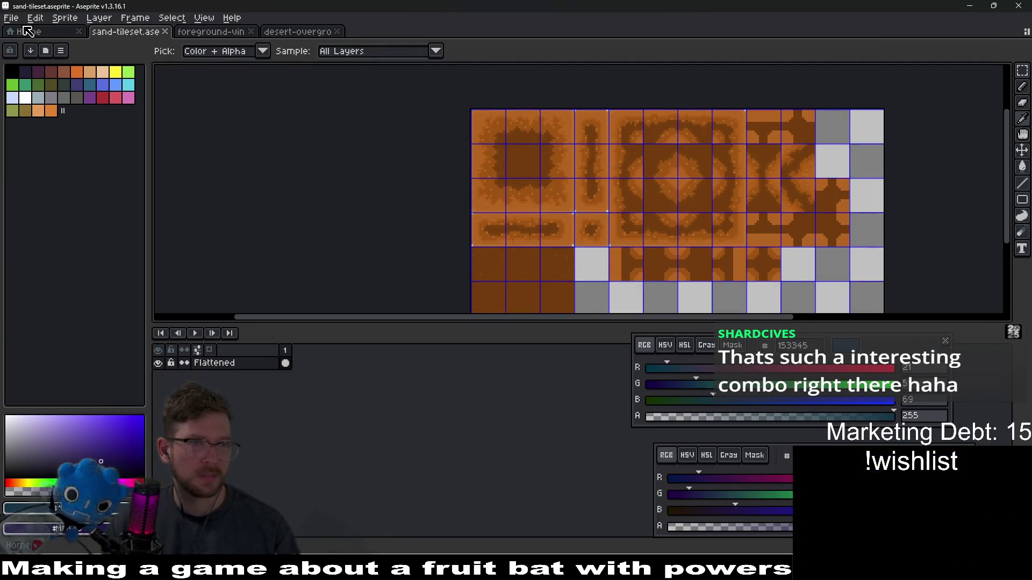
pyautogui.click(28, 32)
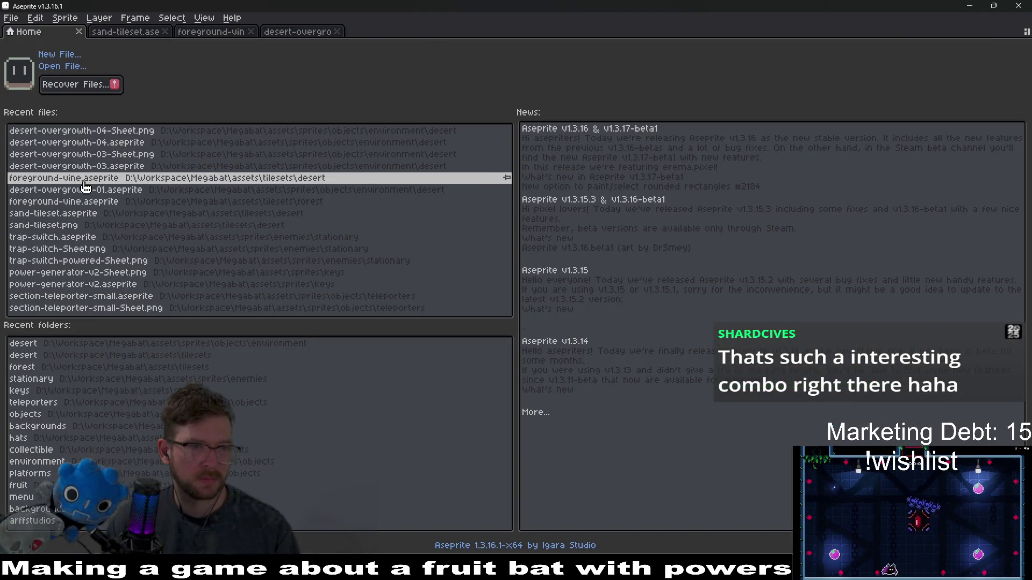
# Step: Open the desert foreground-vine.aseprite from Recent files
pyautogui.click(83, 182)
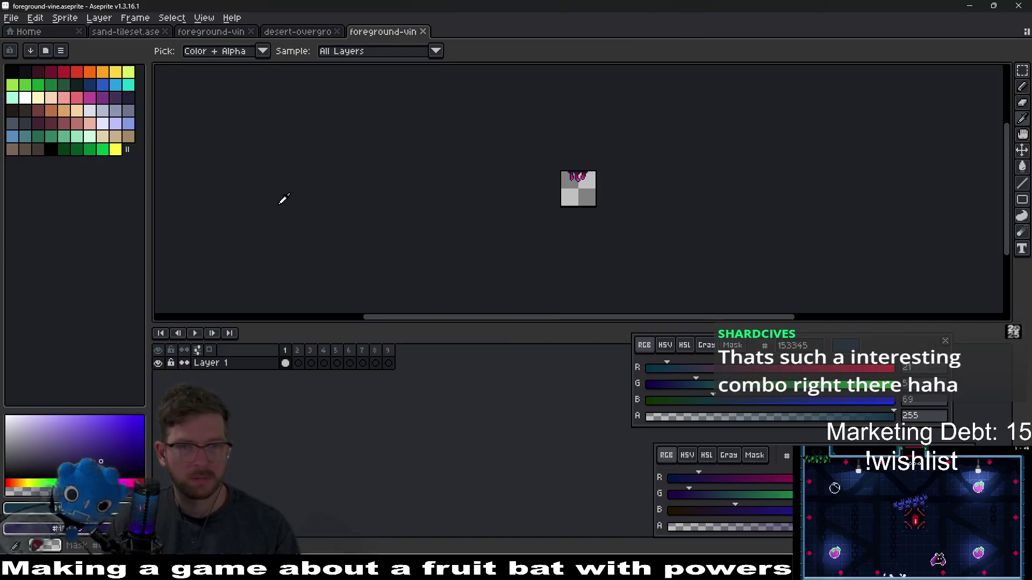
pyautogui.click(11, 18)
pyautogui.press('Escape')
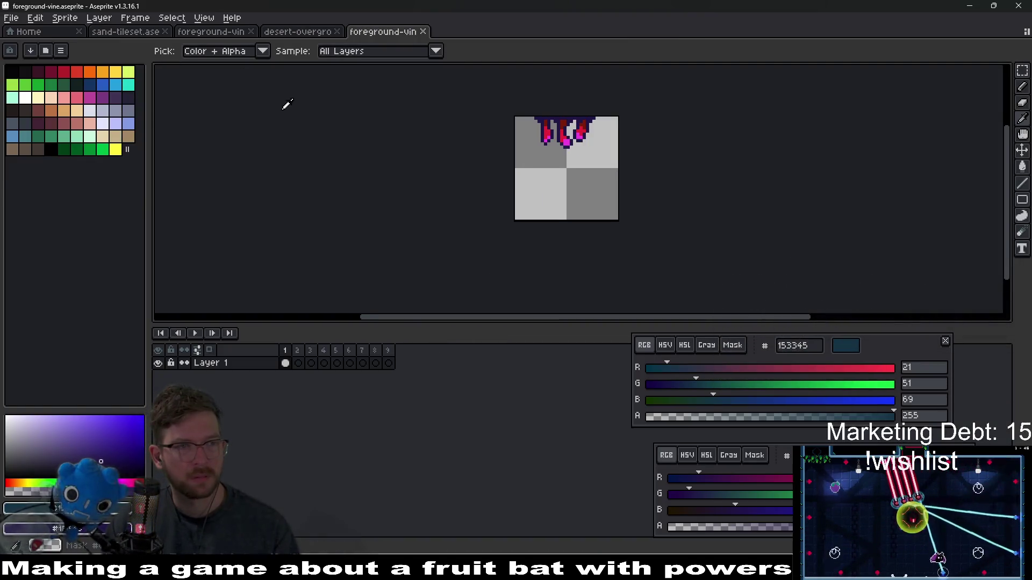
# Step: Open the forest foreground-vine.aseprite too, then return to the crimson-tipped desert vine
pyautogui.click(30, 32)
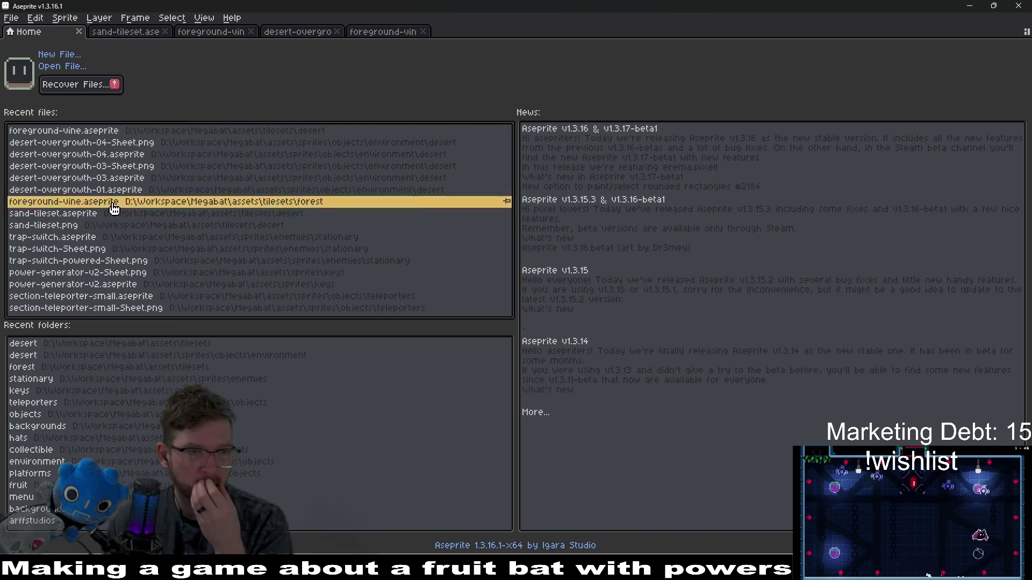
pyautogui.click(111, 202)
pyautogui.scroll(3, 629, 187)
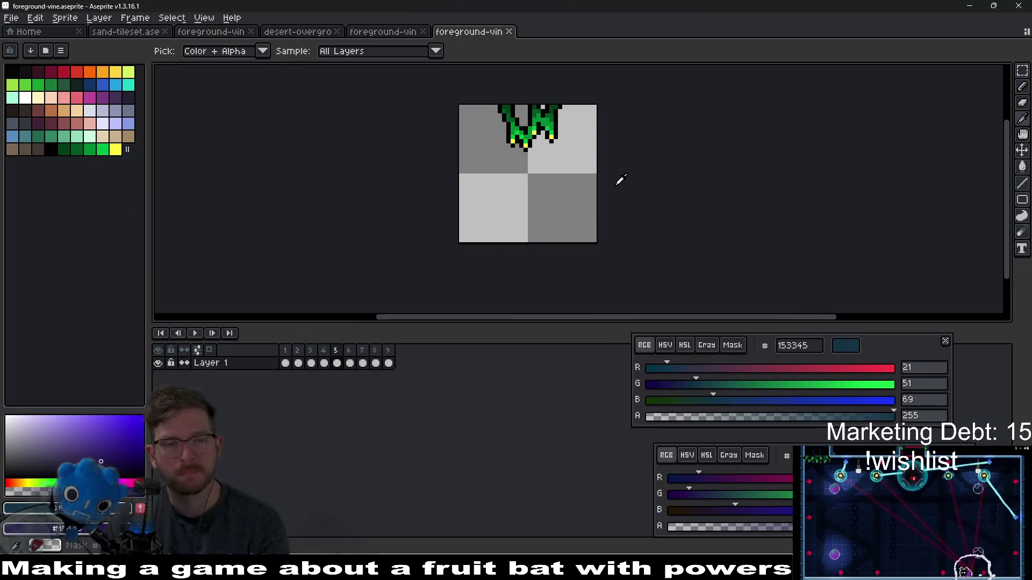
pyautogui.press('Left')
pyautogui.press('Left')
pyautogui.press('Left')
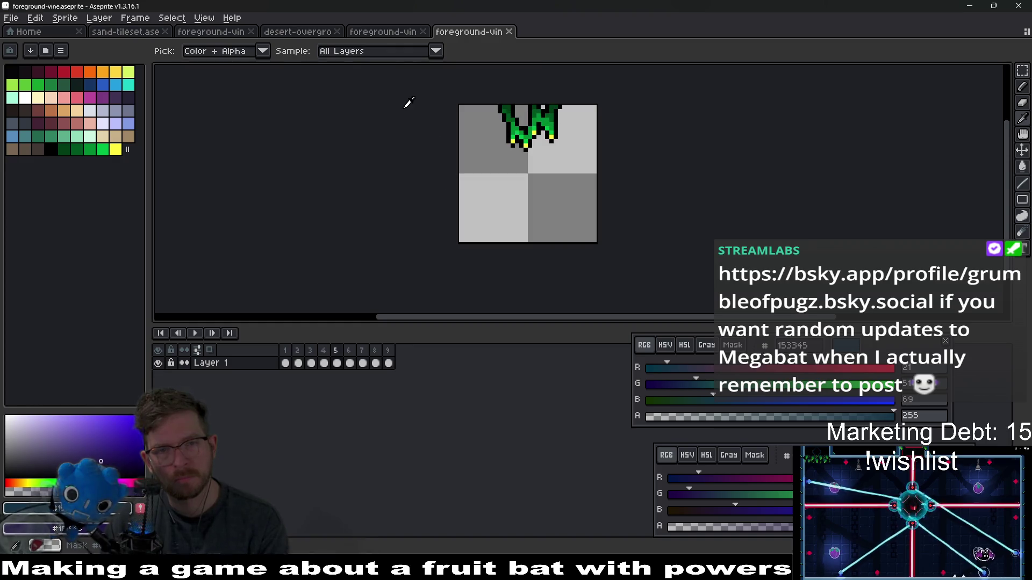
pyautogui.click(370, 36)
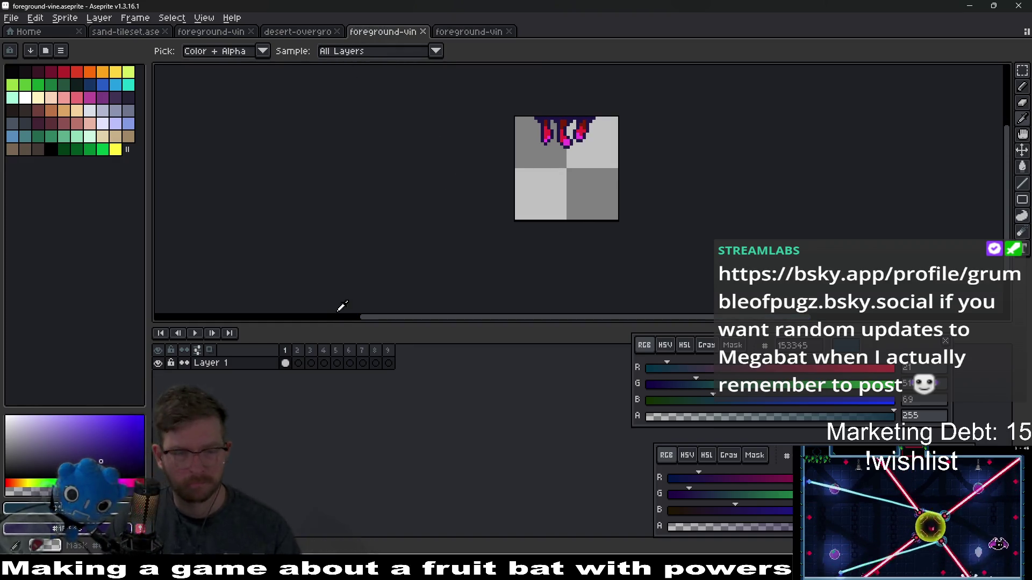
# Step: Move the Layer 1 cel to frame 4 and compare it with the overgrowth and forest vines
pyautogui.scroll(1, 592, 208)
pyautogui.scroll(1, 543, 265)
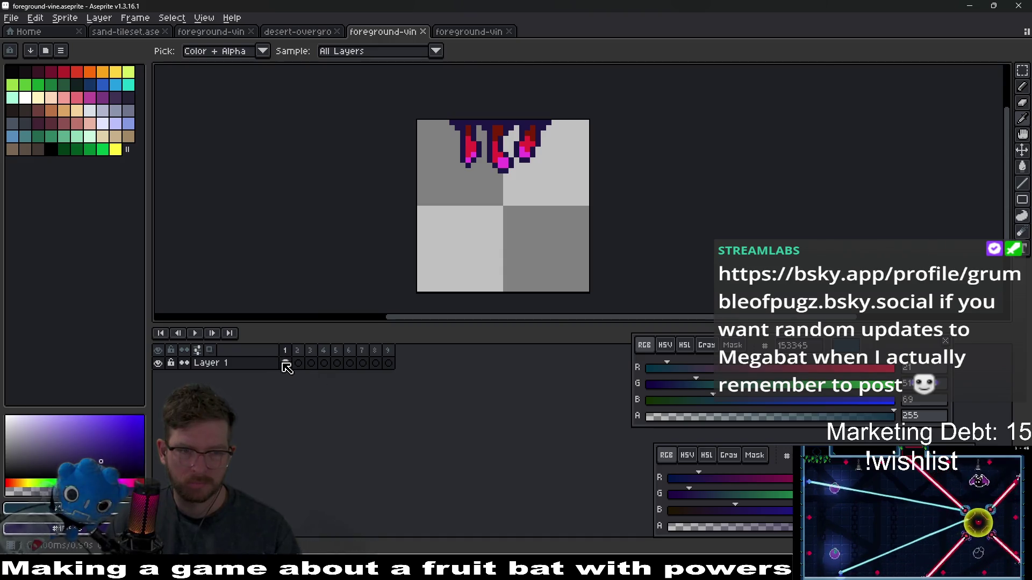
pyautogui.moveTo(294, 366); pyautogui.dragTo(324, 366)
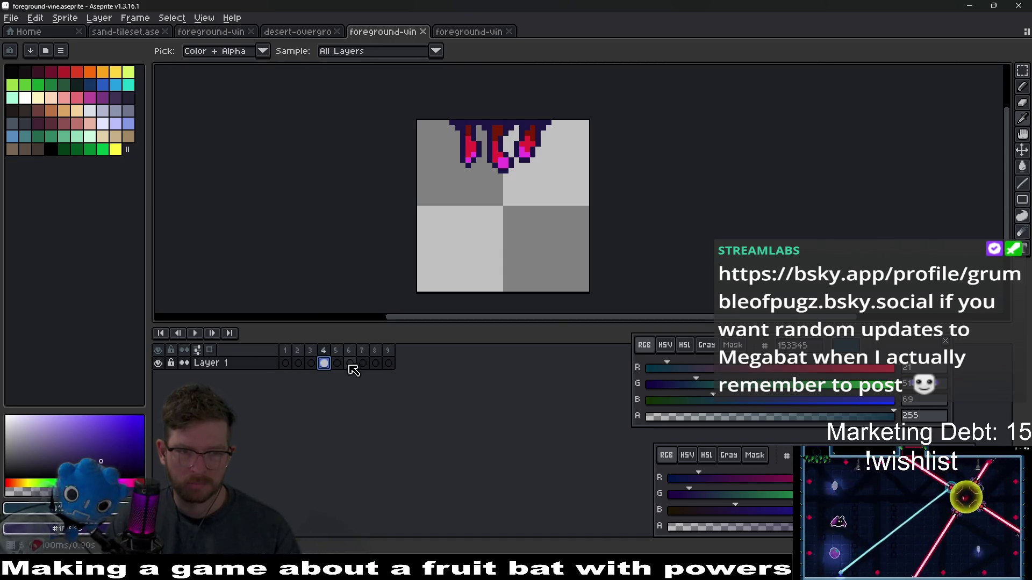
pyautogui.click(461, 37)
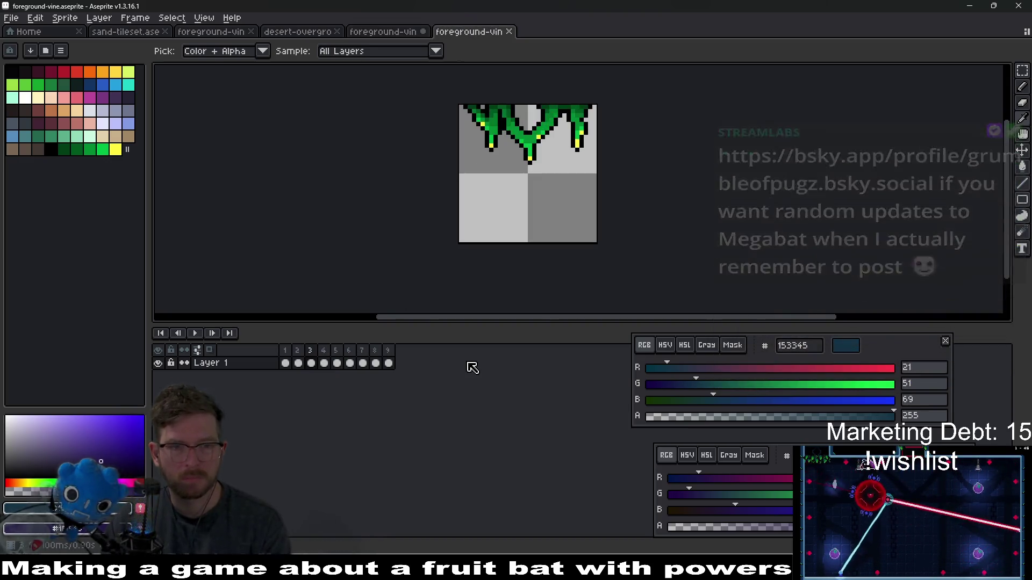
pyautogui.click(396, 32)
pyautogui.click(285, 363)
pyautogui.scroll(1, 534, 173)
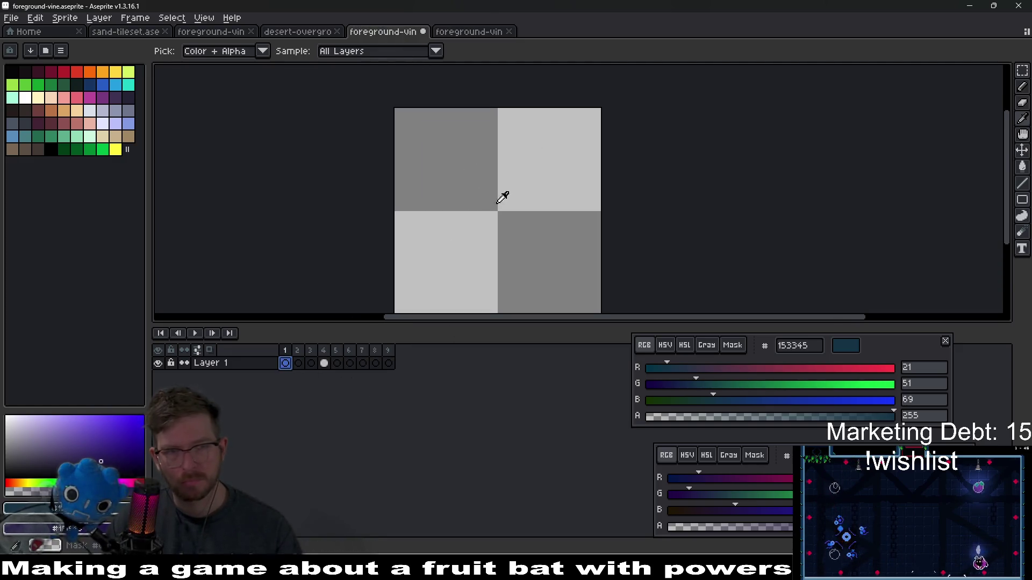
pyautogui.click(298, 31)
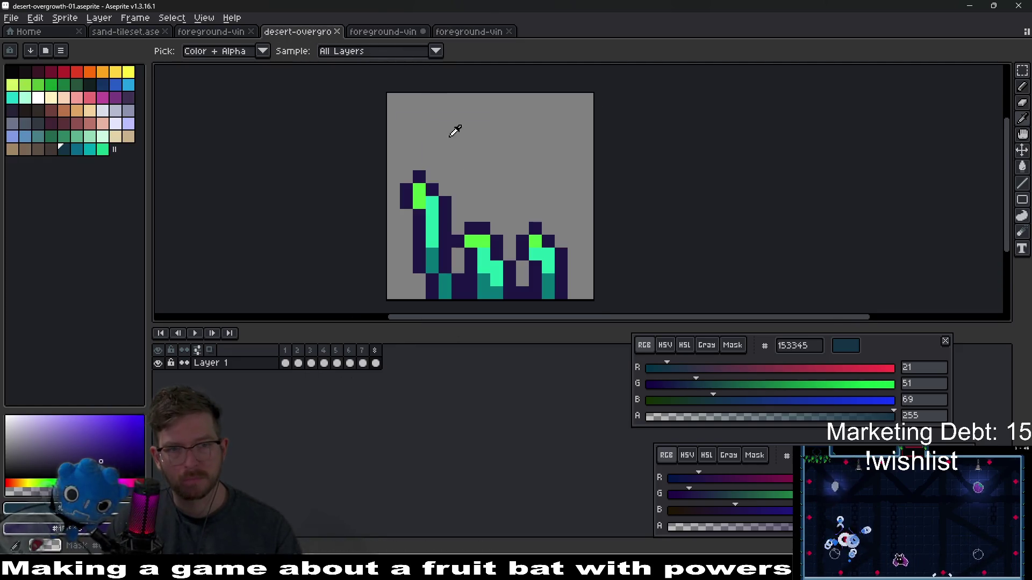
pyautogui.click(470, 33)
pyautogui.click(397, 33)
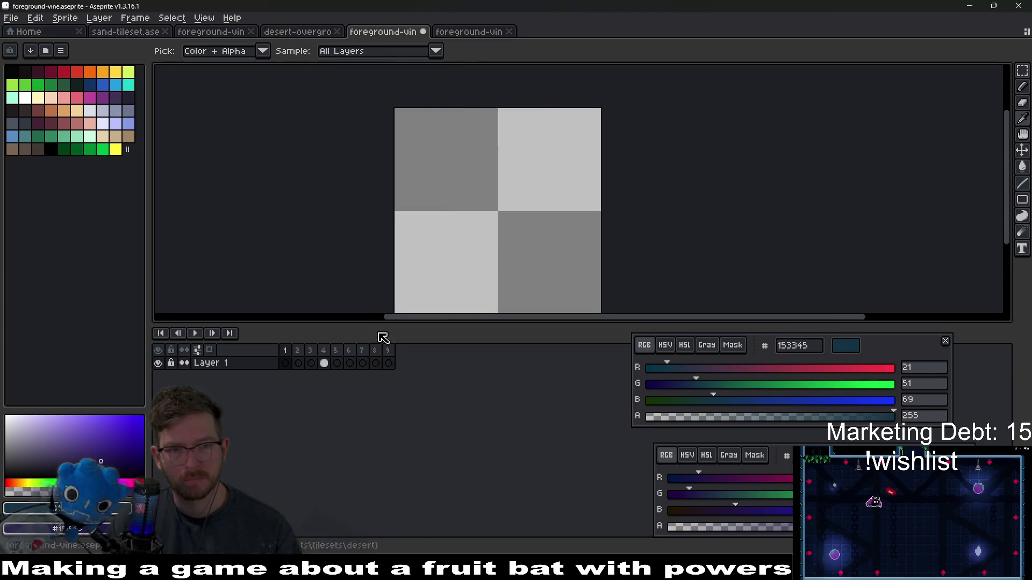
pyautogui.click(323, 363)
pyautogui.scroll(1, 509, 183)
pyautogui.moveTo(509, 184); pyautogui.dragTo(508, 185)
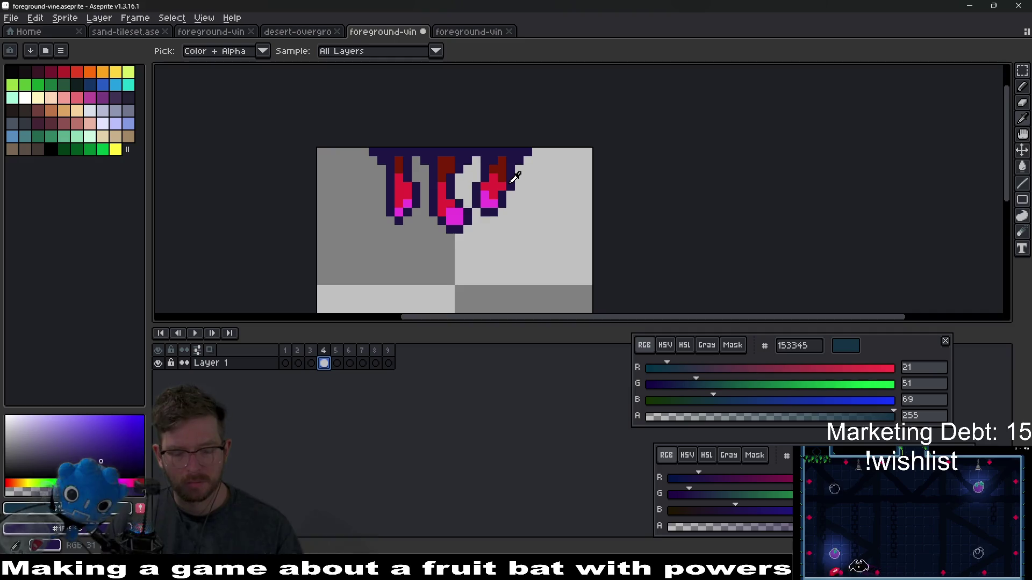
# Step: Sample dark purple as primary and dark red as secondary colour, then go to empty frame 6
pyautogui.press('u')
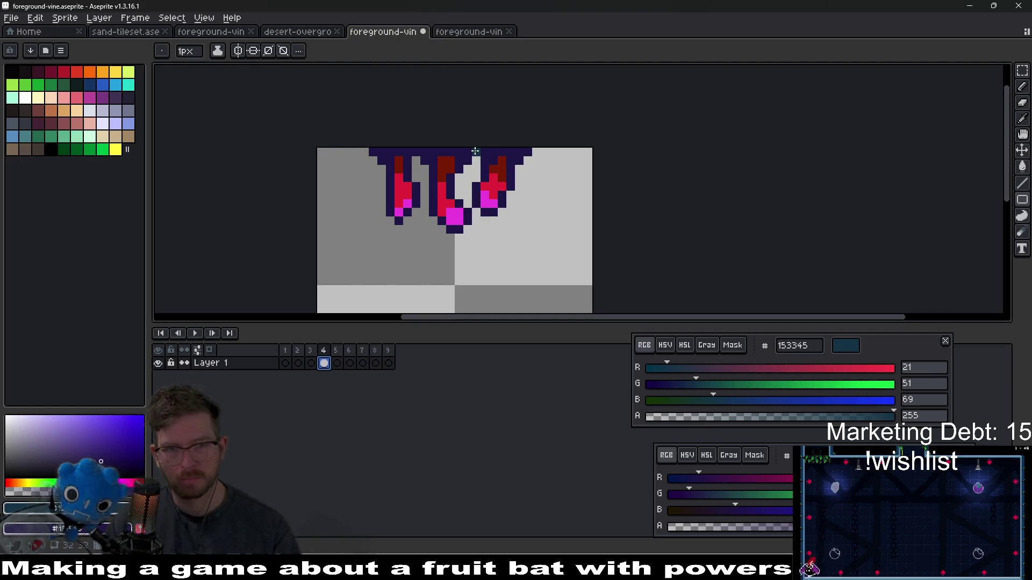
pyautogui.keyDown('alt'); pyautogui.click(474, 150); pyautogui.keyUp('alt')
pyautogui.rightClick(450, 162)
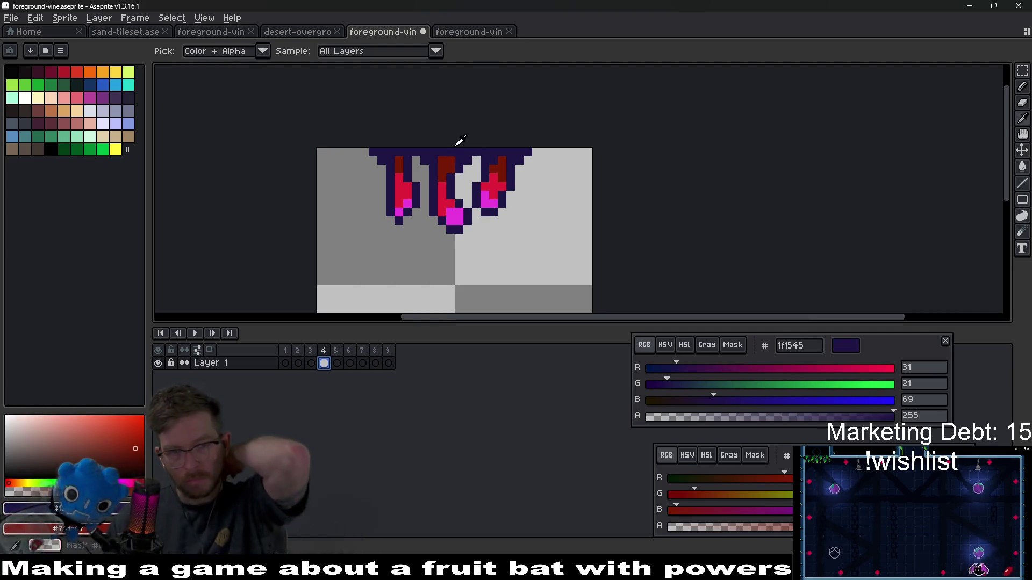
pyautogui.click(349, 362)
pyautogui.press('b')
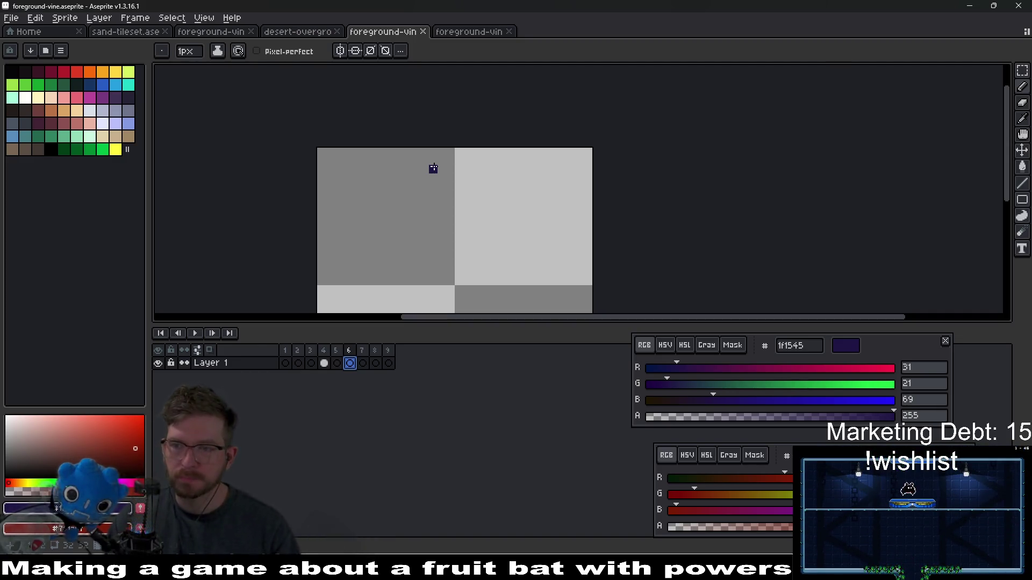
pyautogui.scroll(1, 450, 167)
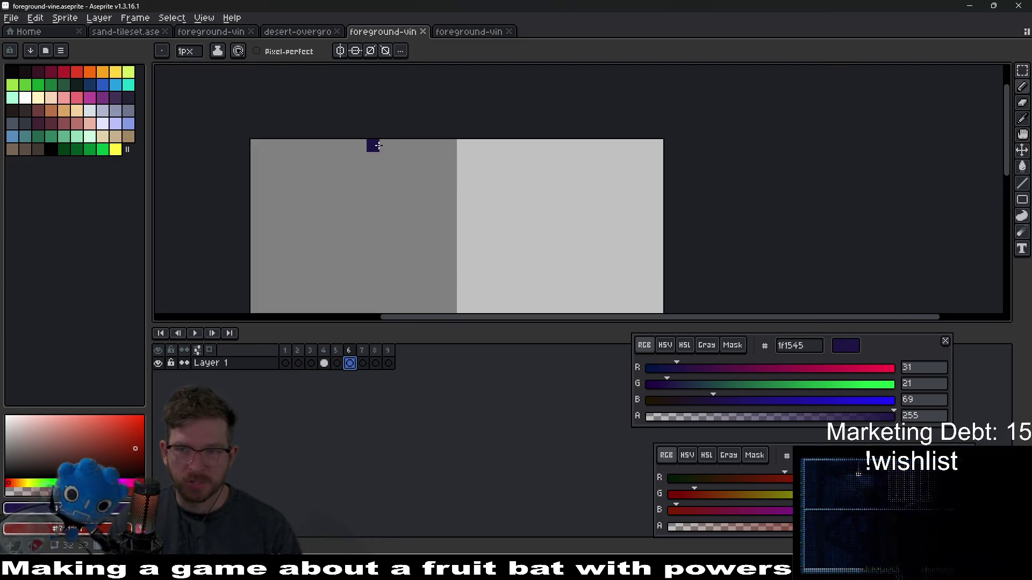
# Step: Pencil the dark purple top bar and three hanging strands on frame 6
pyautogui.moveTo(372, 145)
pyautogui.mouseDown()
pyautogui.moveTo(425, 173)
pyautogui.moveTo(410, 172)
pyautogui.moveTo(412, 184)
pyautogui.mouseUp()
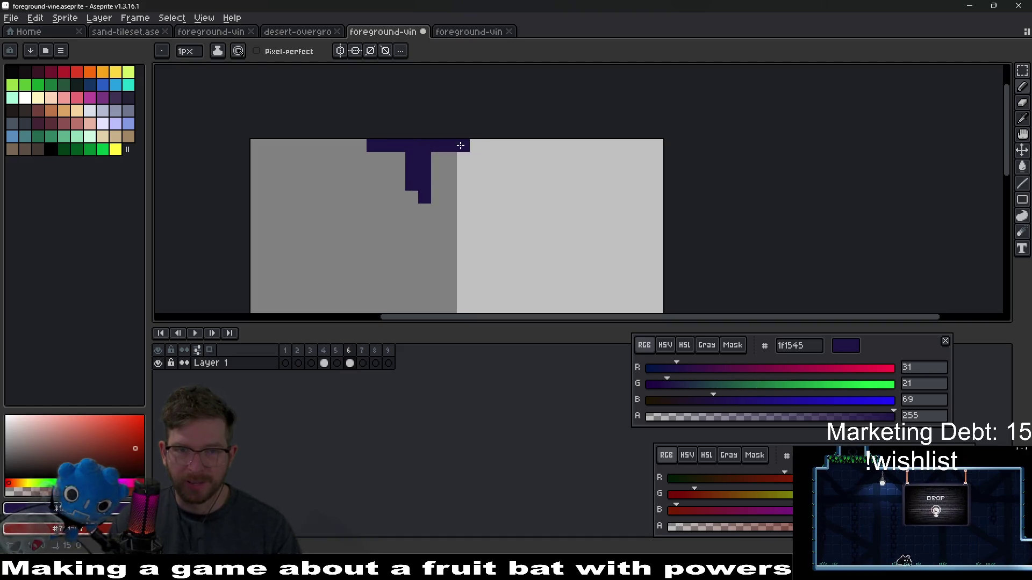
pyautogui.moveTo(460, 145)
pyautogui.mouseDown()
pyautogui.moveTo(466, 205)
pyautogui.moveTo(564, 151)
pyautogui.moveTo(537, 215)
pyautogui.moveTo(517, 158)
pyautogui.mouseUp()
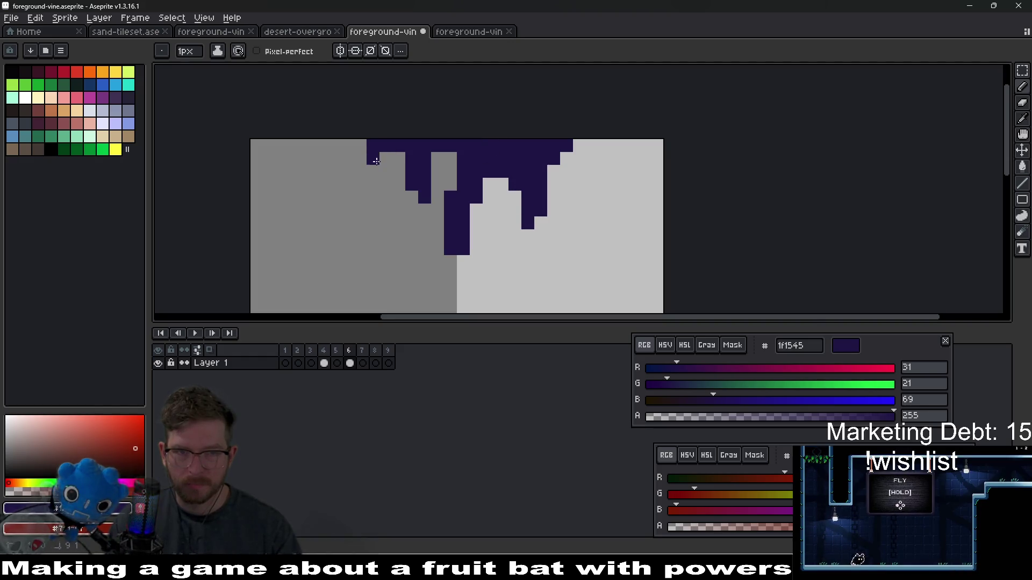
pyautogui.moveTo(376, 161)
pyautogui.mouseDown()
pyautogui.moveTo(349, 148)
pyautogui.moveTo(407, 218)
pyautogui.moveTo(451, 147)
pyautogui.mouseUp()
pyautogui.moveTo(489, 235)
pyautogui.mouseDown()
pyautogui.moveTo(489, 248)
pyautogui.moveTo(476, 245)
pyautogui.mouseUp()
pyautogui.moveTo(541, 223); pyautogui.dragTo(554, 210)
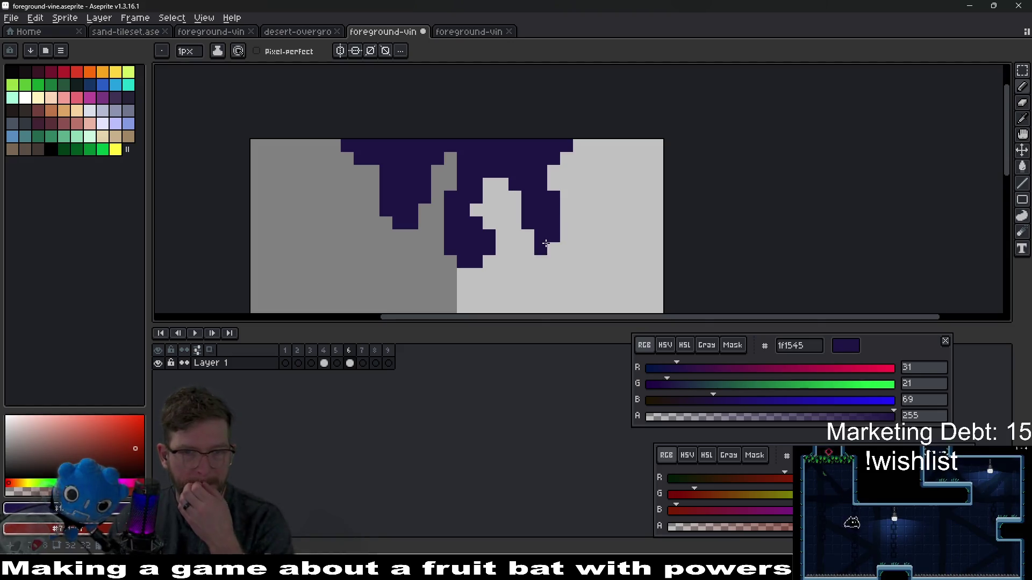
pyautogui.moveTo(554, 248); pyautogui.dragTo(553, 236)
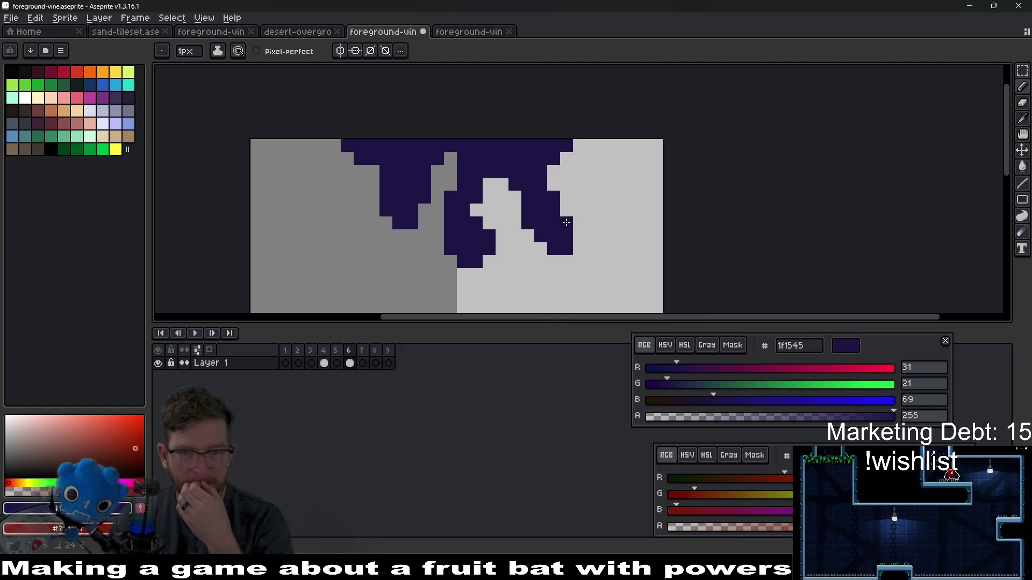
pyautogui.moveTo(540, 248); pyautogui.dragTo(510, 260)
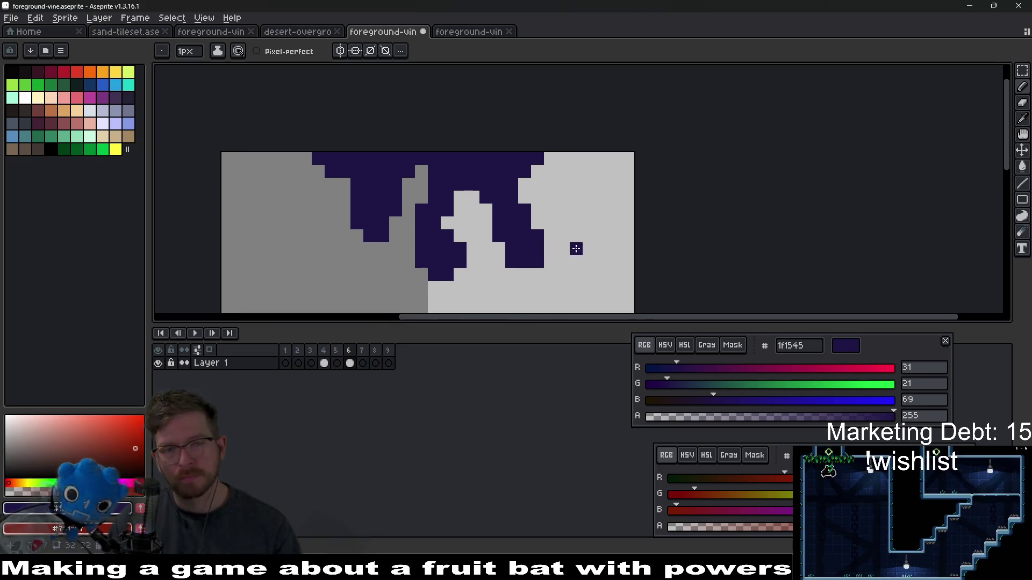
# Step: Undo the last stroke and a stray pixel, placing that pixel one step right
pyautogui.scroll(-3, 575, 248)
pyautogui.scroll(1, 576, 248)
pyautogui.hotkey('ctrl', 'z')
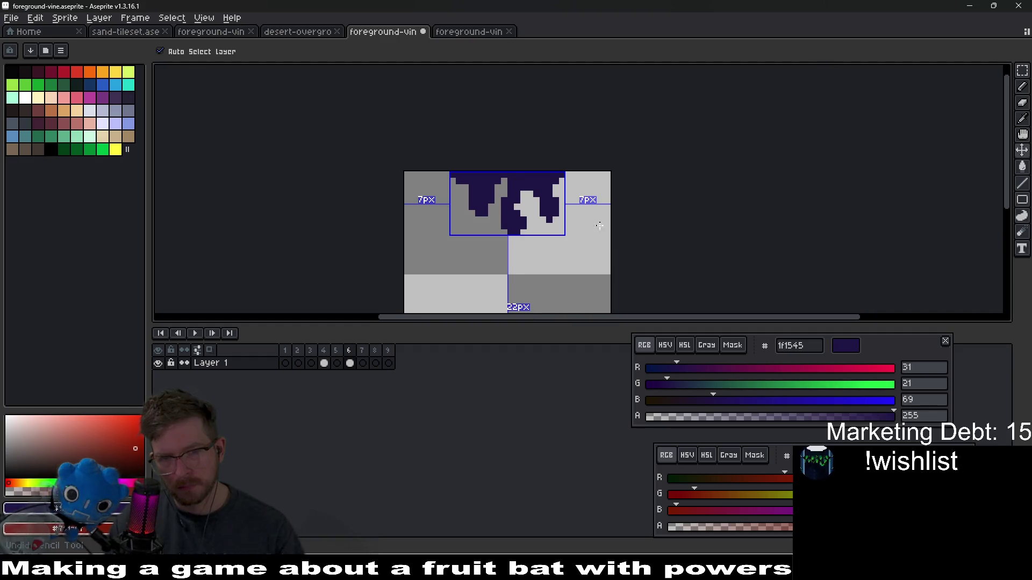
pyautogui.scroll(-1, 591, 223)
pyautogui.scroll(4, 484, 215)
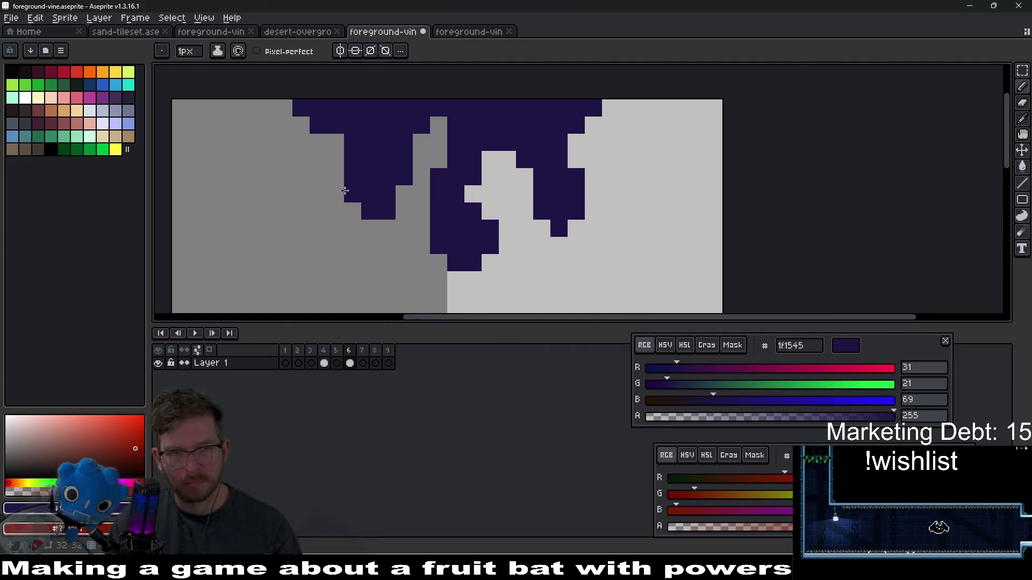
pyautogui.hotkey('ctrl', 'z')
pyautogui.click(370, 229)
pyautogui.scroll(-2, 457, 199)
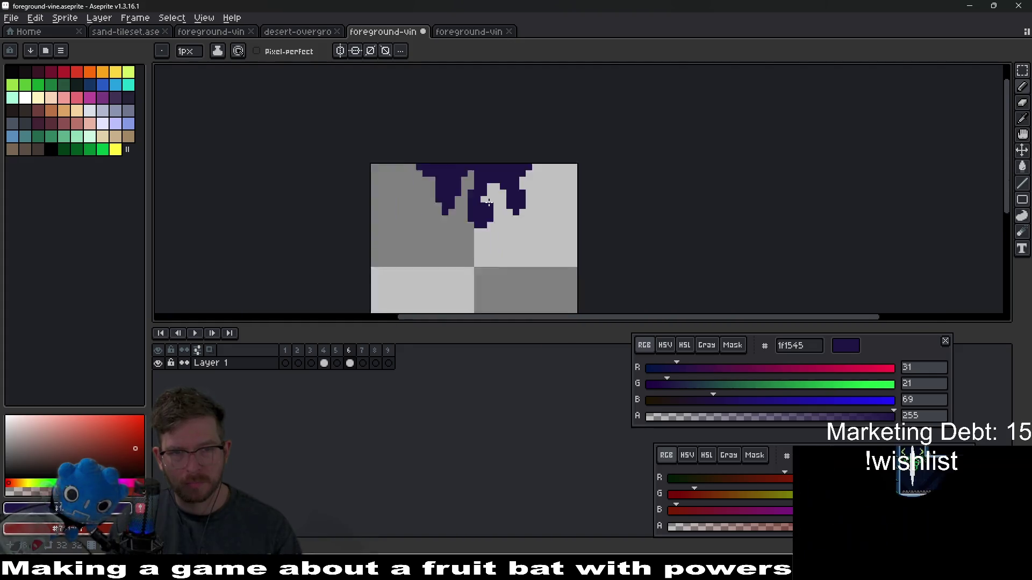
pyautogui.scroll(1, 457, 200)
# Step: Begin filling the right strand with dark red
pyautogui.moveTo(506, 152); pyautogui.dragTo(439, 187)
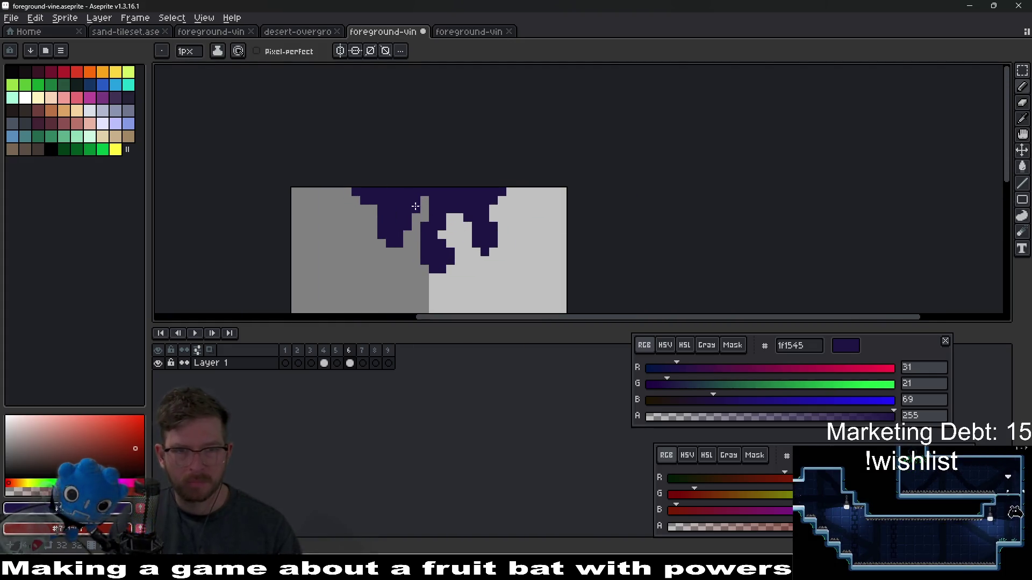
pyautogui.scroll(1, 451, 193)
pyautogui.scroll(2, 506, 224)
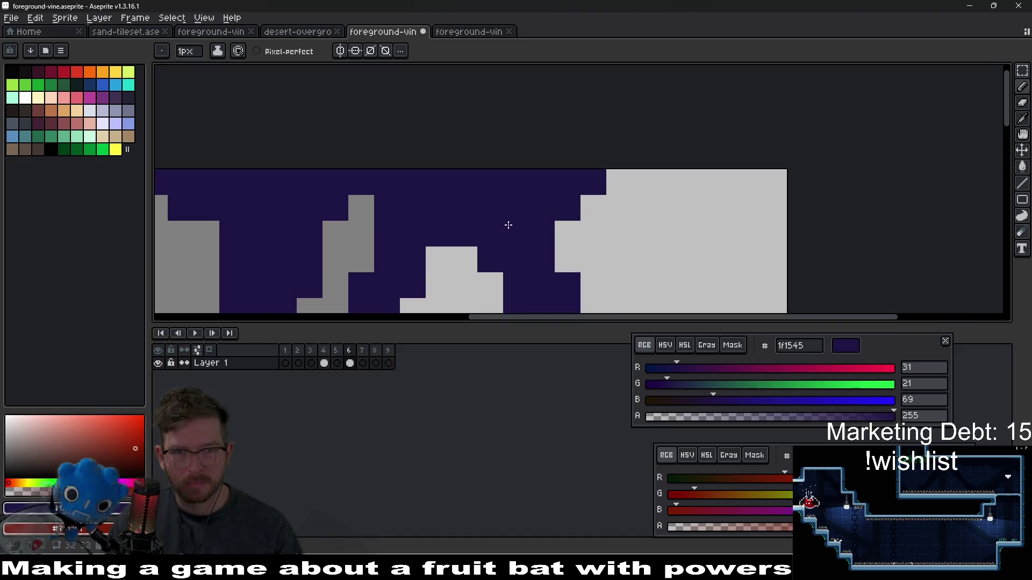
pyautogui.scroll(-1, 501, 250)
pyautogui.moveTo(529, 235)
pyautogui.mouseDown()
pyautogui.moveTo(512, 184)
pyautogui.moveTo(529, 184)
pyautogui.mouseUp()
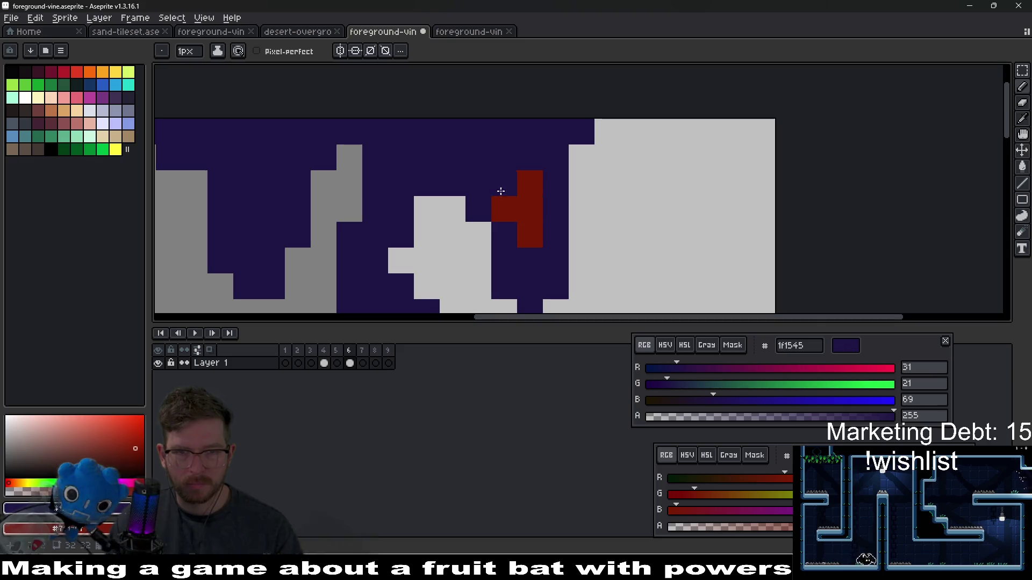
# Step: Paint dark red fill into the right, middle and left vine strands
pyautogui.moveTo(478, 156)
pyautogui.mouseDown()
pyautogui.moveTo(497, 167)
pyautogui.moveTo(507, 152)
pyautogui.mouseUp()
pyautogui.click(479, 184)
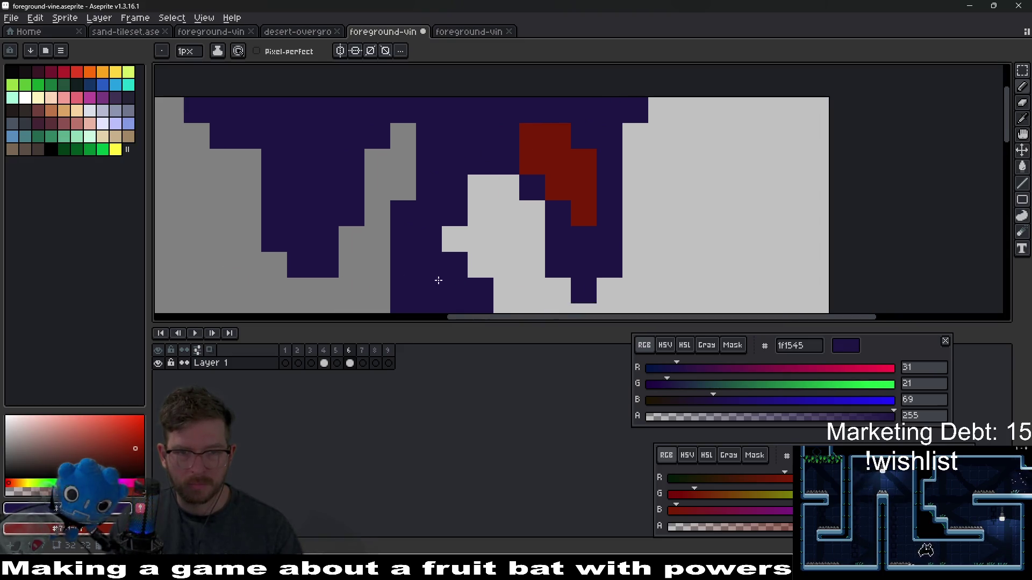
pyautogui.click(436, 210)
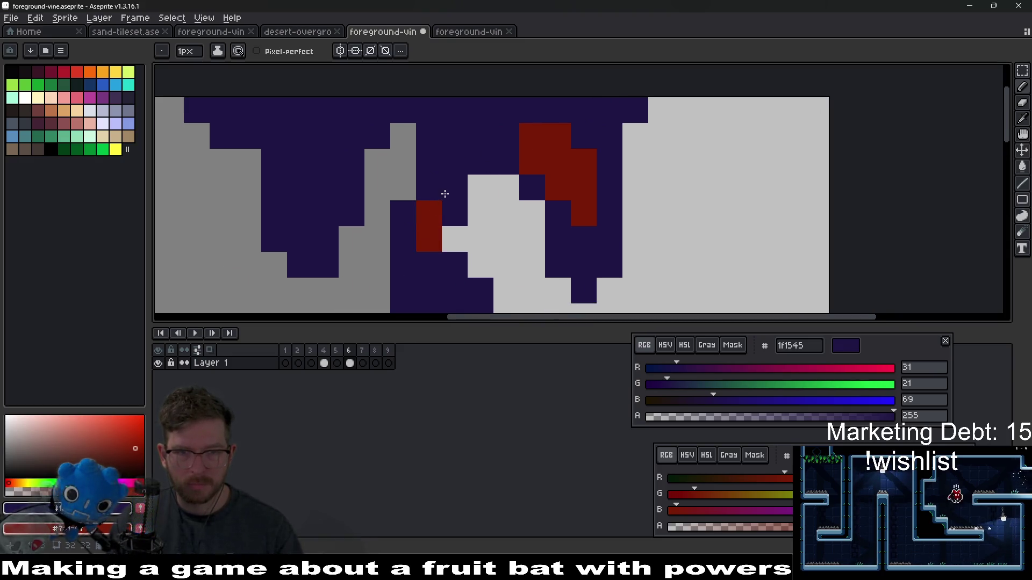
pyautogui.click(454, 164)
pyautogui.click(478, 161)
pyautogui.moveTo(455, 188); pyautogui.dragTo(454, 212)
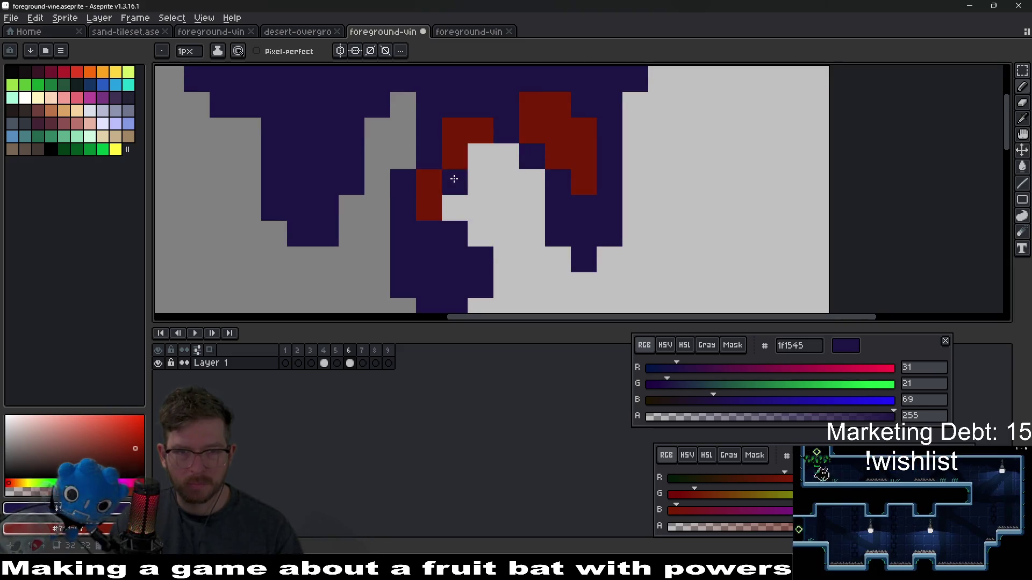
pyautogui.moveTo(304, 228)
pyautogui.mouseDown()
pyautogui.moveTo(347, 208)
pyautogui.moveTo(362, 166)
pyautogui.moveTo(329, 101)
pyautogui.moveTo(368, 92)
pyautogui.moveTo(392, 110)
pyautogui.moveTo(393, 90)
pyautogui.mouseUp()
pyautogui.moveTo(299, 110); pyautogui.dragTo(288, 95)
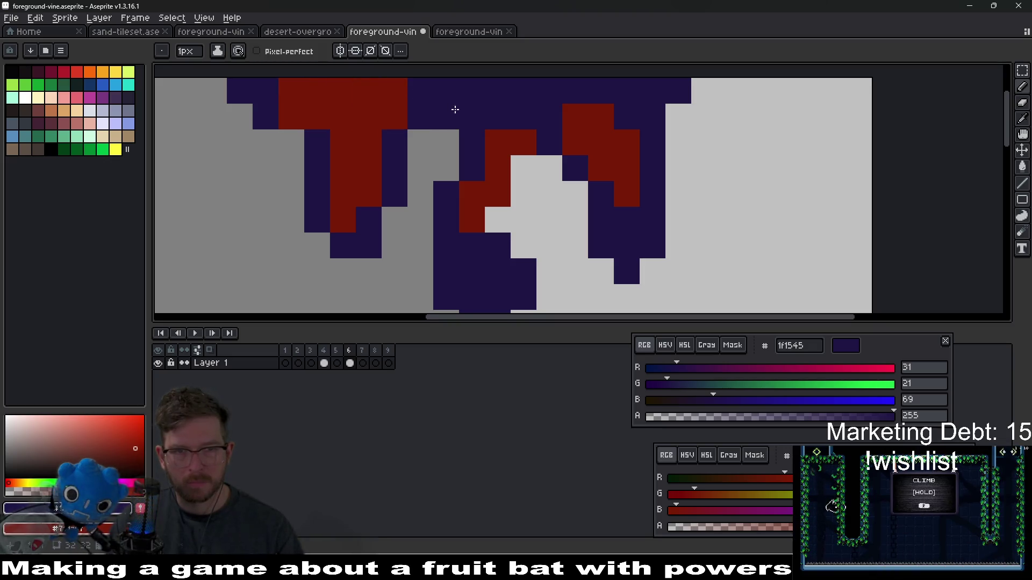
pyautogui.click(262, 91)
# Step: Sample the dark red fill colour and paint red pixels near the left strand's tip
pyautogui.moveTo(479, 156)
pyautogui.mouseDown()
pyautogui.moveTo(493, 202)
pyautogui.moveTo(552, 209)
pyautogui.mouseUp()
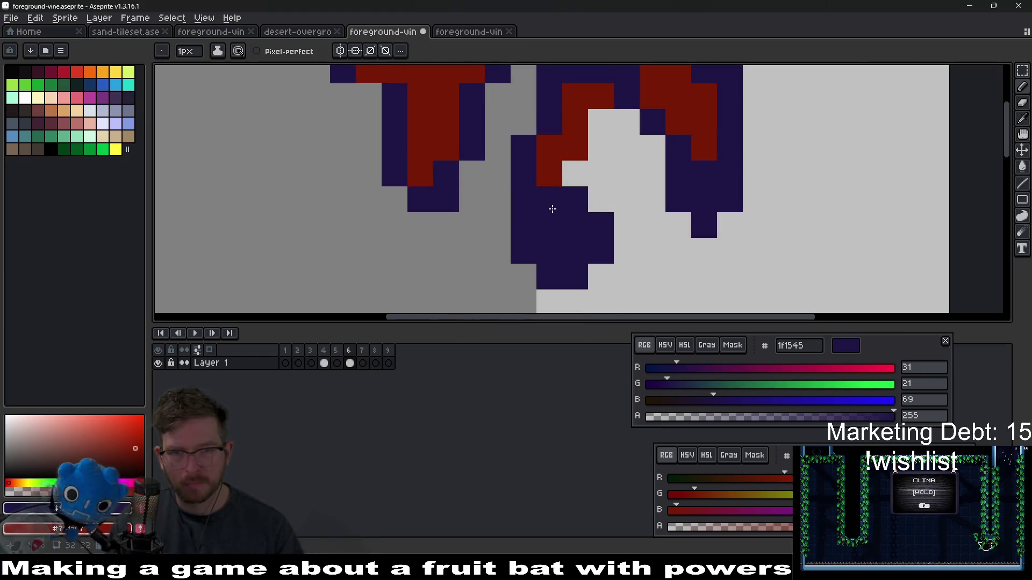
pyautogui.scroll(-1, 549, 209)
pyautogui.press('i')
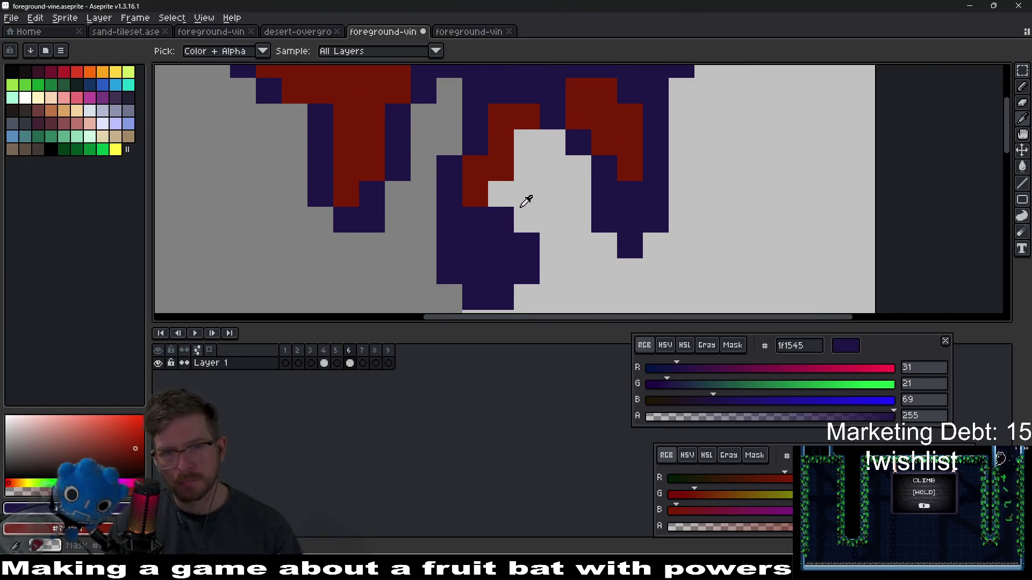
pyautogui.scroll(-1, 562, 180)
pyautogui.scroll(2, 461, 158)
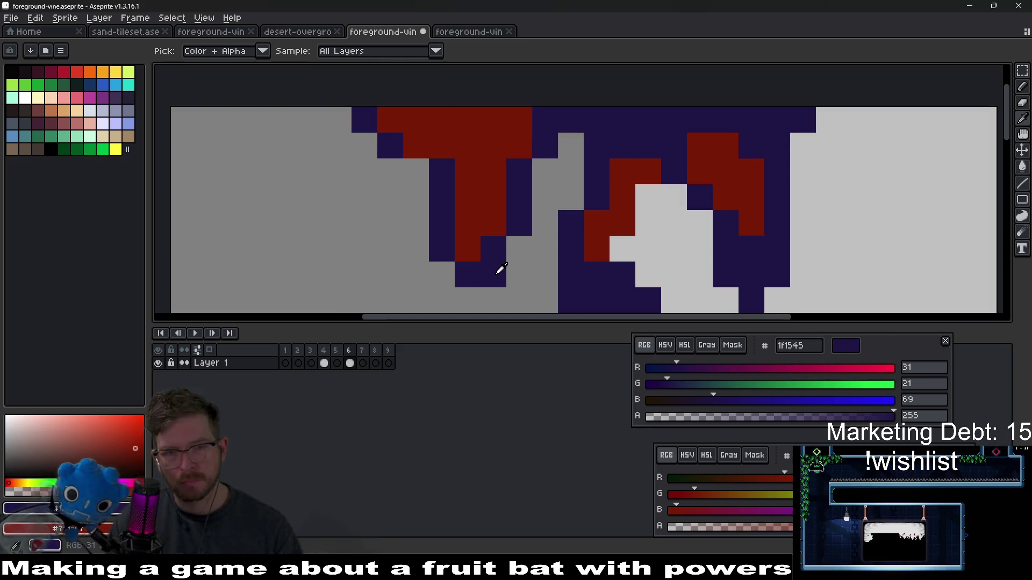
pyautogui.press('b')
pyautogui.scroll(-3, 569, 274)
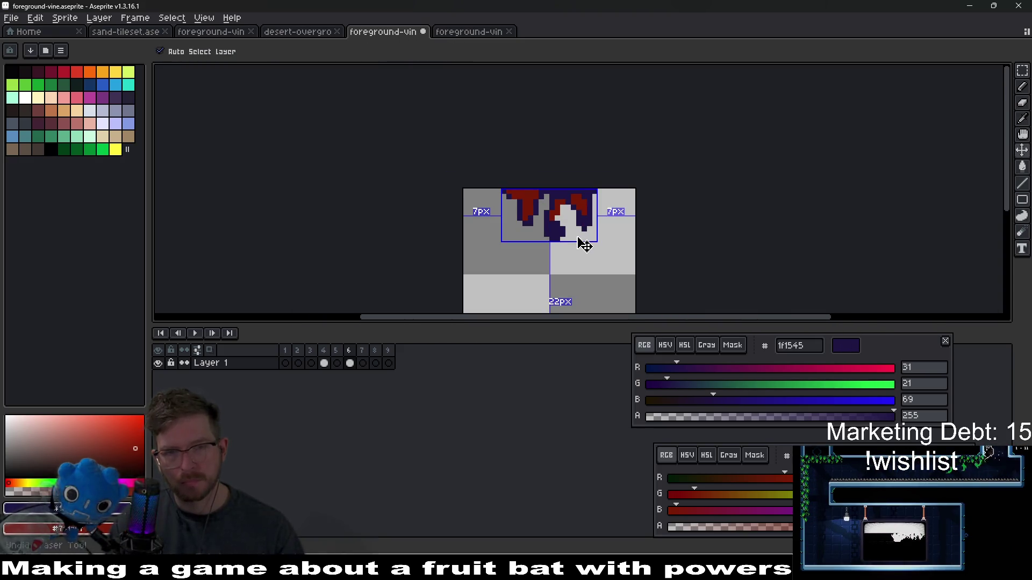
pyautogui.scroll(2, 549, 205)
pyautogui.scroll(2, 549, 204)
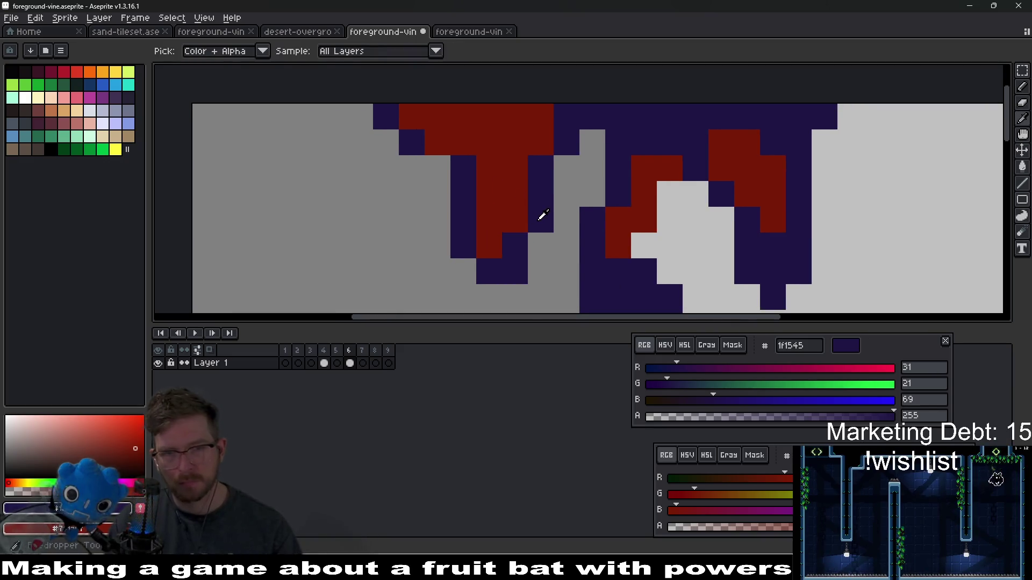
pyautogui.keyDown('alt'); pyautogui.click(507, 203); pyautogui.keyUp('alt')
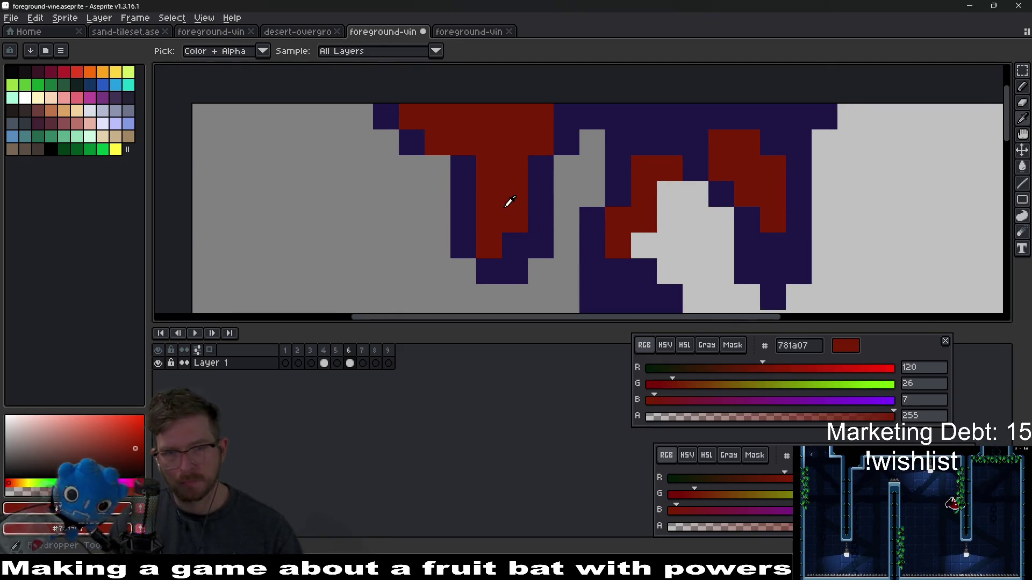
pyautogui.click(522, 245)
pyautogui.click(573, 235)
# Step: Fill one more strand pixel dark red and sample the dark purple outline colour
pyautogui.scroll(-3, 572, 235)
pyautogui.scroll(2, 550, 179)
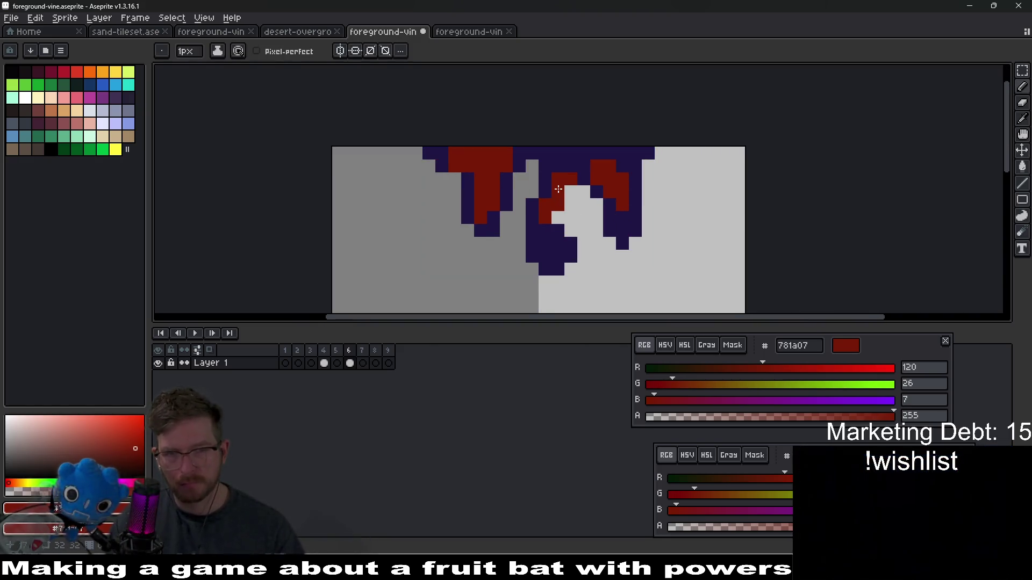
pyautogui.click(442, 153)
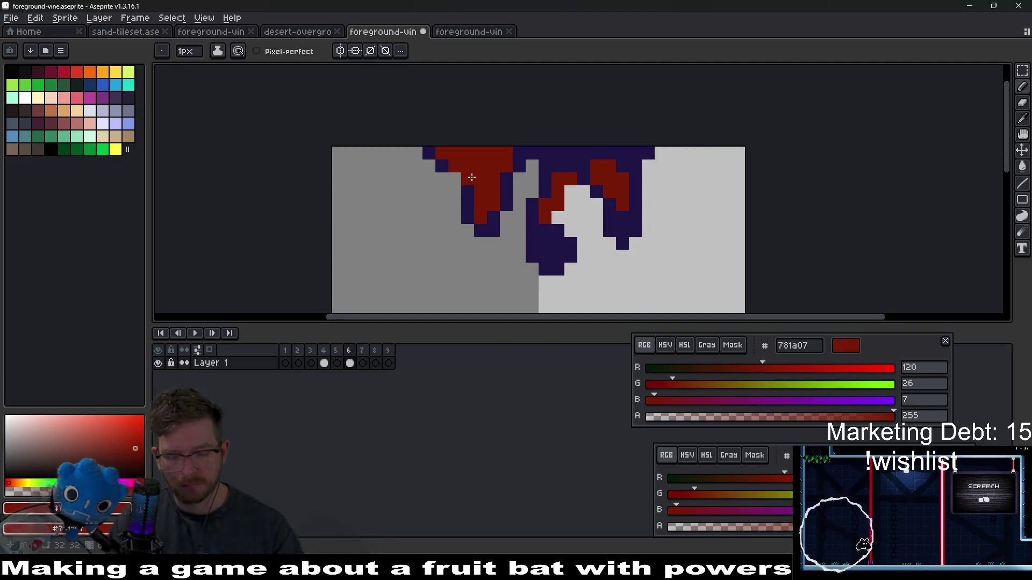
pyautogui.keyDown('alt'); pyautogui.click(463, 178); pyautogui.keyUp('alt')
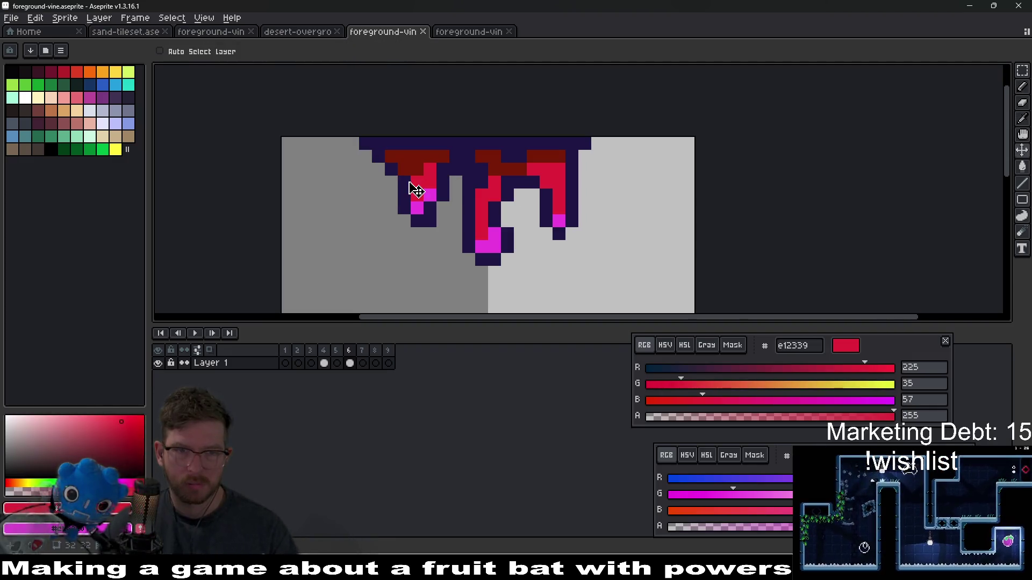
# Step: Nudge the selected top-left vine pixels one pixel right and shift the vine
pyautogui.press('m')
pyautogui.moveTo(352, 130); pyautogui.dragTo(402, 195)
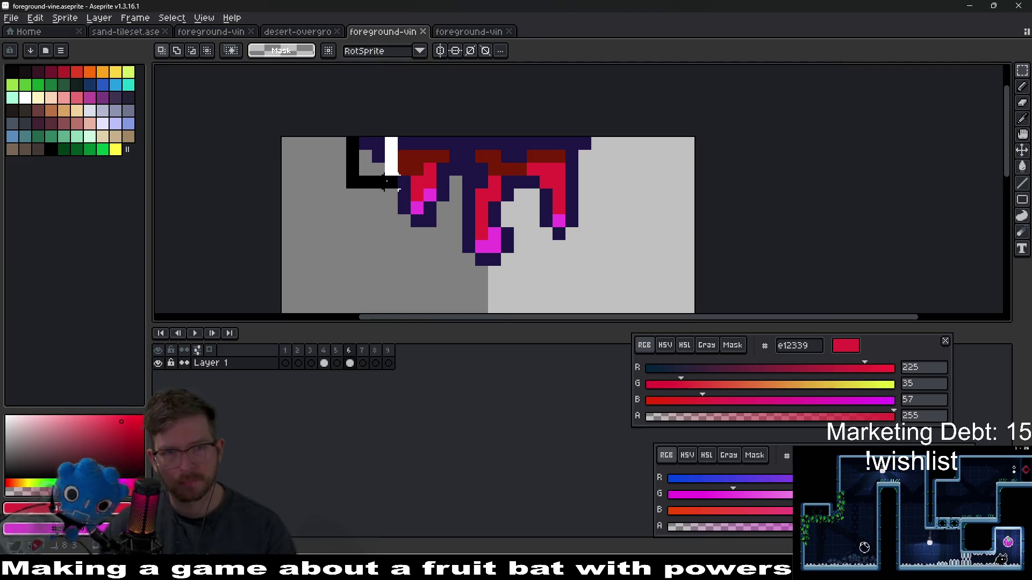
pyautogui.press('Right')
pyautogui.hotkey('ctrl', 'd')
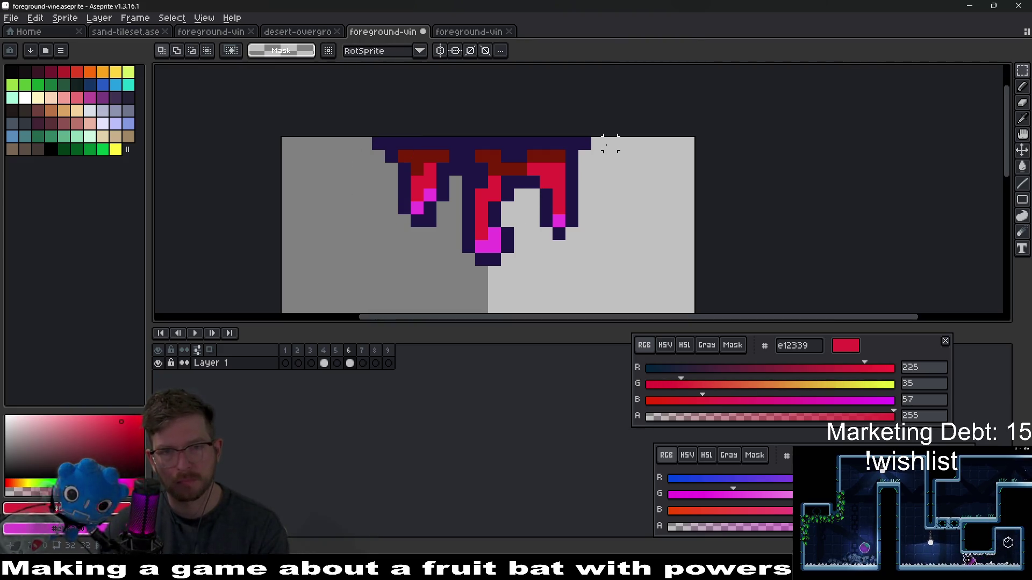
pyautogui.scroll(-3, 610, 207)
pyautogui.moveTo(481, 154)
pyautogui.mouseDown()
pyautogui.moveTo(589, 226)
pyautogui.moveTo(537, 212)
pyautogui.moveTo(592, 211)
pyautogui.moveTo(581, 211)
pyautogui.mouseUp()
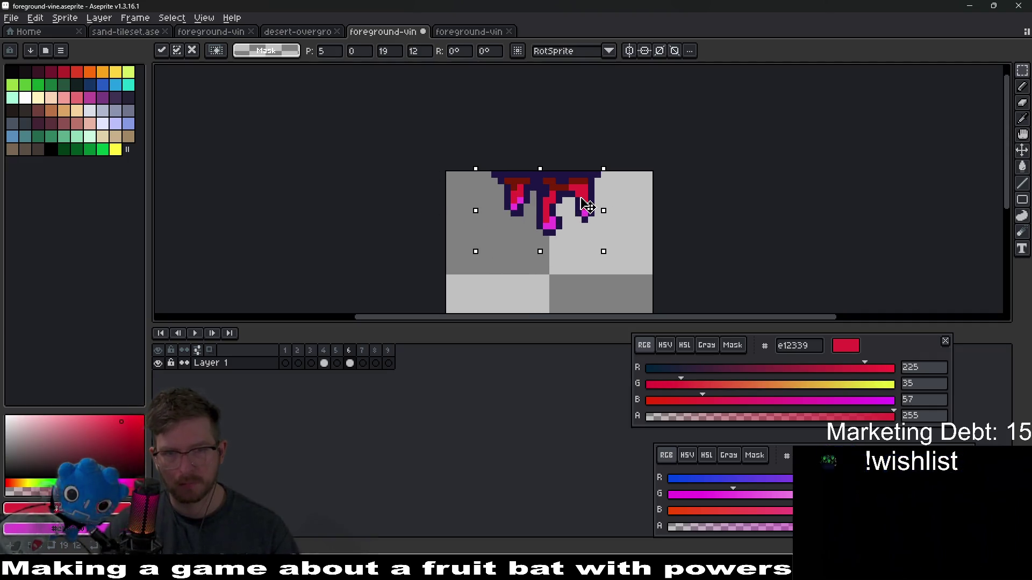
pyautogui.press('e')
pyautogui.scroll(1, 586, 207)
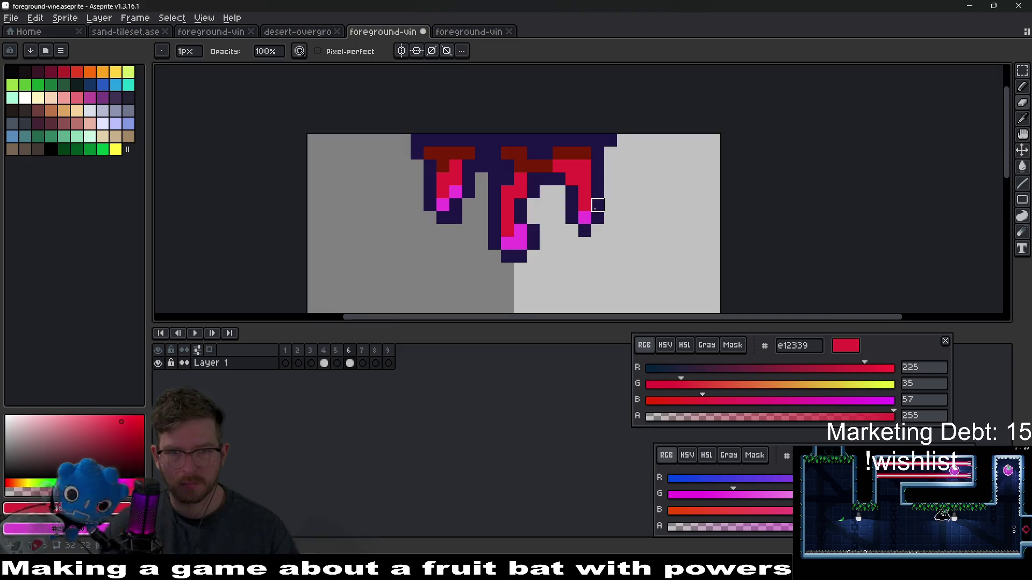
# Step: Open Canvas Size, enter 16, dismiss it, and go to empty frame 8
pyautogui.hotkey('ctrl', 'alt', 'c')
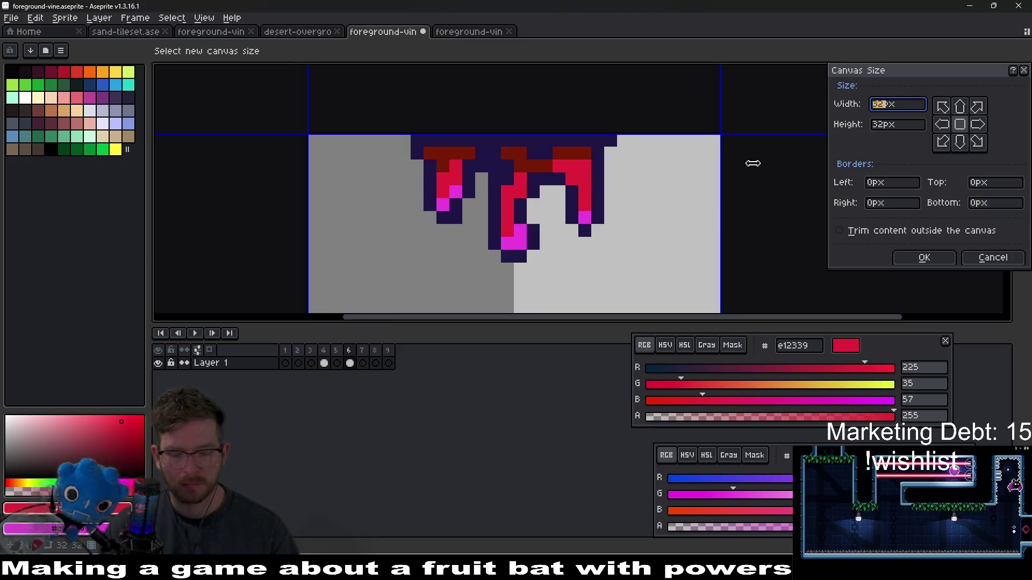
pyautogui.write('16')
pyautogui.press('Return')
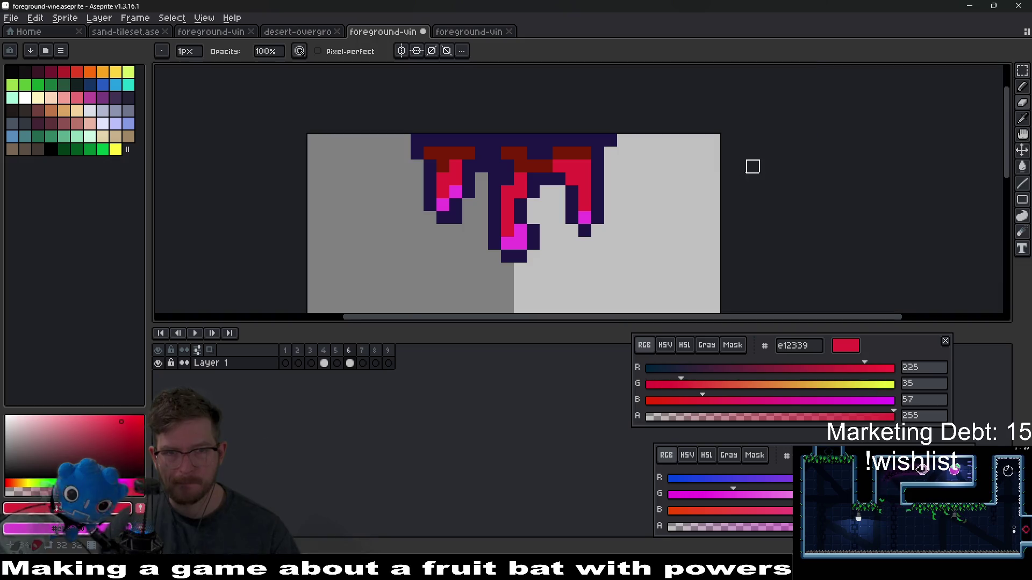
pyautogui.scroll(-2, 555, 233)
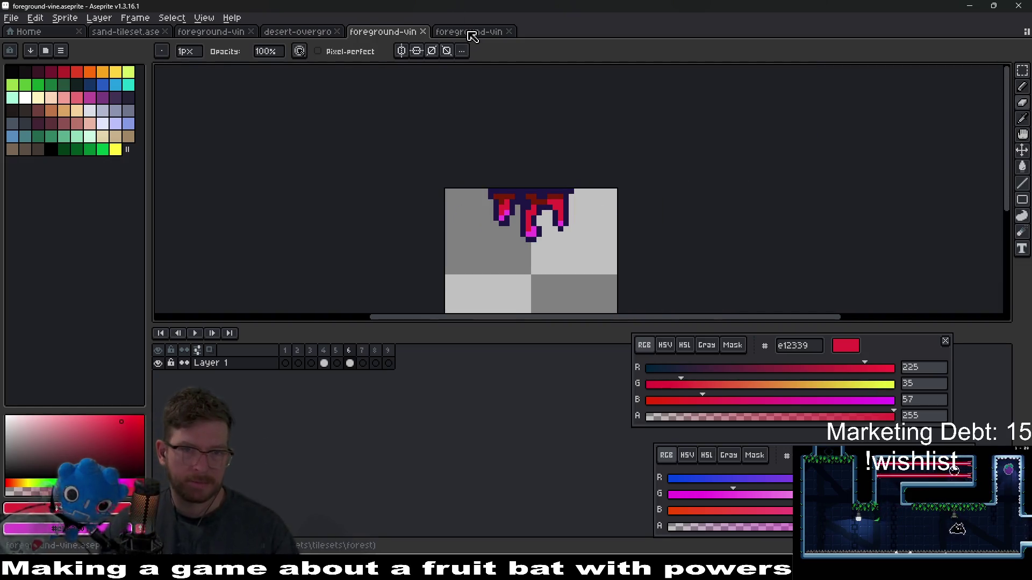
pyautogui.click(374, 363)
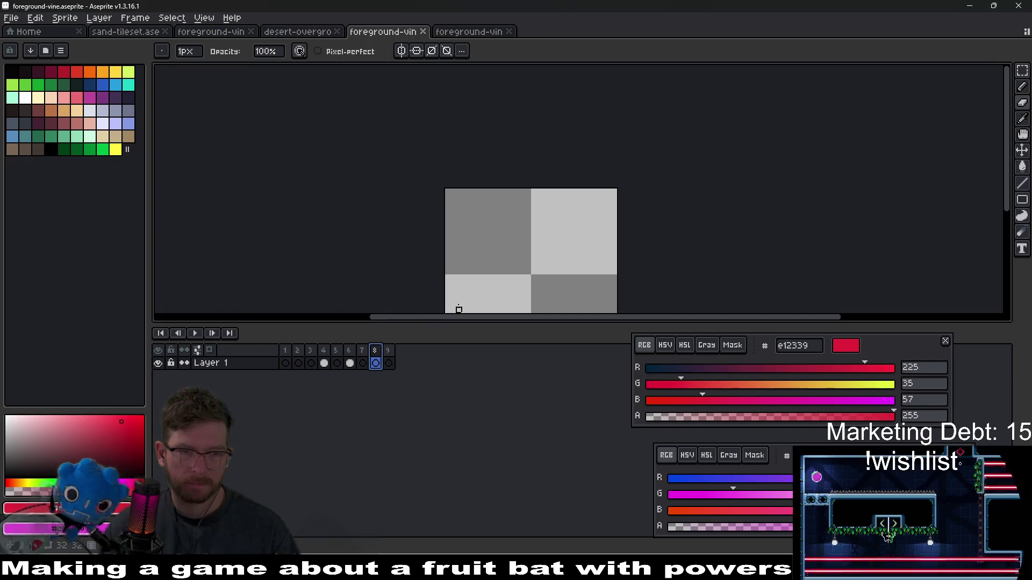
# Step: Undo a stray stroke, sample dark purple 1f1545 from frame 6, and go to frame 7
pyautogui.scroll(2, 530, 203)
pyautogui.click(537, 198)
pyautogui.scroll(1, 383, 220)
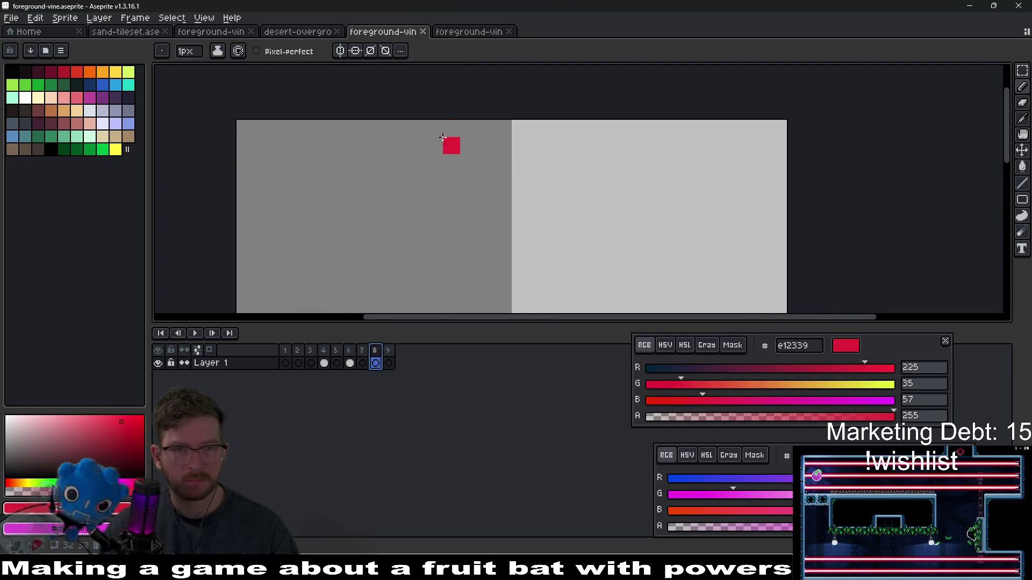
pyautogui.moveTo(449, 147); pyautogui.dragTo(468, 177)
pyautogui.hotkey('ctrl', 'z')
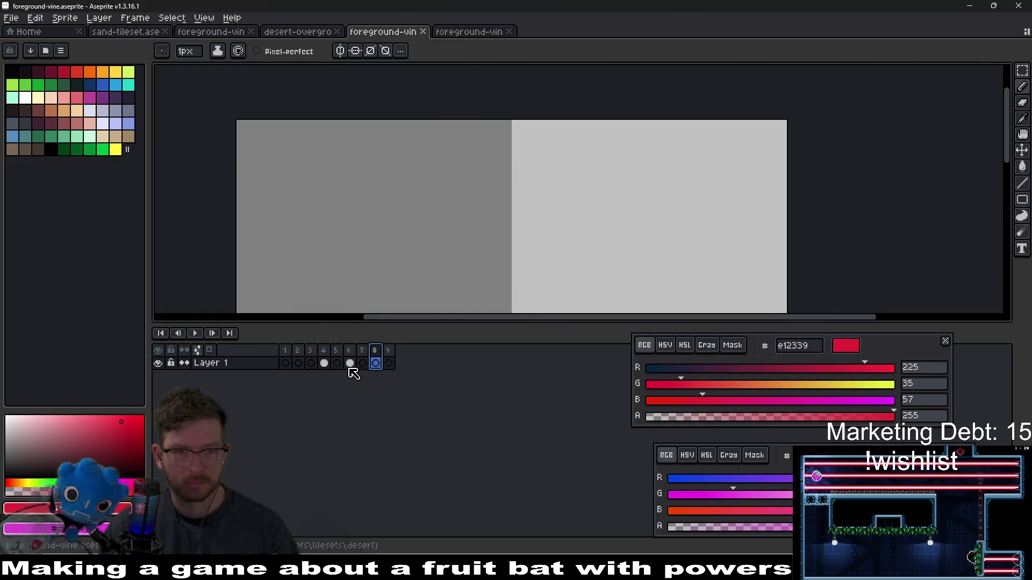
pyautogui.click(350, 366)
pyautogui.press('i')
pyautogui.click(472, 144)
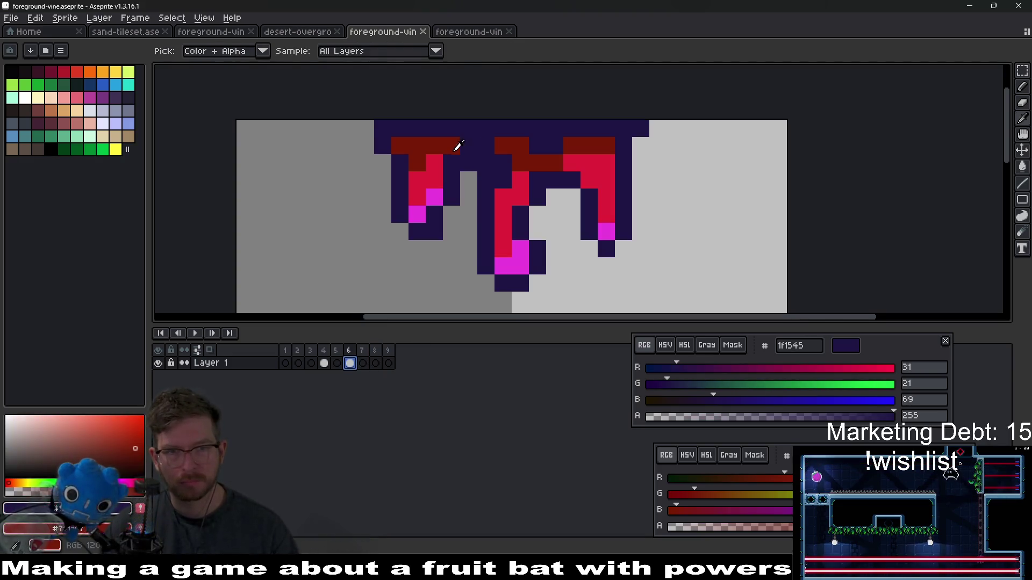
pyautogui.press('b')
pyautogui.press('.')
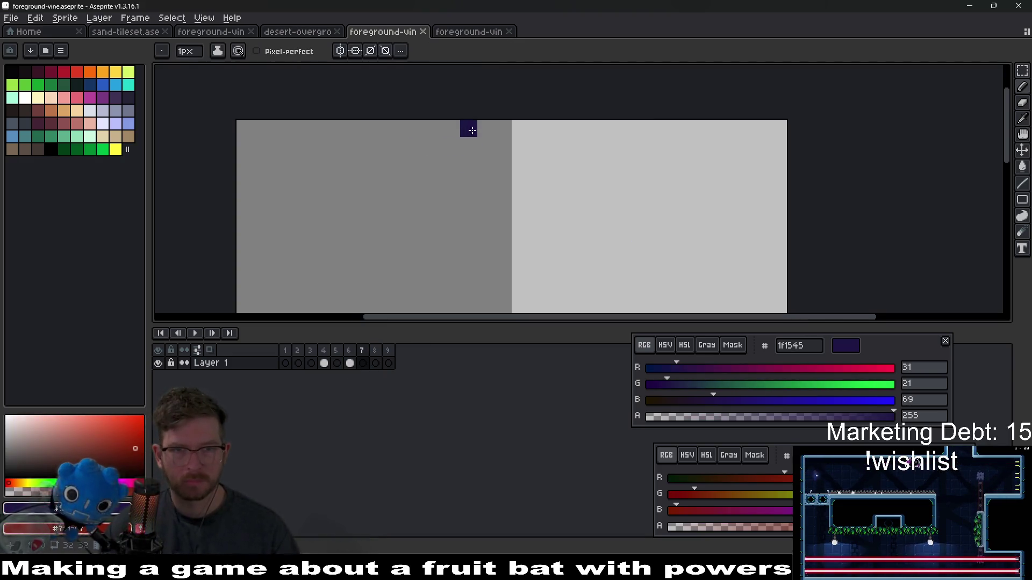
# Step: Pencil the vine's top bar, a left strand and a two-pixel-wide right strand in purple
pyautogui.moveTo(472, 130)
pyautogui.mouseDown()
pyautogui.moveTo(559, 128)
pyautogui.moveTo(516, 133)
pyautogui.moveTo(511, 186)
pyautogui.mouseUp()
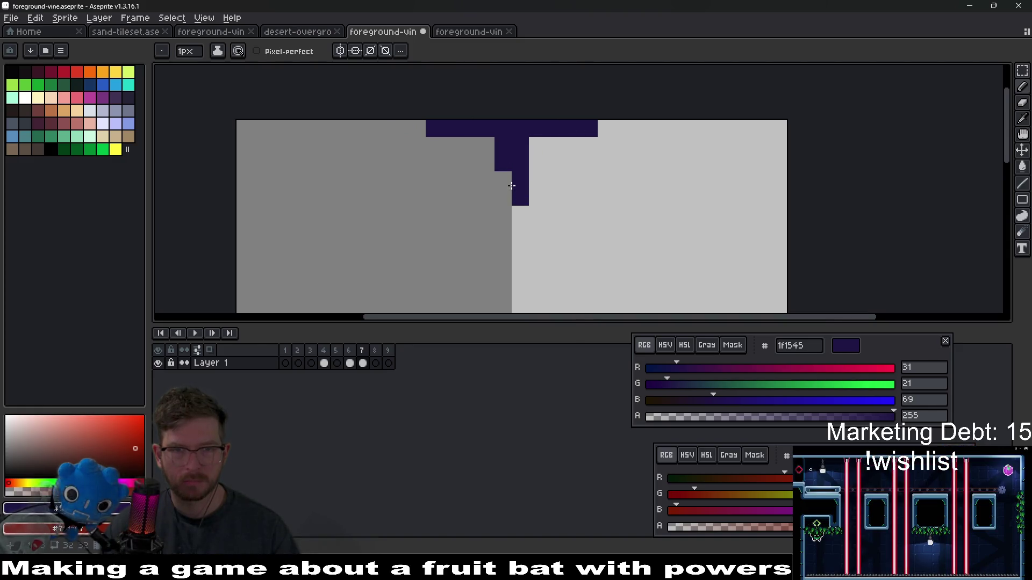
pyautogui.moveTo(434, 145)
pyautogui.mouseDown()
pyautogui.moveTo(449, 178)
pyautogui.moveTo(468, 163)
pyautogui.moveTo(470, 199)
pyautogui.moveTo(456, 169)
pyautogui.mouseUp()
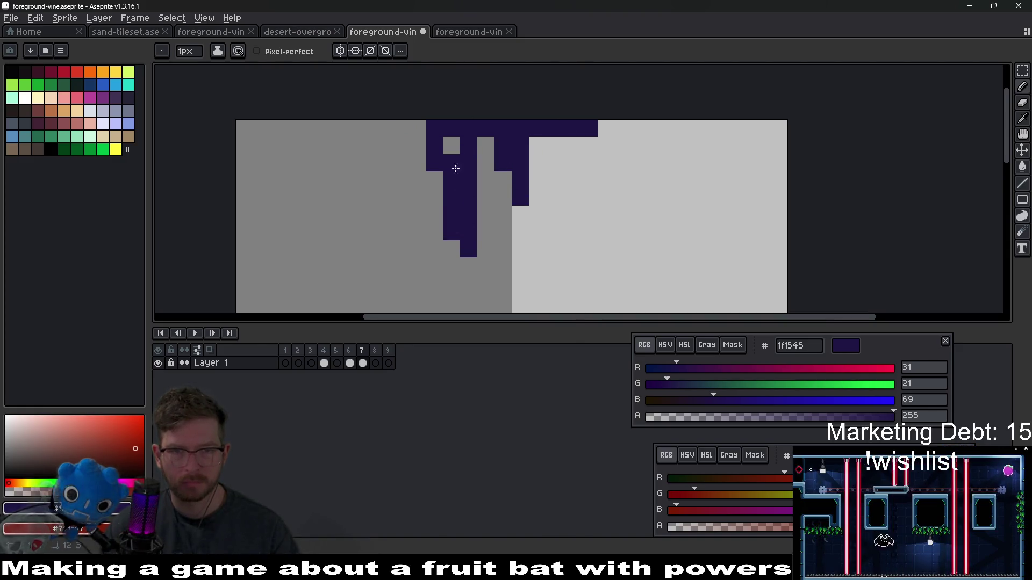
pyautogui.rightClick(483, 157)
pyautogui.moveTo(571, 142)
pyautogui.mouseDown()
pyautogui.moveTo(571, 185)
pyautogui.moveTo(589, 145)
pyautogui.moveTo(585, 213)
pyautogui.mouseUp()
pyautogui.click(572, 197)
pyautogui.click(555, 145)
pyautogui.scroll(-2, 555, 134)
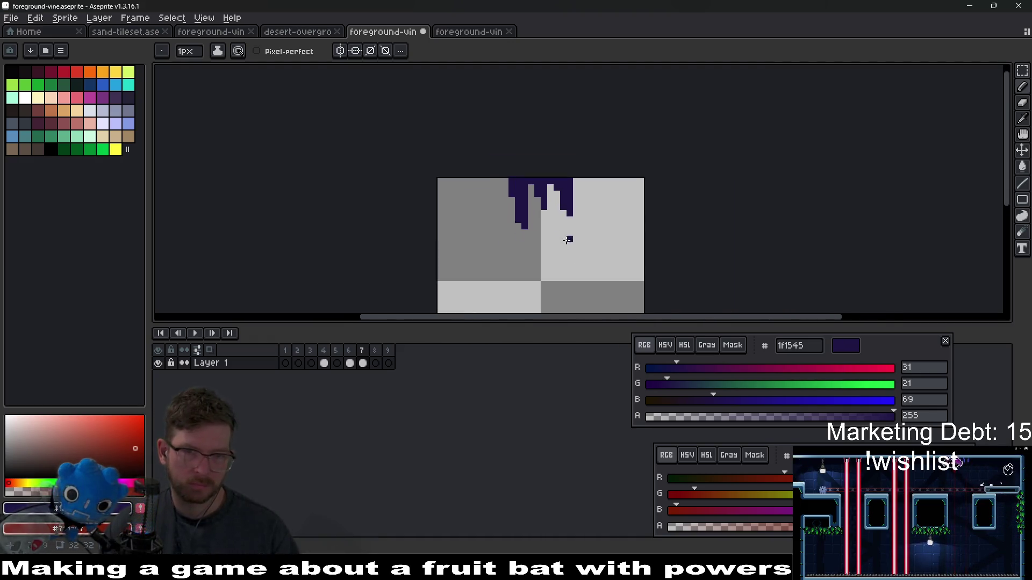
pyautogui.scroll(1, 566, 233)
pyautogui.click(444, 121)
pyautogui.click(586, 121)
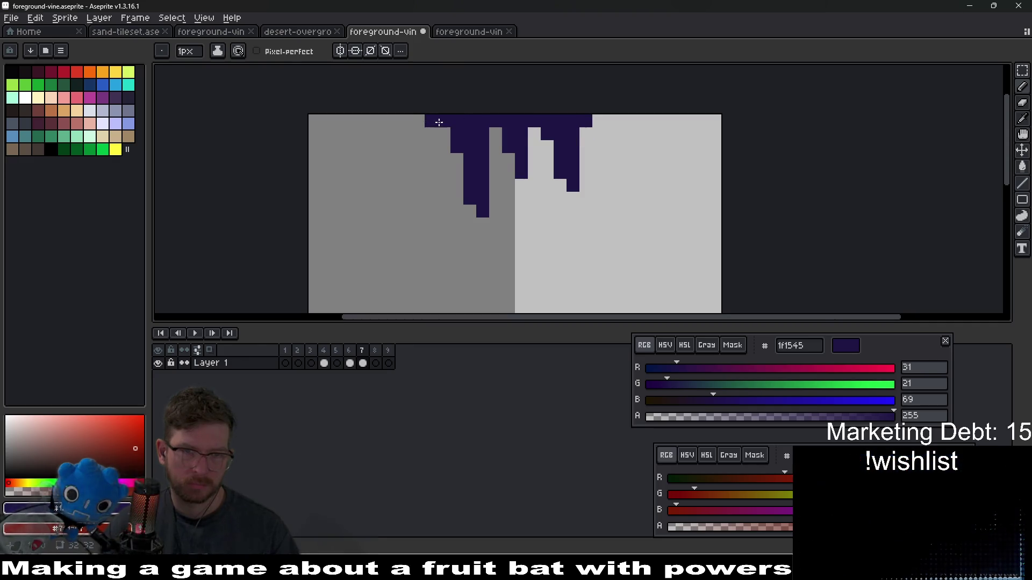
# Step: Add purple to the middle strand and extend the stem downward and left
pyautogui.press('e')
pyautogui.press('b')
pyautogui.click(511, 210)
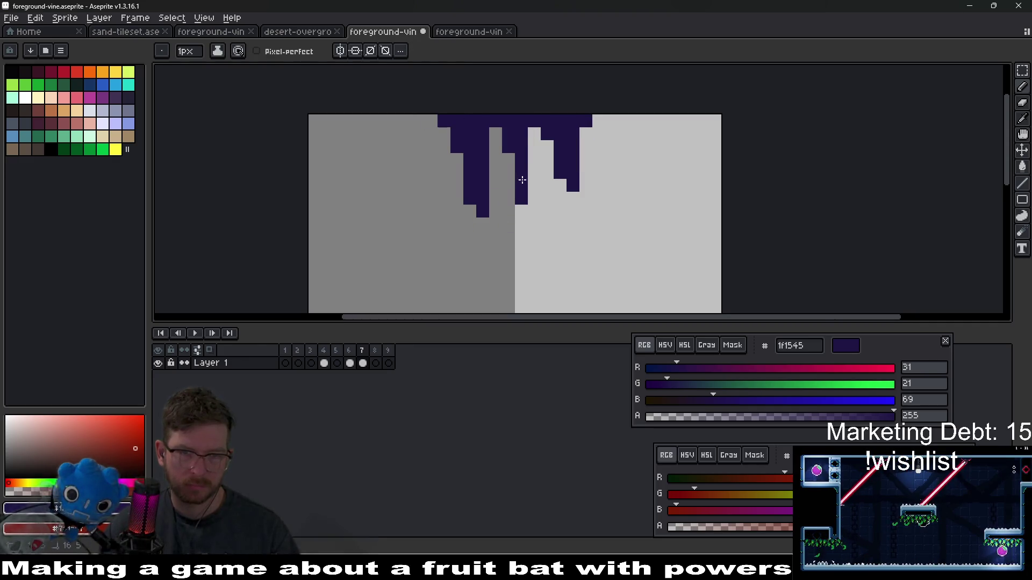
pyautogui.press('v')
pyautogui.moveTo(510, 196); pyautogui.dragTo(518, 204)
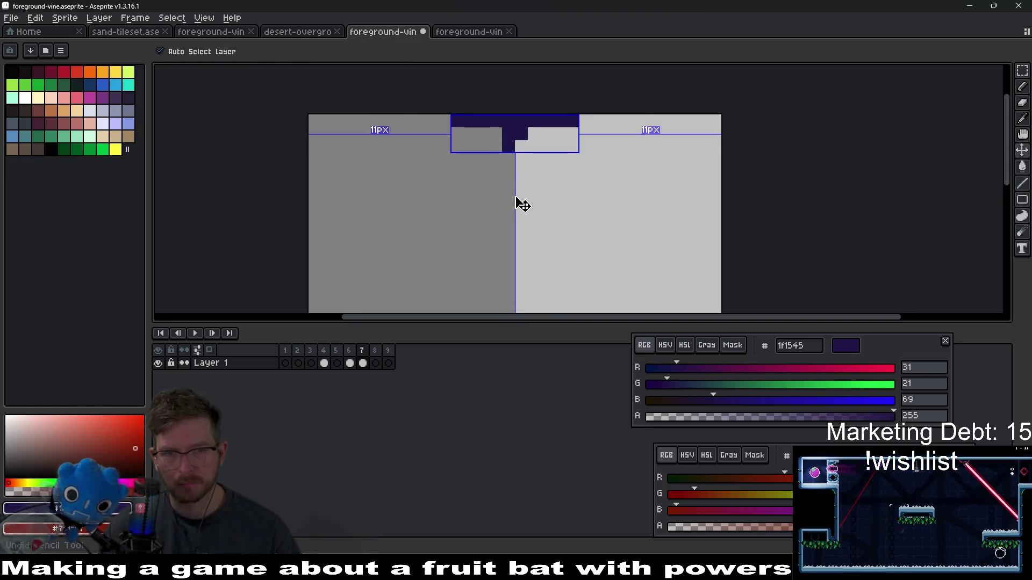
pyautogui.hotkey('ctrl', 'z')
pyautogui.press('b')
pyautogui.click(482, 133)
pyautogui.moveTo(495, 142)
pyautogui.mouseDown()
pyautogui.moveTo(493, 198)
pyautogui.moveTo(463, 199)
pyautogui.moveTo(477, 198)
pyautogui.moveTo(480, 178)
pyautogui.mouseUp()
# Step: Erase the nub at the stem's lower left and widen the right strand with purple
pyautogui.press('e')
pyautogui.click(456, 198)
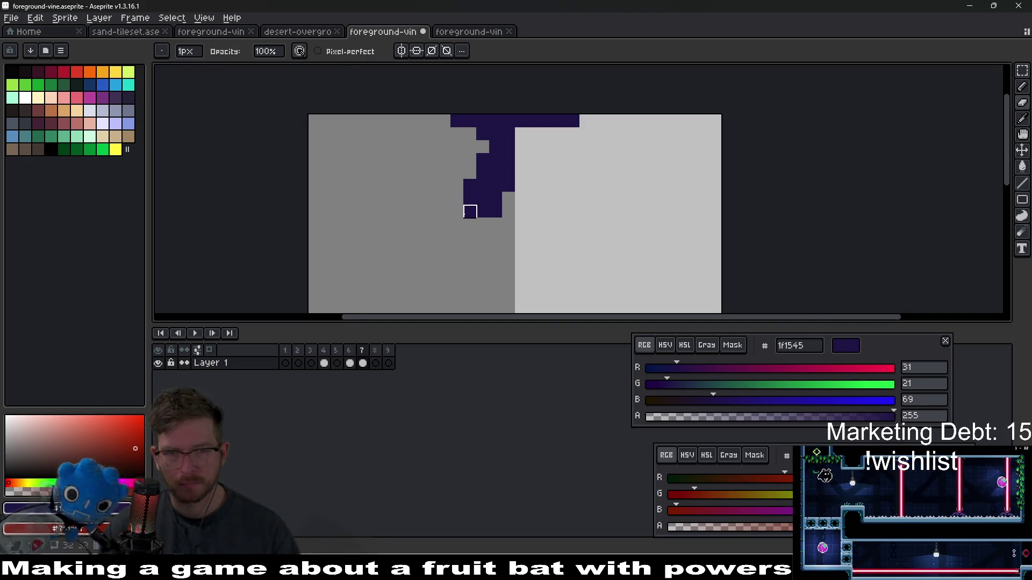
pyautogui.press('b')
pyautogui.click(552, 138)
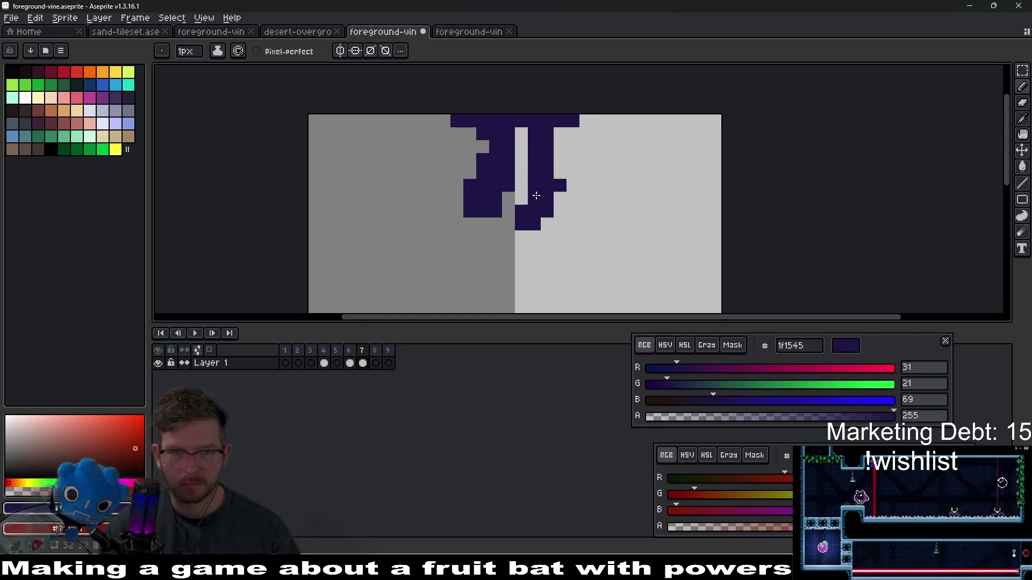
pyautogui.moveTo(560, 133)
pyautogui.mouseDown()
pyautogui.moveTo(573, 153)
pyautogui.moveTo(566, 174)
pyautogui.mouseUp()
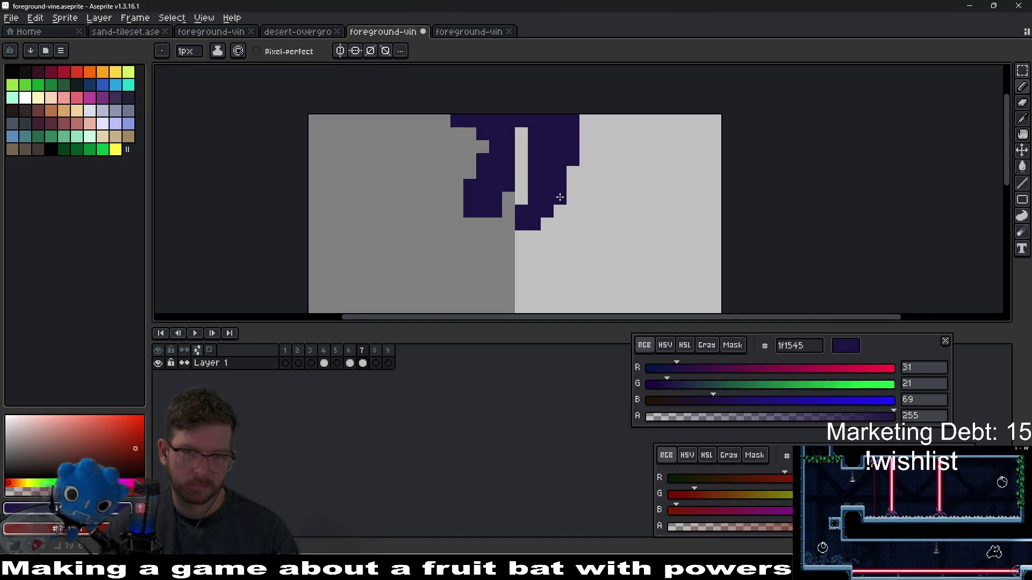
pyautogui.scroll(-3, 510, 162)
pyautogui.scroll(4, 560, 135)
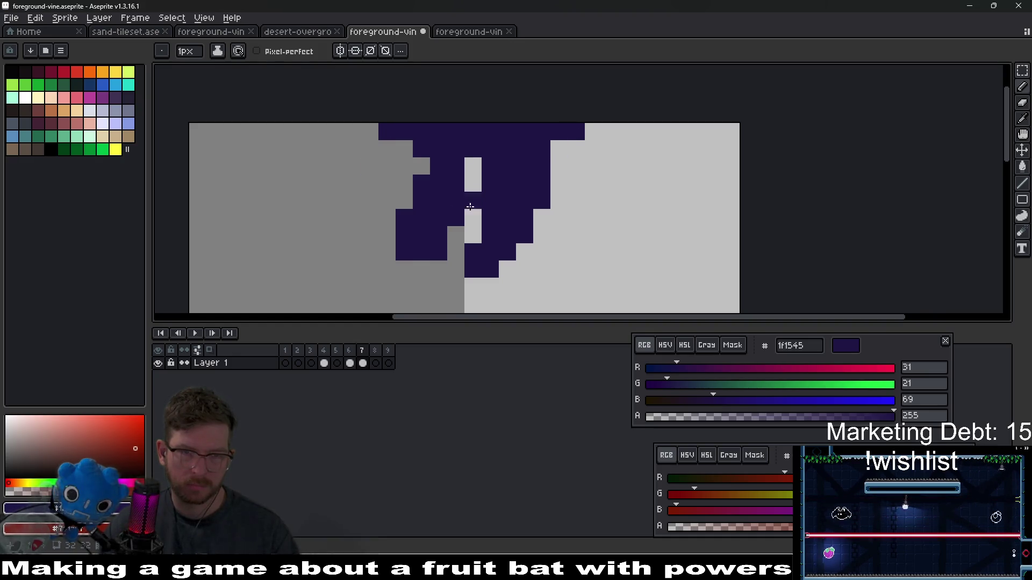
pyautogui.scroll(-3, 470, 206)
pyautogui.scroll(2, 472, 192)
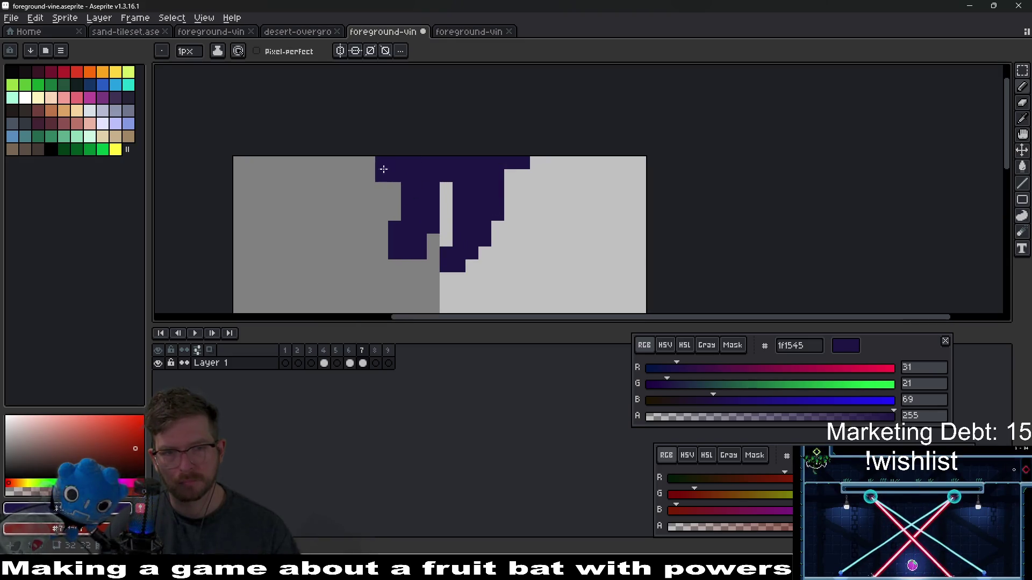
pyautogui.scroll(-2, 473, 191)
pyautogui.scroll(2, 487, 203)
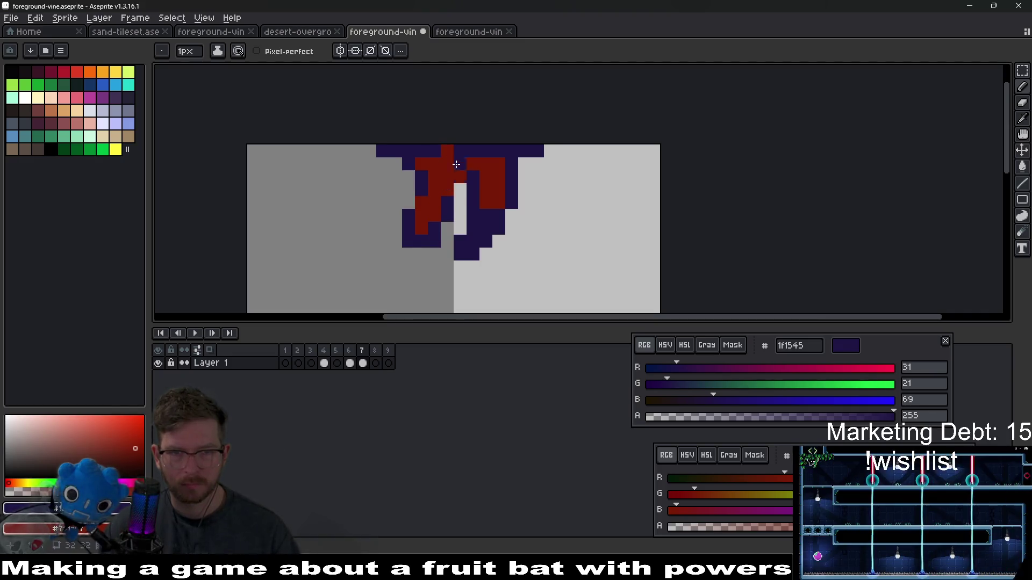
# Step: Touch up the frame 7 vine: two purple pixels, a red pixel, and erase the bottom-right pixel
pyautogui.moveTo(459, 177); pyautogui.dragTo(461, 190)
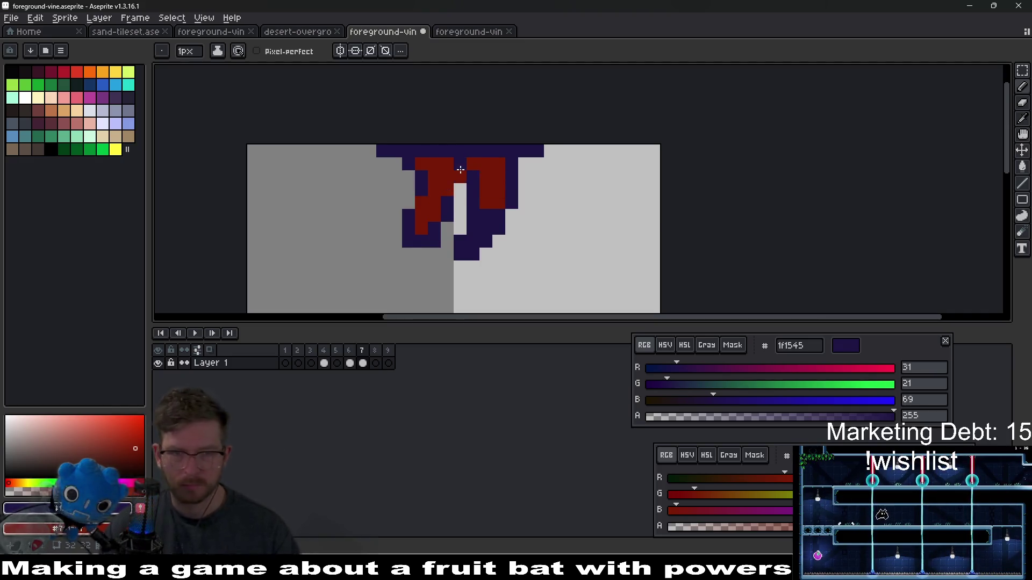
pyautogui.scroll(-4, 461, 191)
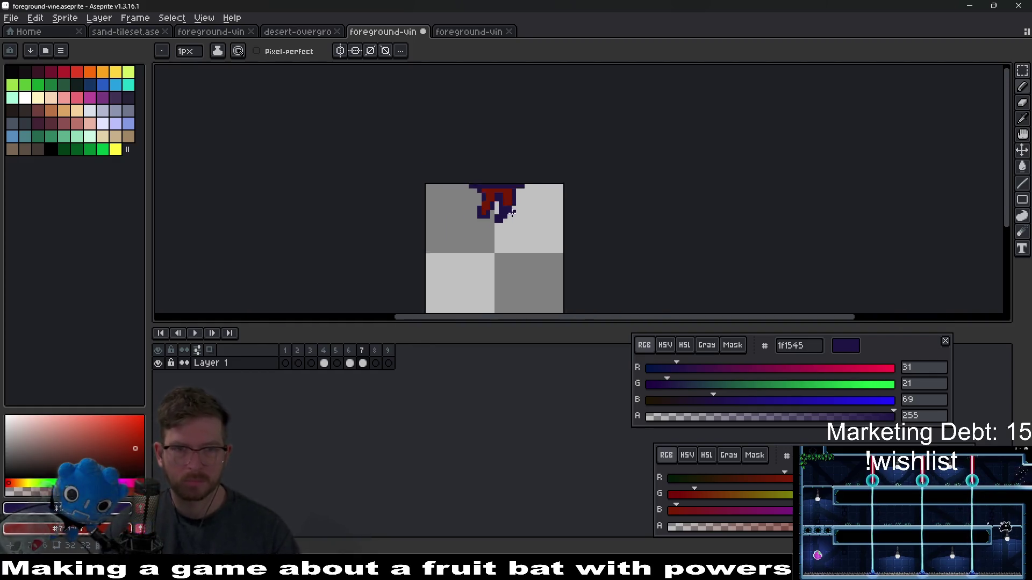
pyautogui.scroll(6, 490, 202)
pyautogui.rightClick(601, 168)
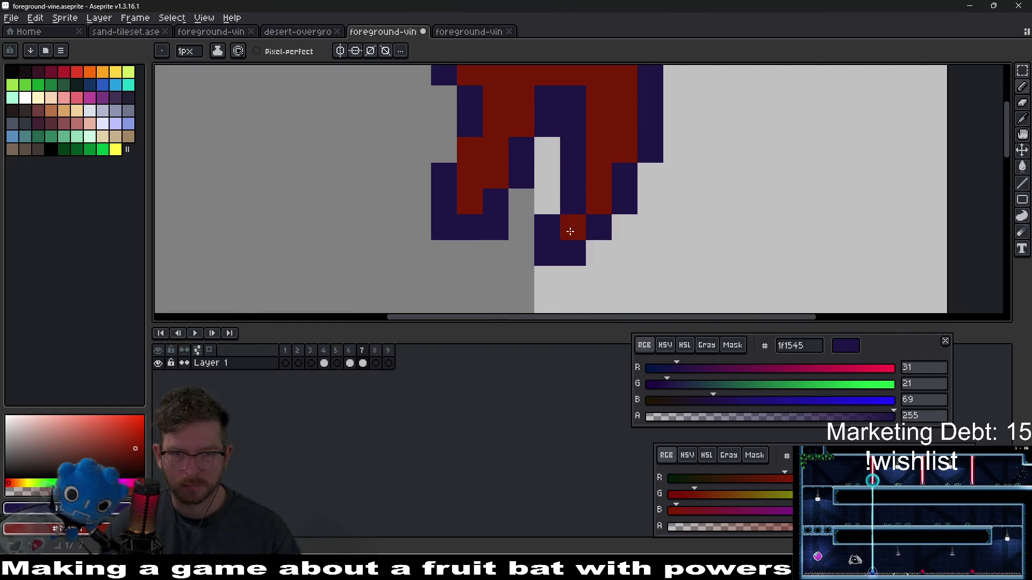
pyautogui.click(590, 250)
pyautogui.scroll(-2, 590, 251)
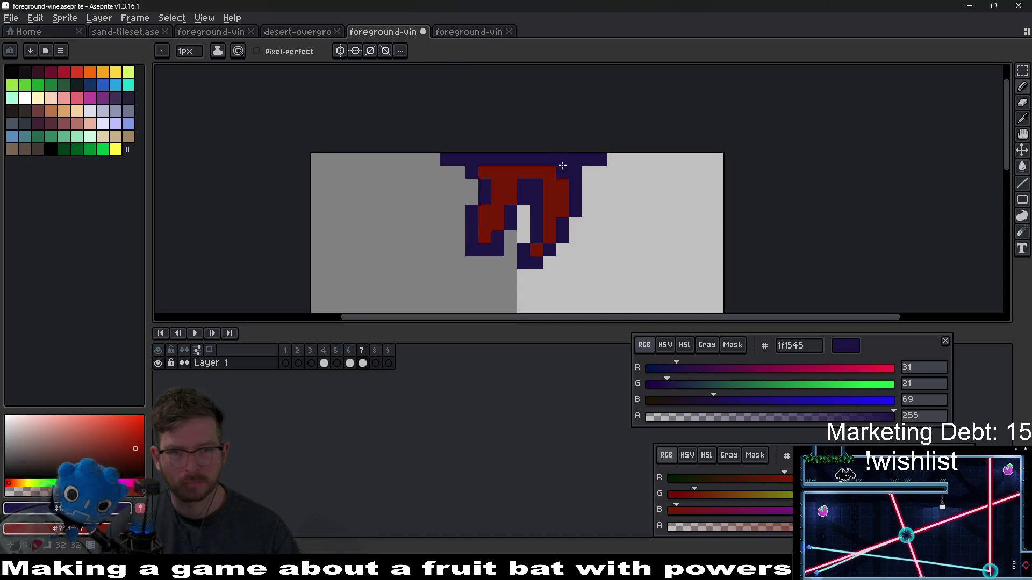
# Step: Switch to the other foreground-vine file and back, then go to frame 8
pyautogui.click(466, 36)
pyautogui.click(406, 35)
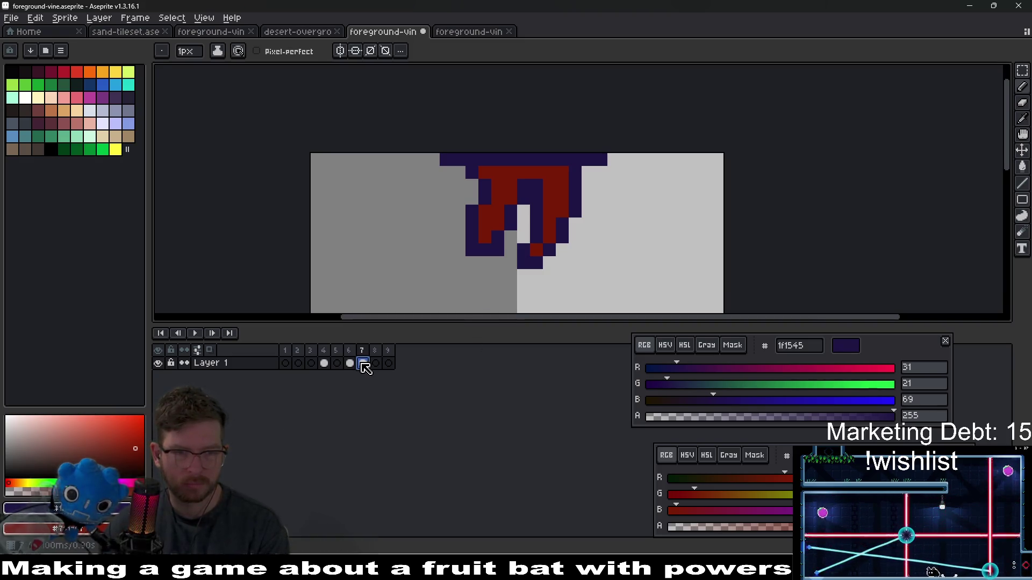
pyautogui.click(378, 364)
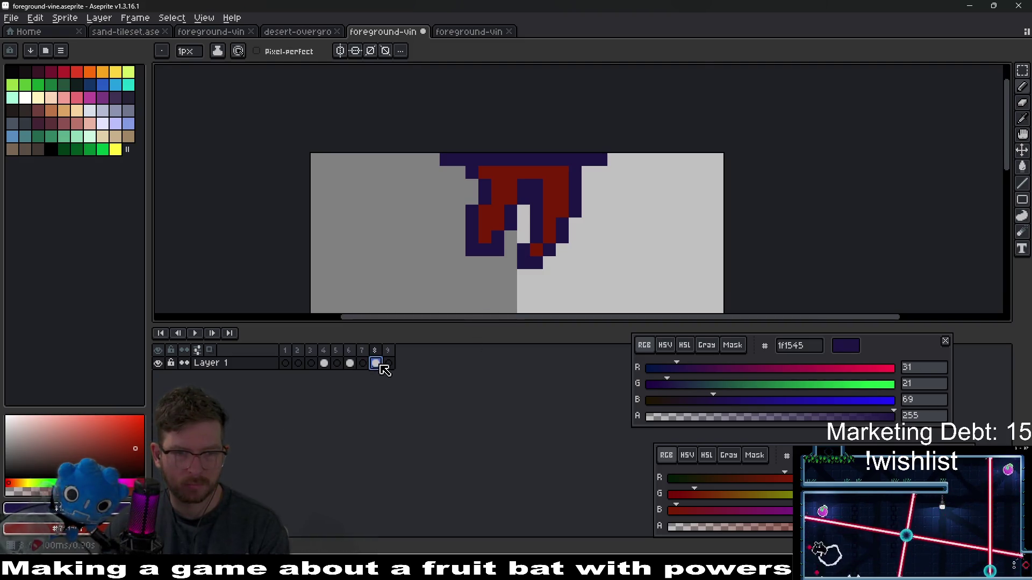
# Step: Sample the crimson from frame 6 and paint crimson pixels into the next frame's left strand
pyautogui.click(351, 366)
pyautogui.press('i')
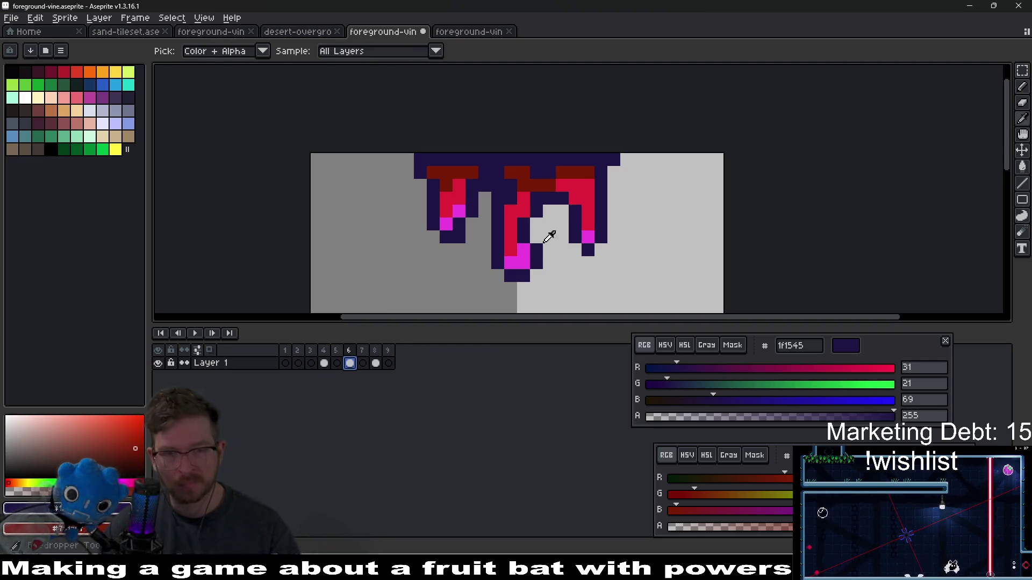
pyautogui.click(514, 215)
pyautogui.press('b')
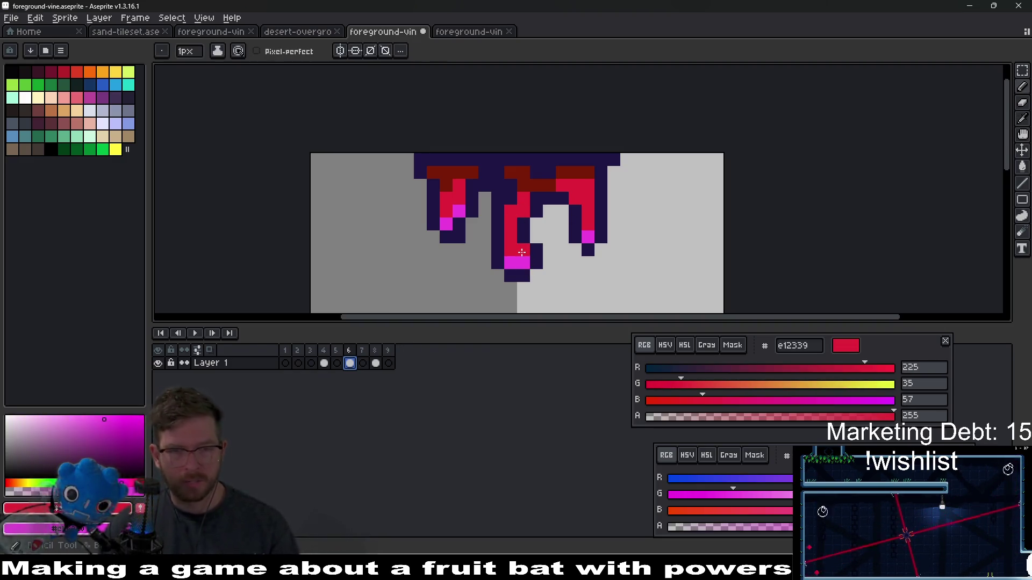
pyautogui.press('.')
pyautogui.press('.')
pyautogui.scroll(2, 507, 231)
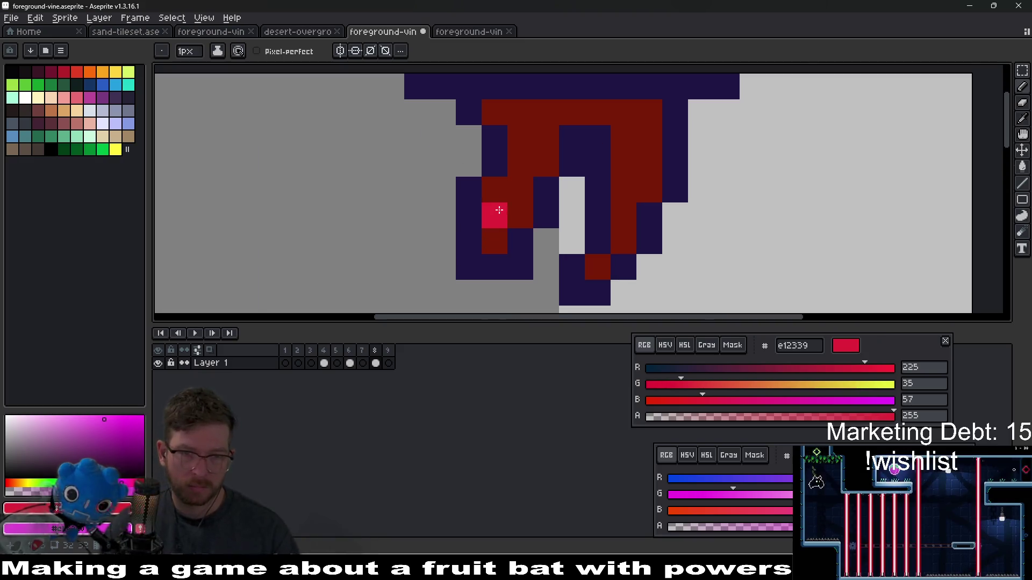
pyautogui.click(520, 214)
pyautogui.click(539, 168)
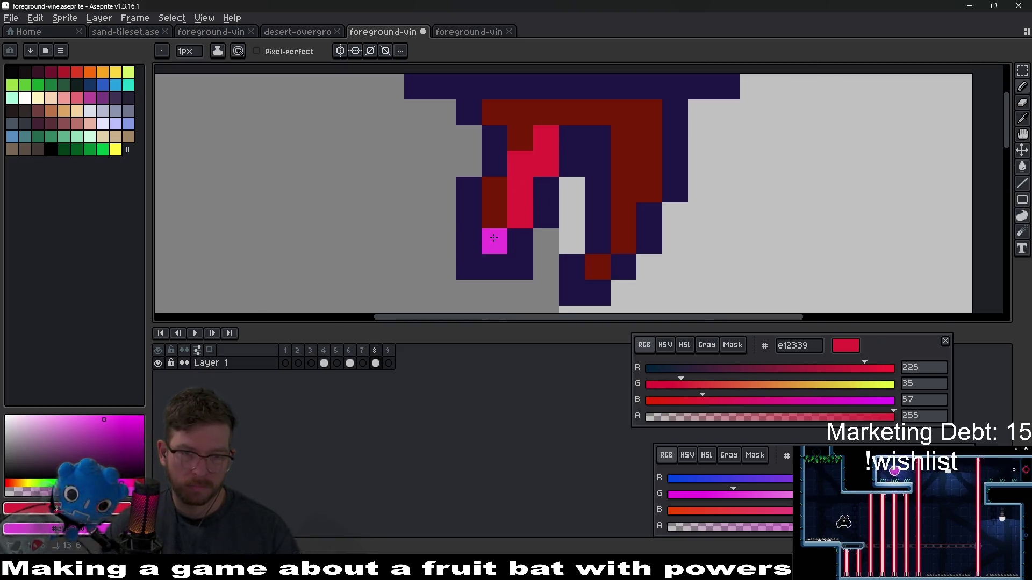
pyautogui.click(501, 190)
# Step: Add magenta tips to both strands and turn the right strand's dark red column crimson
pyautogui.rightClick(597, 262)
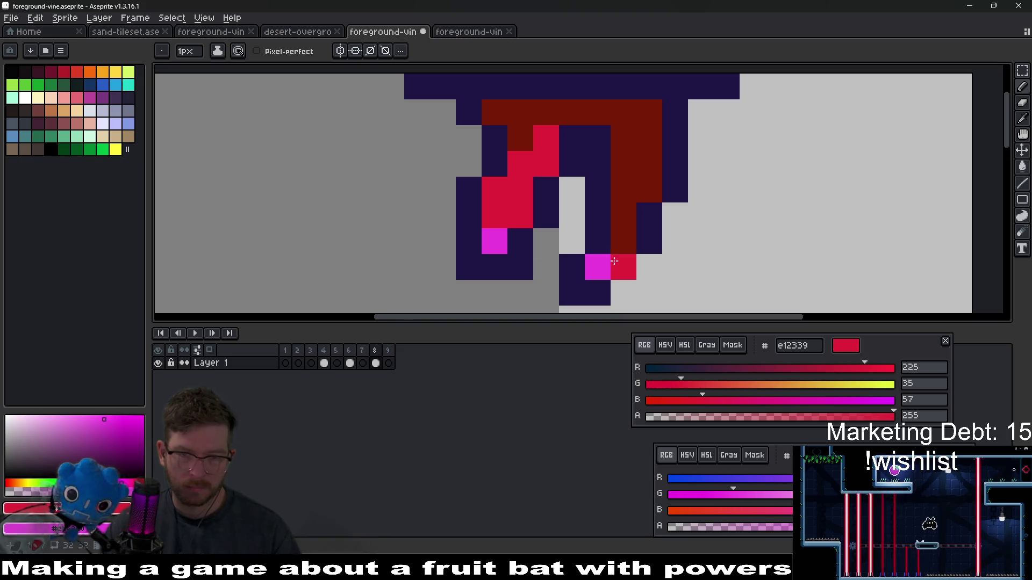
pyautogui.rightClick(618, 239)
pyautogui.moveTo(622, 214)
pyautogui.mouseDown()
pyautogui.moveTo(645, 188)
pyautogui.moveTo(649, 140)
pyautogui.mouseUp()
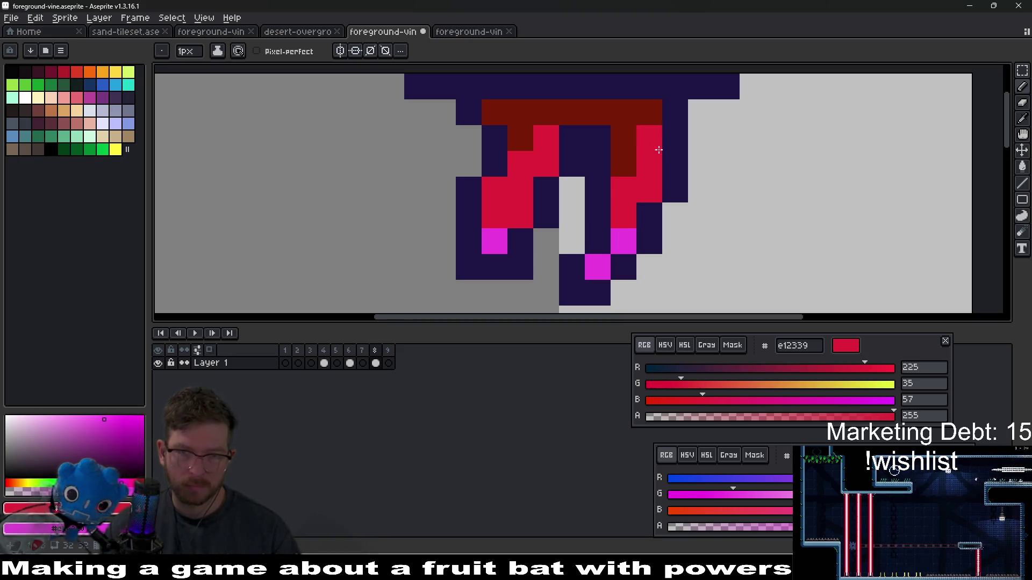
pyautogui.click(623, 164)
pyautogui.scroll(-4, 661, 176)
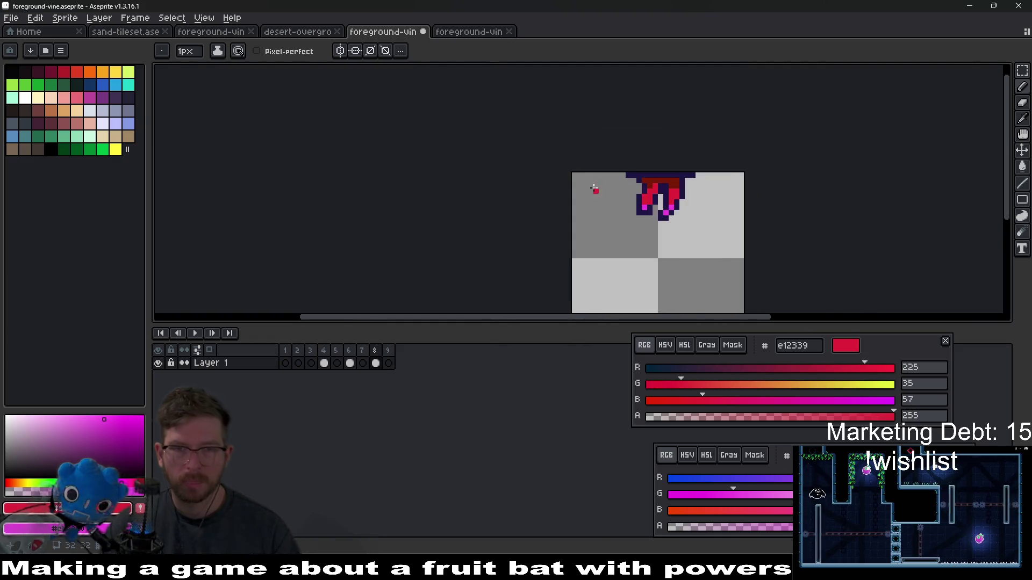
pyautogui.scroll(4, 596, 205)
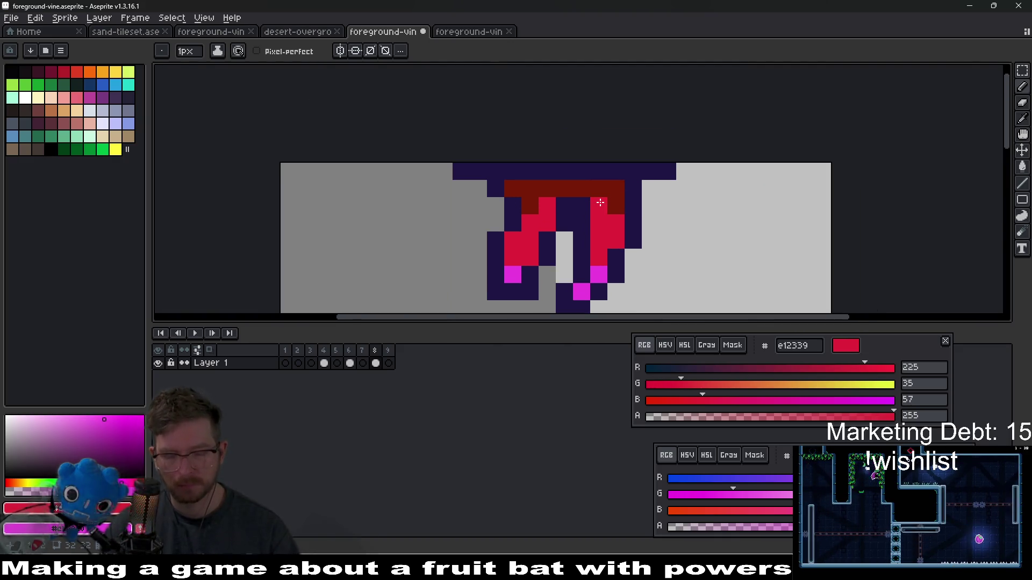
# Step: Sample the dark purple outline colour and add purple pixels at the right and top right
pyautogui.keyDown('alt'); pyautogui.click(594, 168); pyautogui.keyUp('alt')
pyautogui.click(577, 193)
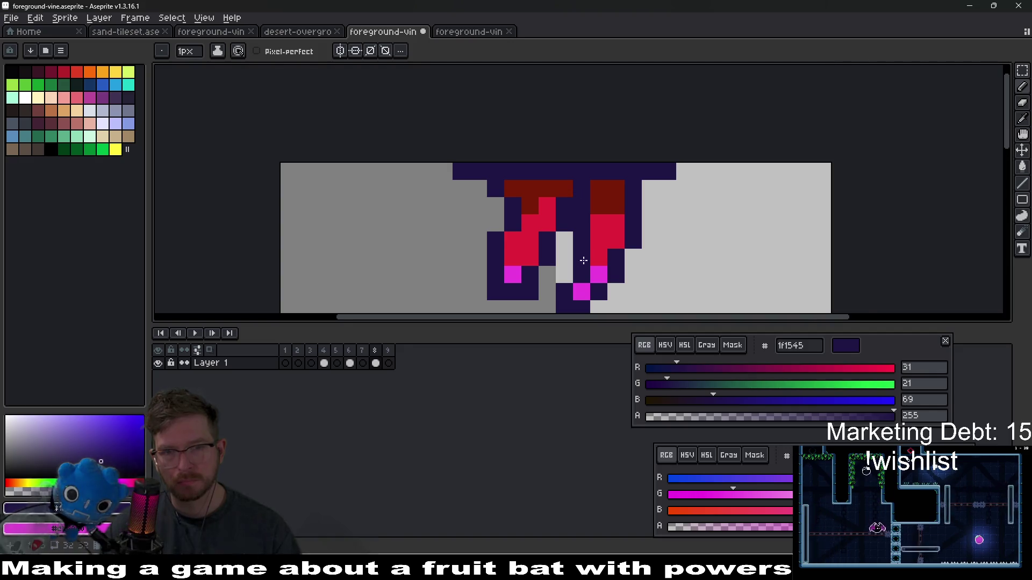
pyautogui.scroll(-3, 583, 260)
pyautogui.scroll(3, 589, 249)
pyautogui.click(603, 182)
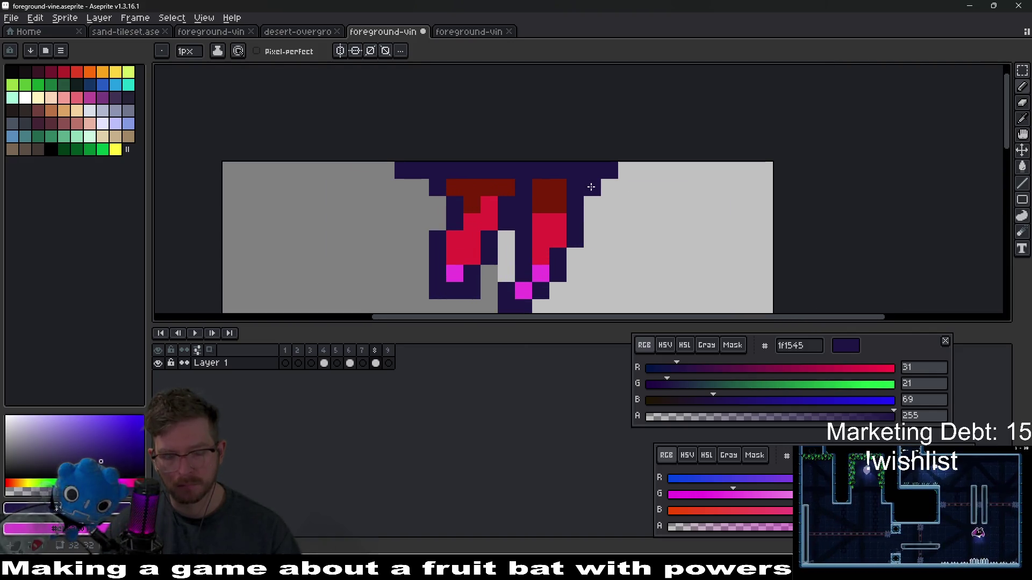
# Step: Repaint a crimson pixel dark red and erase a stray dark red pixel
pyautogui.keyDown('alt'); pyautogui.click(562, 201); pyautogui.keyUp('alt')
pyautogui.click(534, 219)
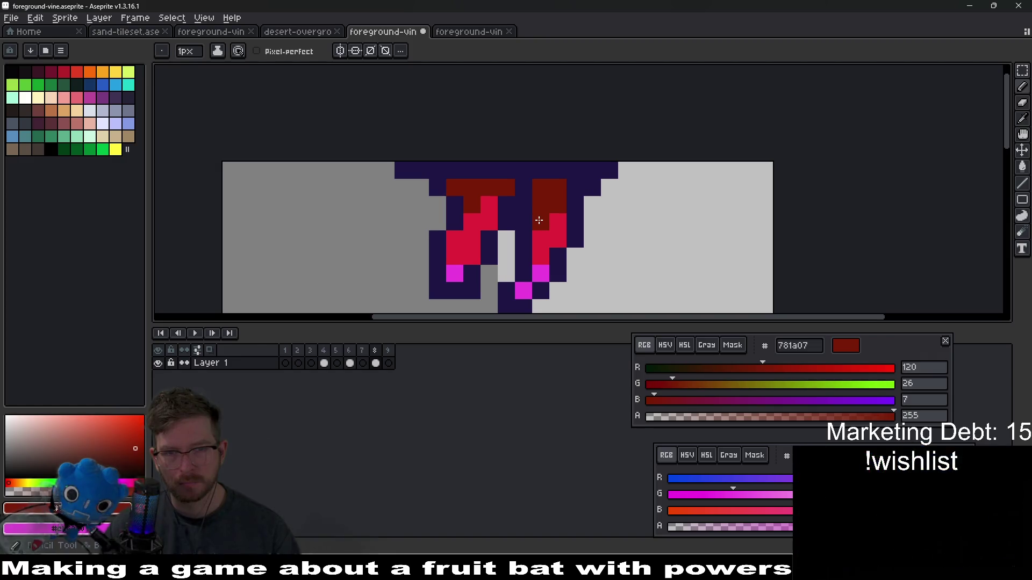
pyautogui.scroll(-5, 548, 247)
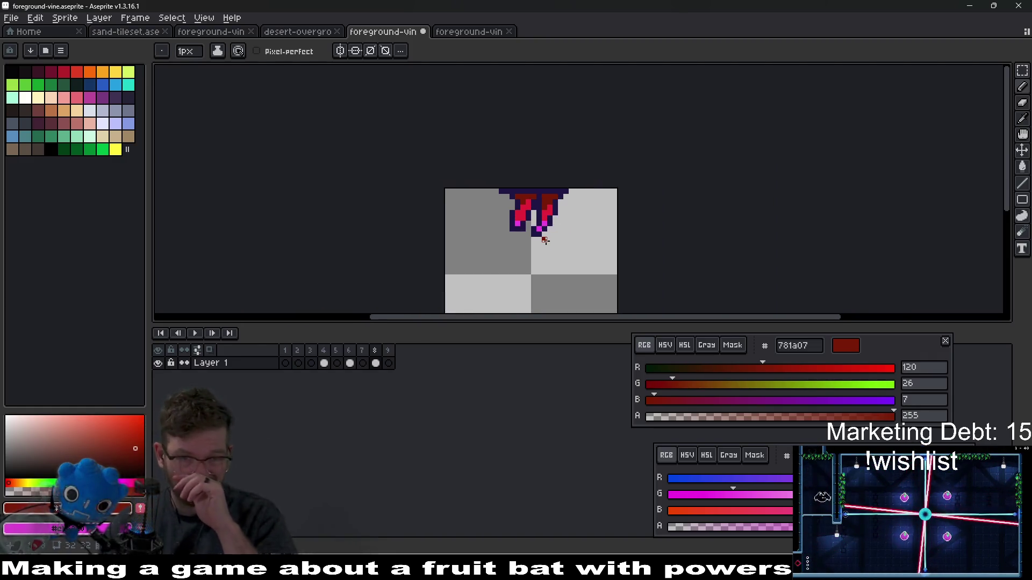
pyautogui.scroll(4, 531, 195)
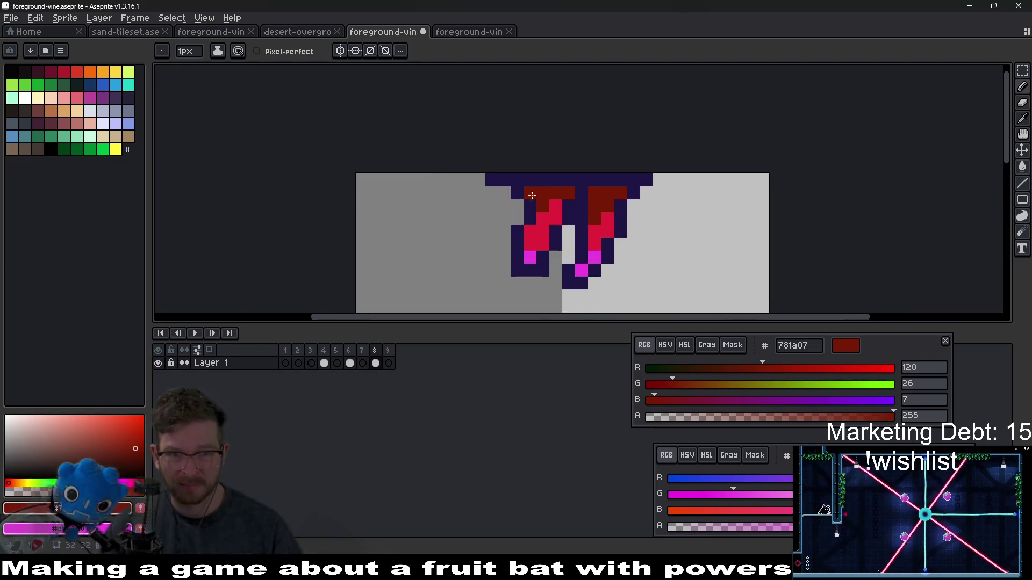
pyautogui.press('e')
pyautogui.click(519, 272)
pyautogui.scroll(-2, 607, 245)
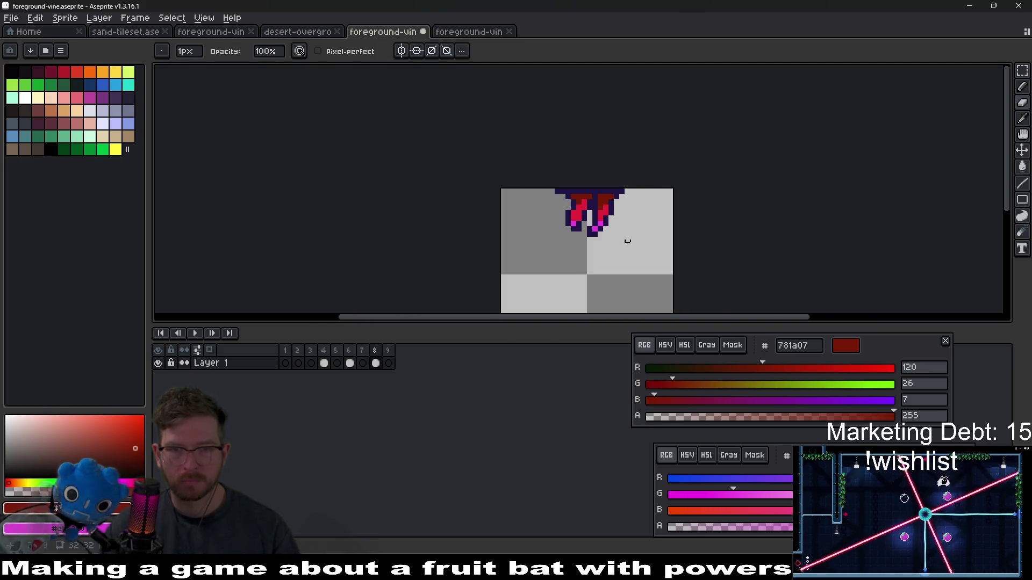
pyautogui.scroll(3, 532, 203)
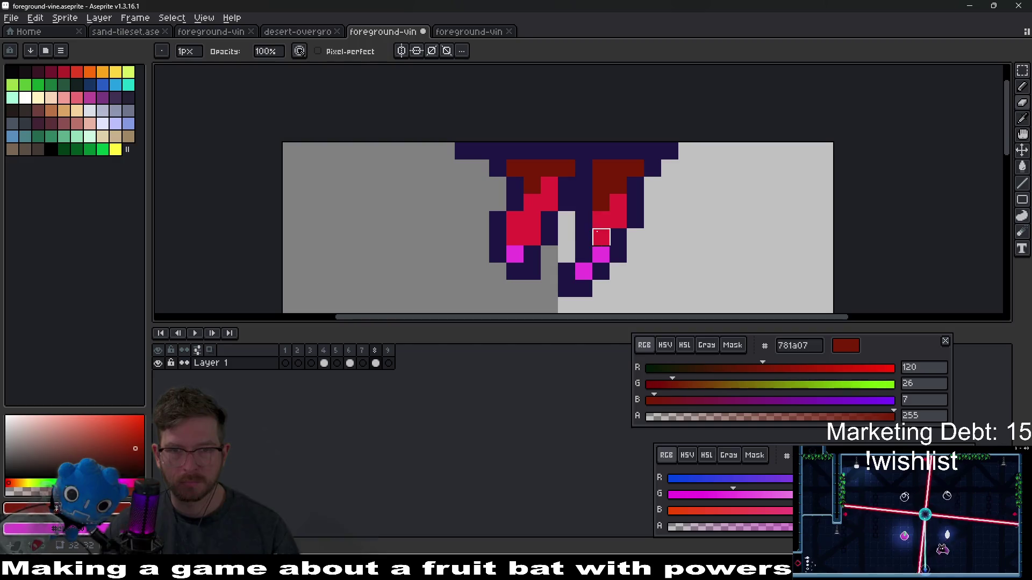
# Step: Move the whole vine one pixel left with the Move tool
pyautogui.press('v')
pyautogui.moveTo(604, 214); pyautogui.dragTo(589, 212)
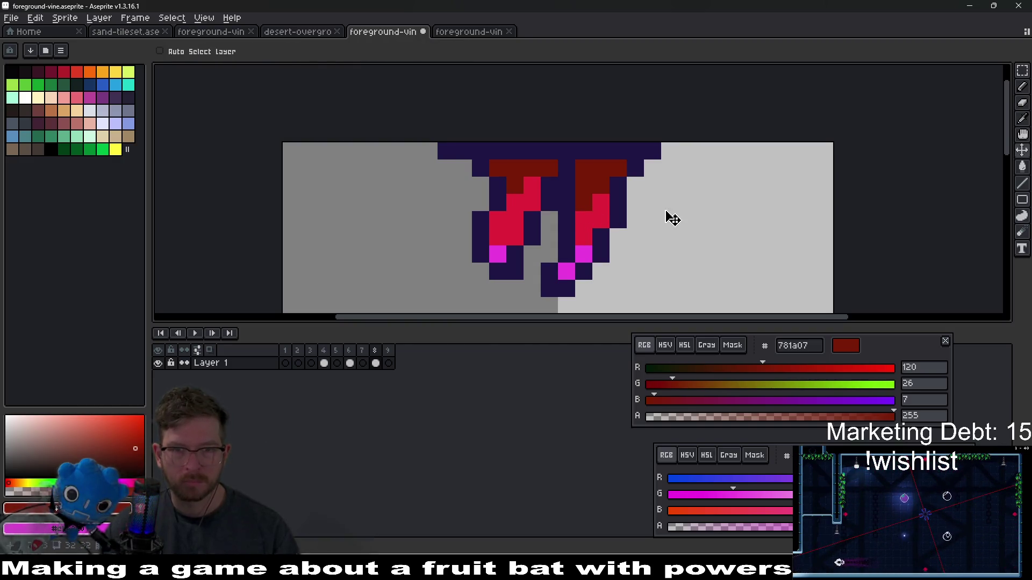
pyautogui.scroll(-3, 667, 218)
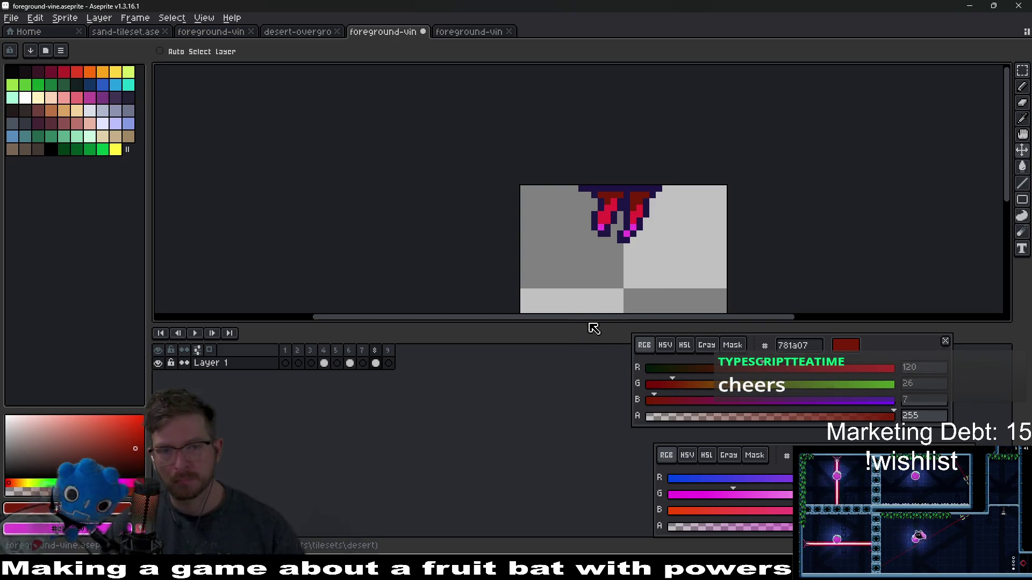
pyautogui.moveTo(582, 323); pyautogui.dragTo(582, 380)
# Step: Open Canvas Size with 16 and dismiss it, then extend the purple top row one pixel right
pyautogui.hotkey('ctrl', 'alt', 'c')
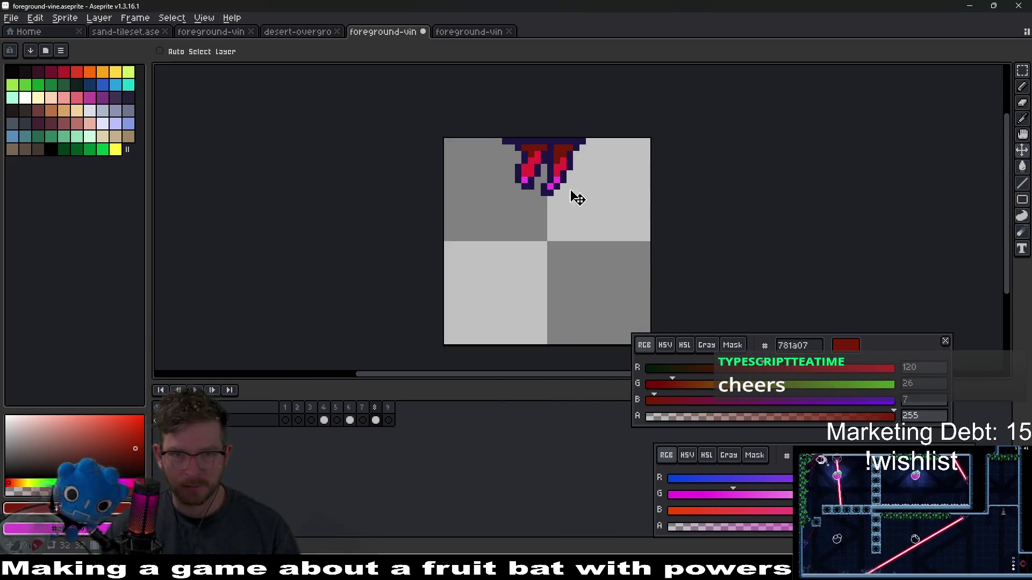
pyautogui.write('16')
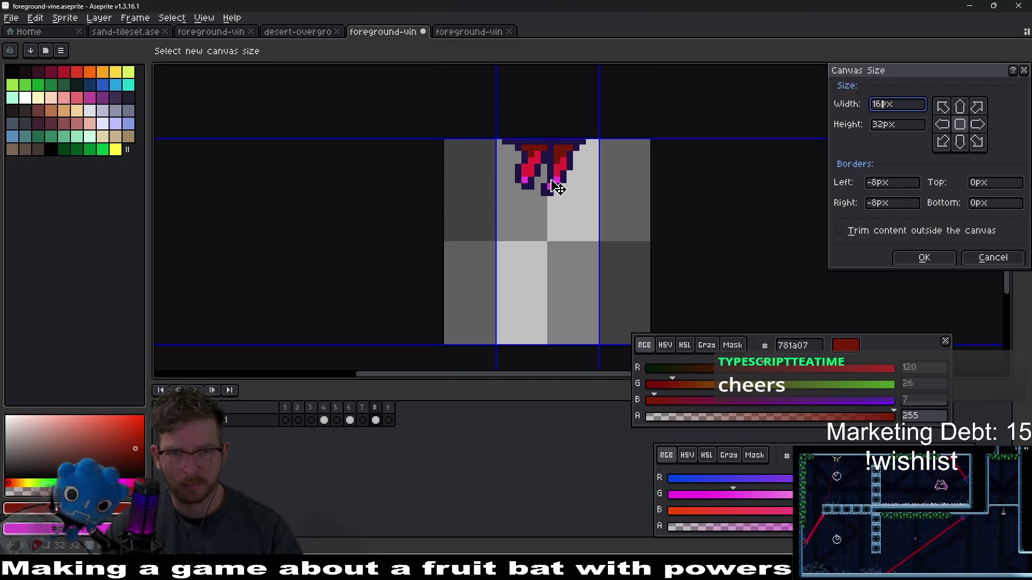
pyautogui.press('Return')
pyautogui.press('m')
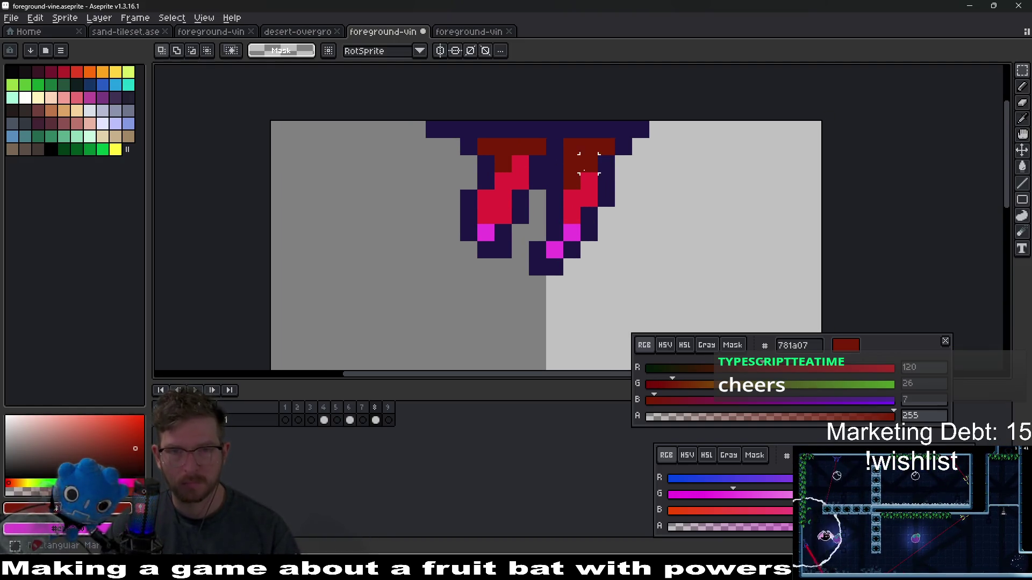
pyautogui.press('b')
pyautogui.keyDown('alt'); pyautogui.click(645, 129); pyautogui.keyUp('alt')
pyautogui.click(657, 129)
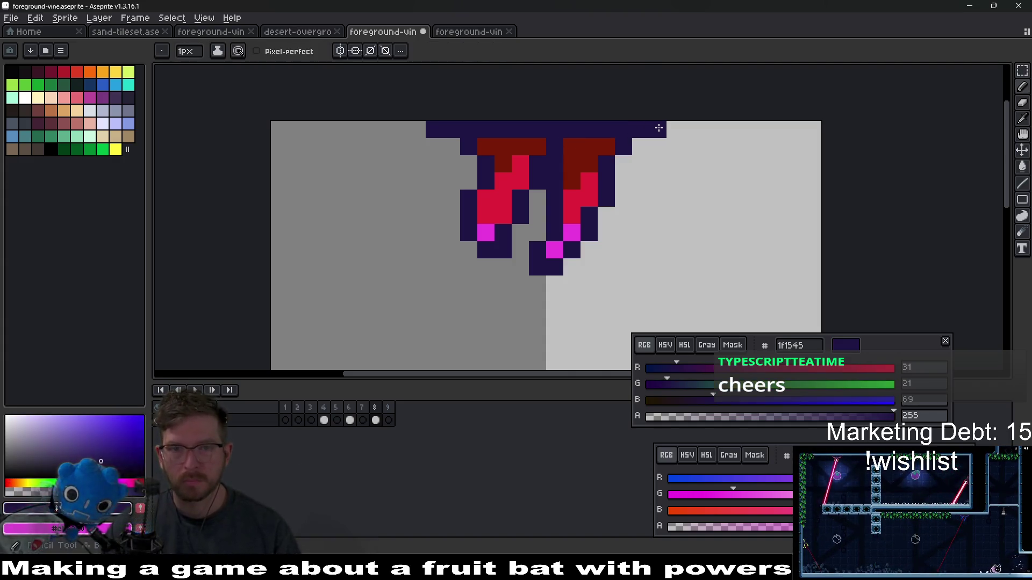
# Step: Sample the dark red and dark purple colours, then paint purple pixels at the top-left end and beside the right strand
pyautogui.click(417, 129)
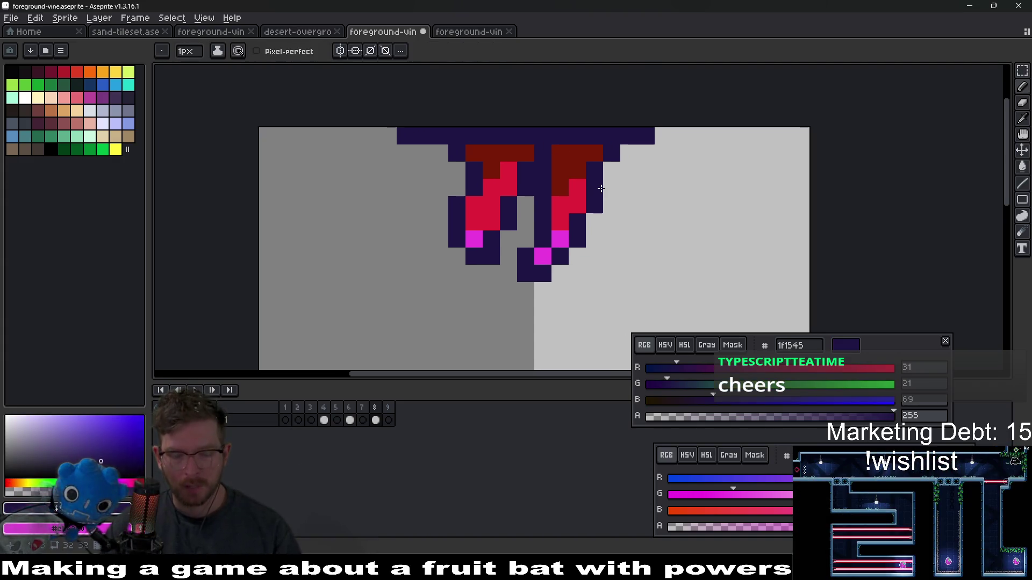
pyautogui.keyDown('alt'); pyautogui.click(486, 153); pyautogui.keyUp('alt')
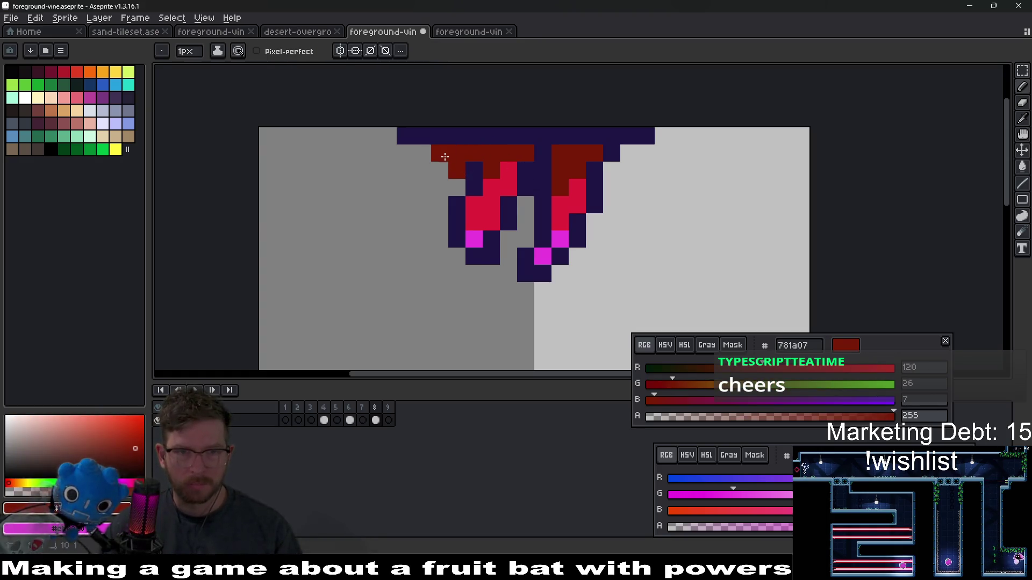
pyautogui.keyDown('alt'); pyautogui.click(477, 168); pyautogui.keyUp('alt')
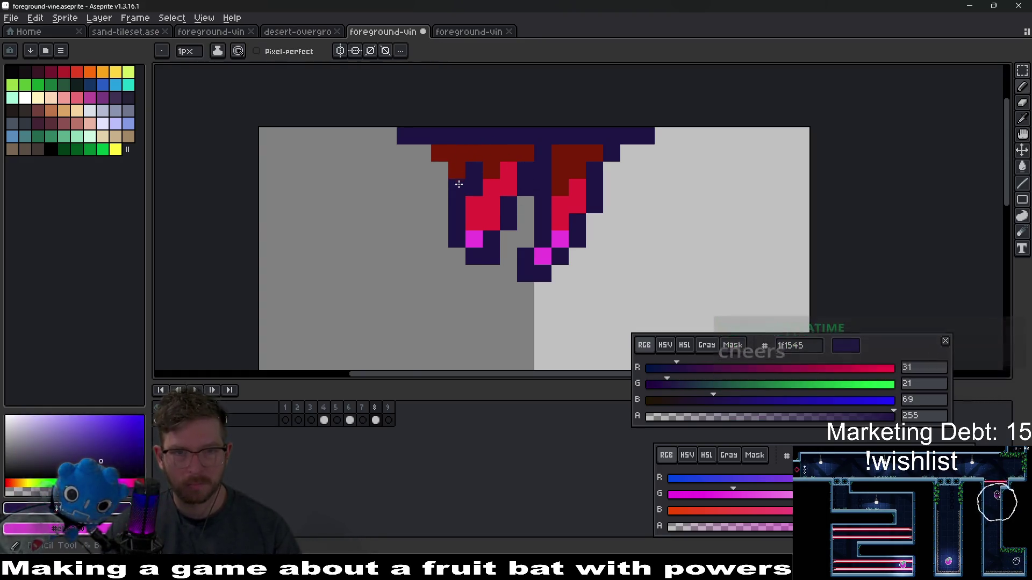
pyautogui.scroll(5, 538, 215)
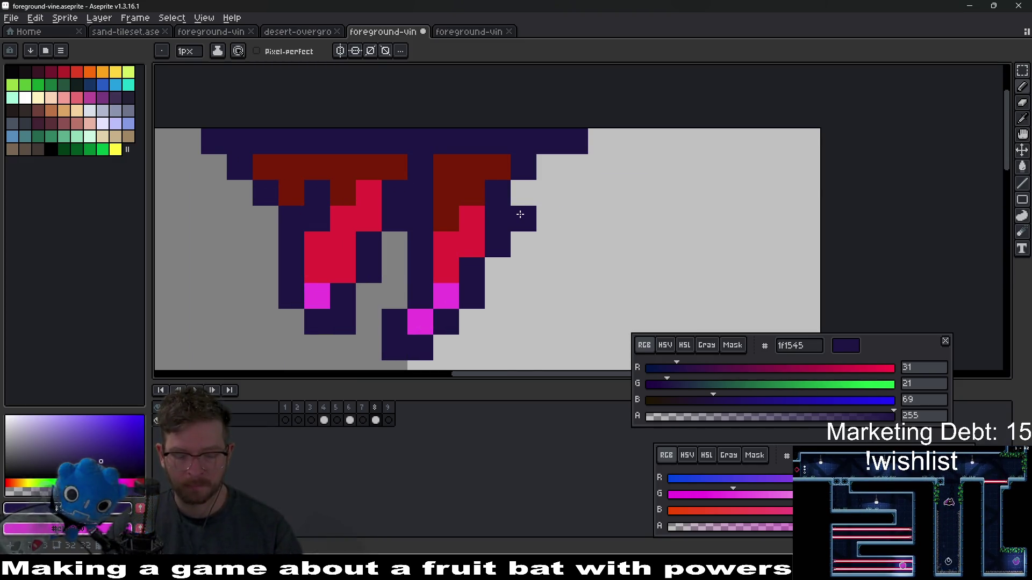
pyautogui.keyDown('alt'); pyautogui.click(474, 168); pyautogui.keyUp('alt')
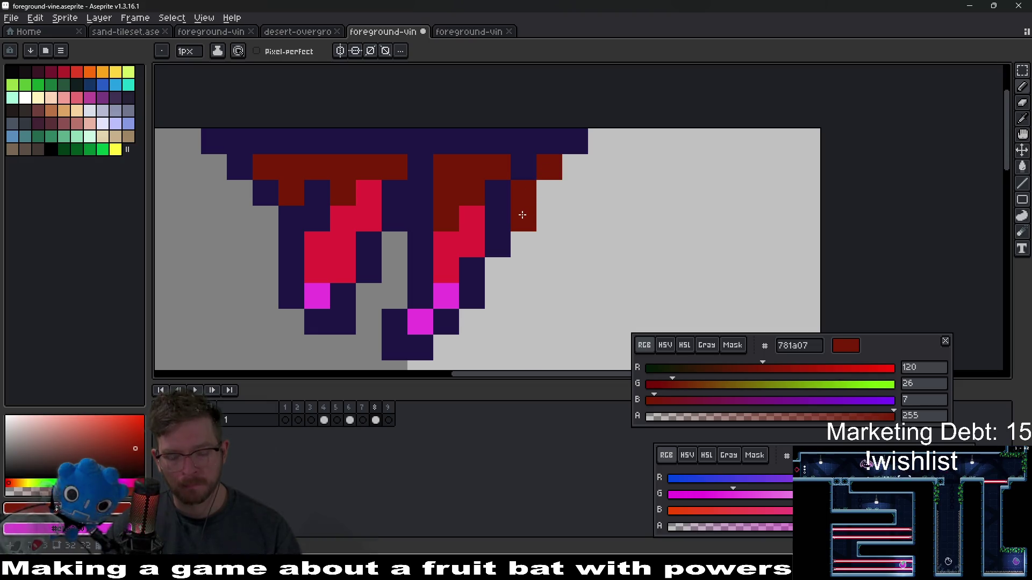
pyautogui.keyDown('alt'); pyautogui.click(502, 226); pyautogui.keyUp('alt')
pyautogui.click(525, 218)
pyautogui.click(548, 194)
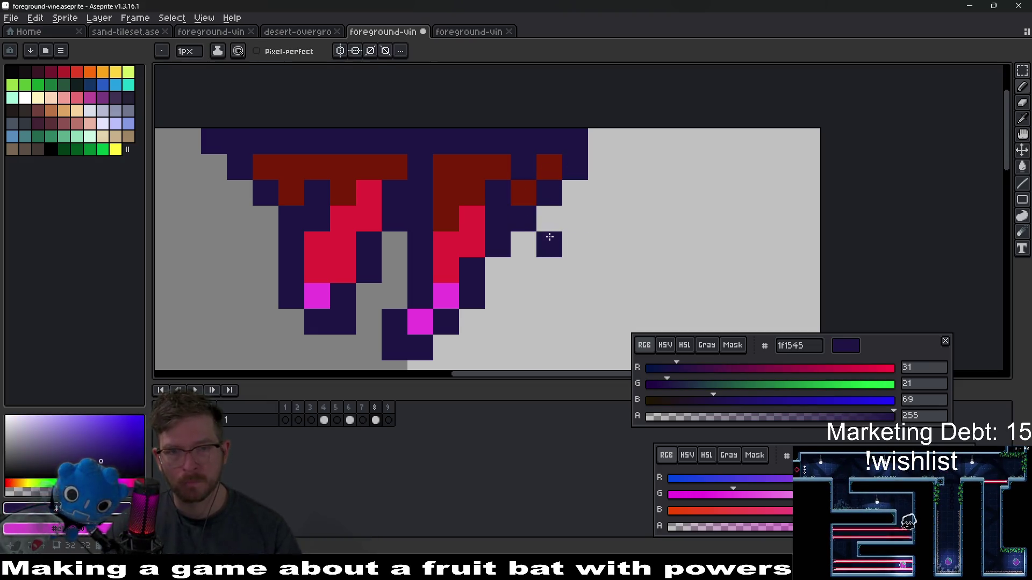
# Step: Bring up Canvas Size, enter 16, and cancel without resizing
pyautogui.scroll(-6, 549, 237)
pyautogui.scroll(6, 560, 247)
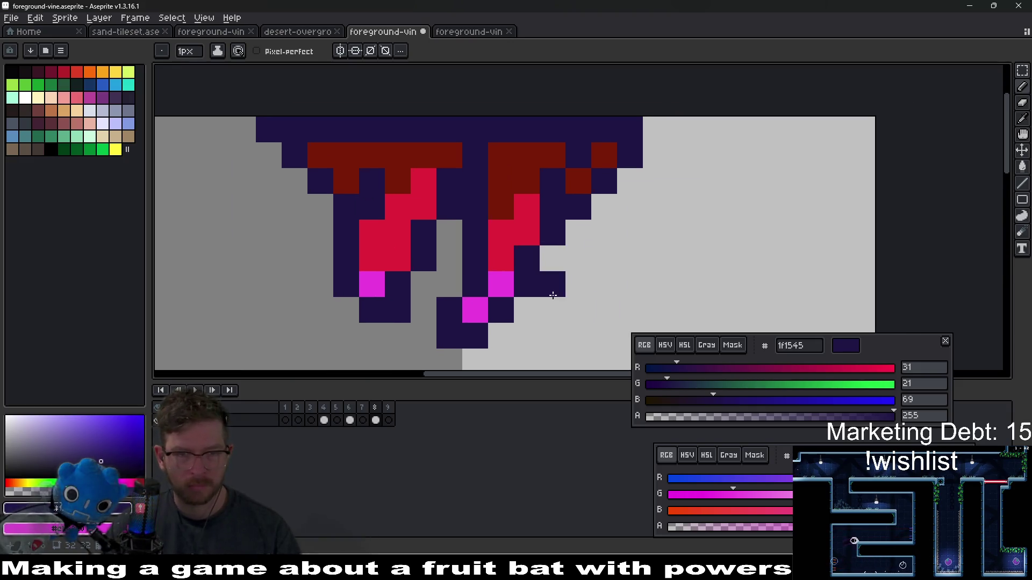
pyautogui.scroll(-4, 561, 285)
pyautogui.scroll(-1, 561, 285)
pyautogui.scroll(-1, 591, 289)
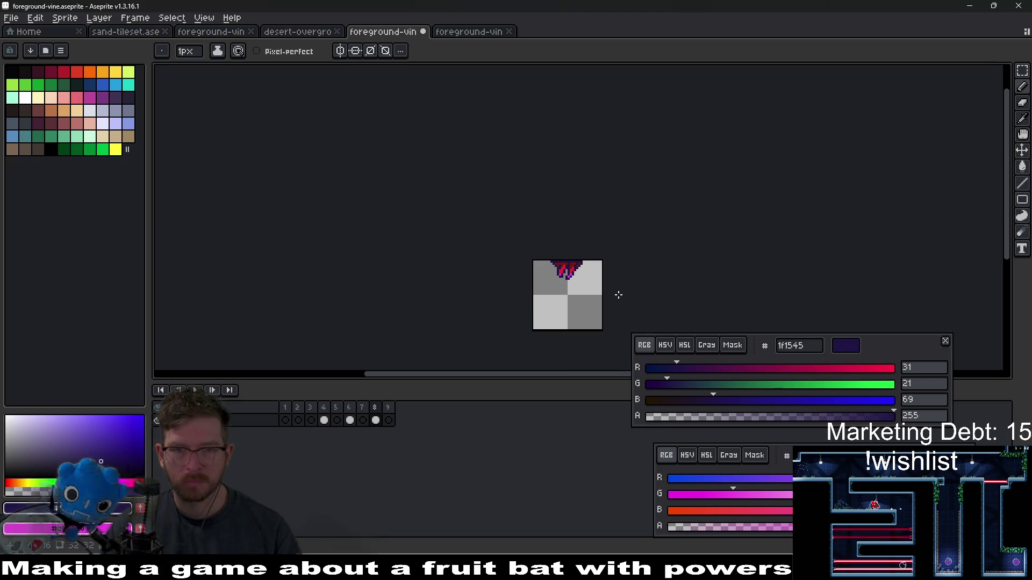
pyautogui.scroll(1, 612, 293)
pyautogui.hotkey('ctrl', 'alt', 'c')
pyautogui.write('16')
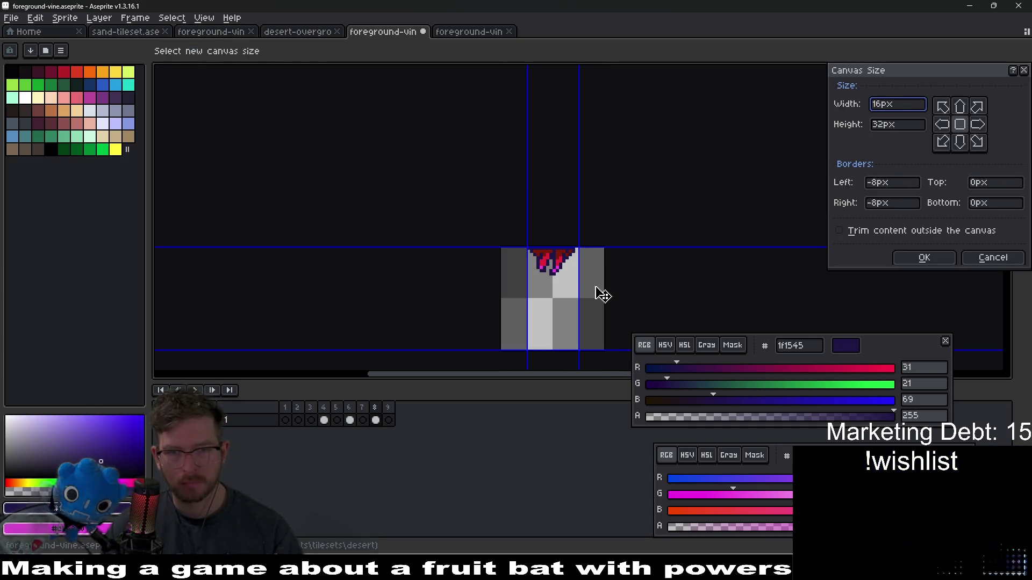
pyautogui.scroll(3, 613, 255)
pyautogui.press('Escape')
# Step: Save the vine sprite, glance at the desert overgrowth sprite, then return to the vine sprite
pyautogui.scroll(2, 613, 256)
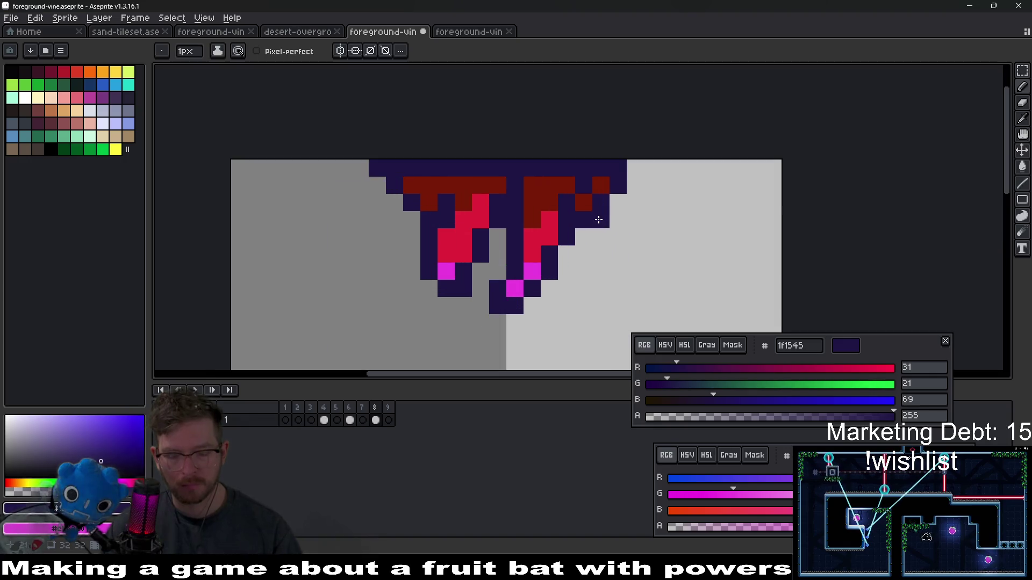
pyautogui.press('alt')
pyautogui.scroll(-6, 526, 206)
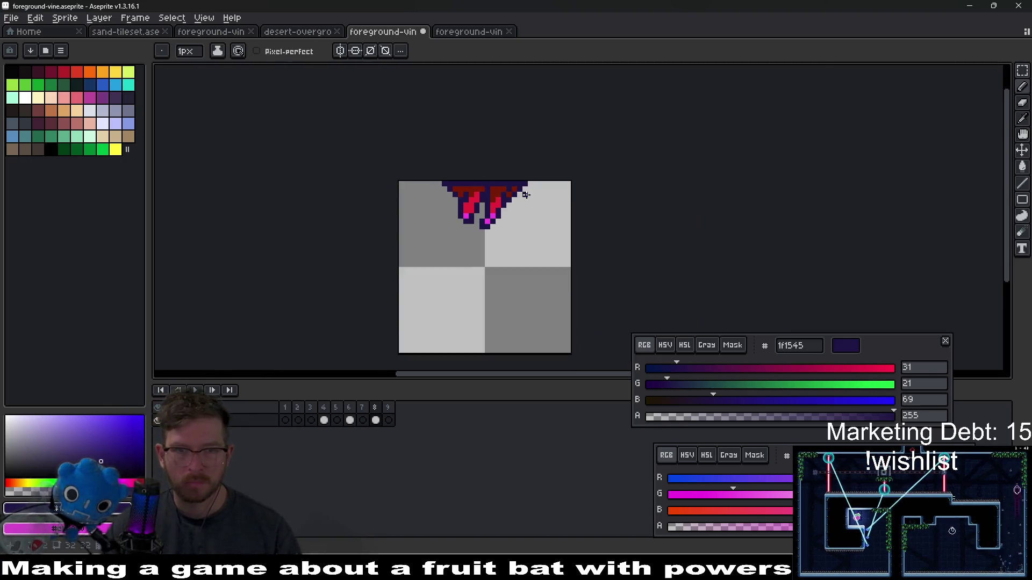
pyautogui.scroll(6, 531, 205)
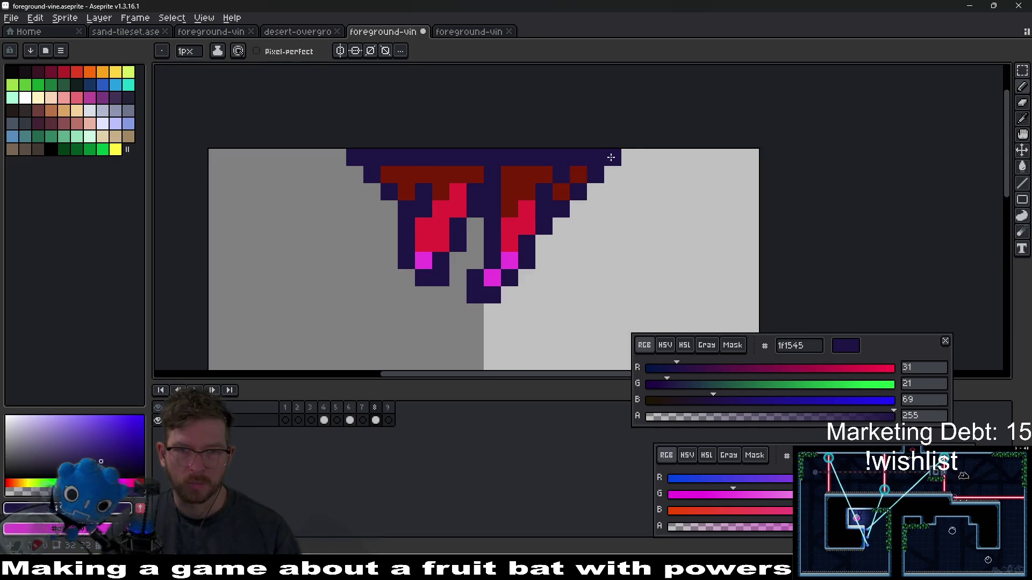
pyautogui.press('e')
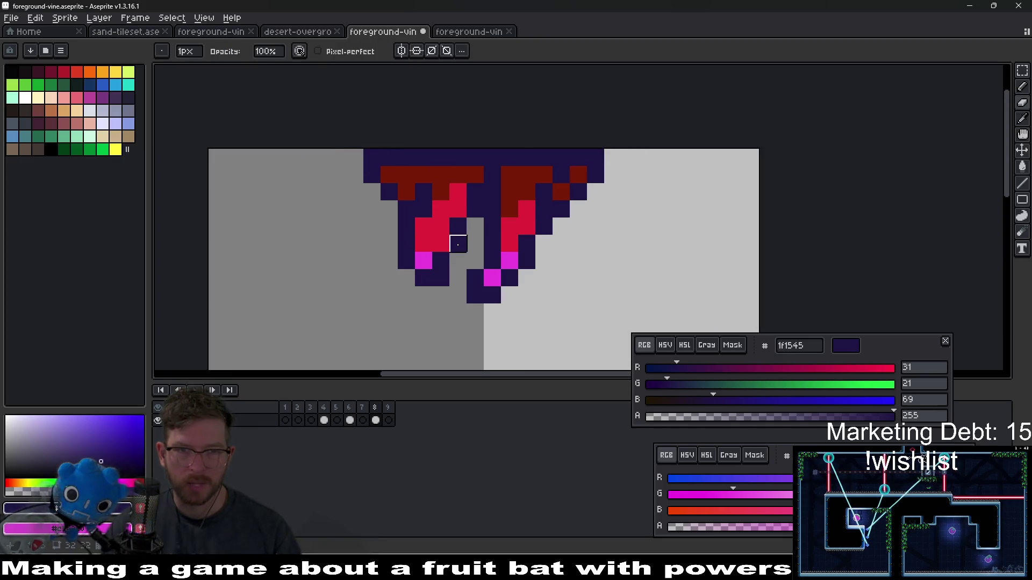
pyautogui.hotkey('ctrl', 's')
pyautogui.click(326, 26)
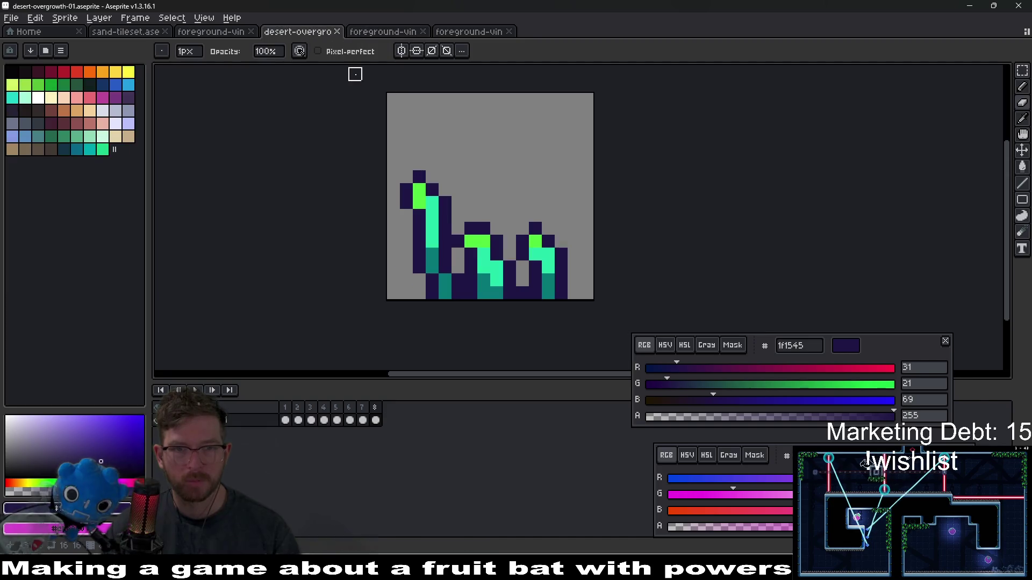
pyautogui.hotkey('ctrl', 'Tab')
# Step: Go to frame 6 and check the canvas size, entering 24 and cancelling
pyautogui.click(350, 421)
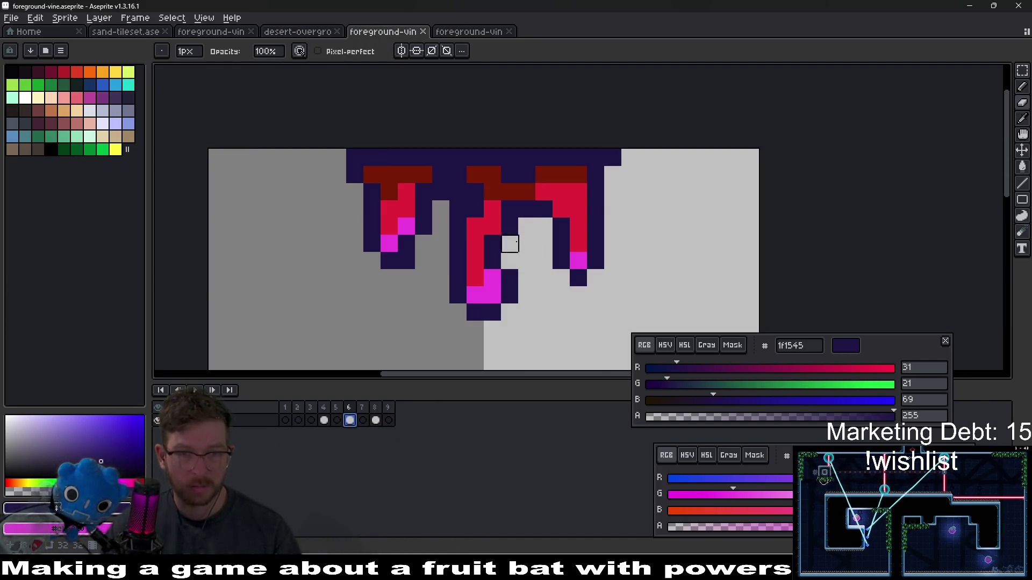
pyautogui.hotkey('ctrl', 'alt', 'c')
pyautogui.write('24')
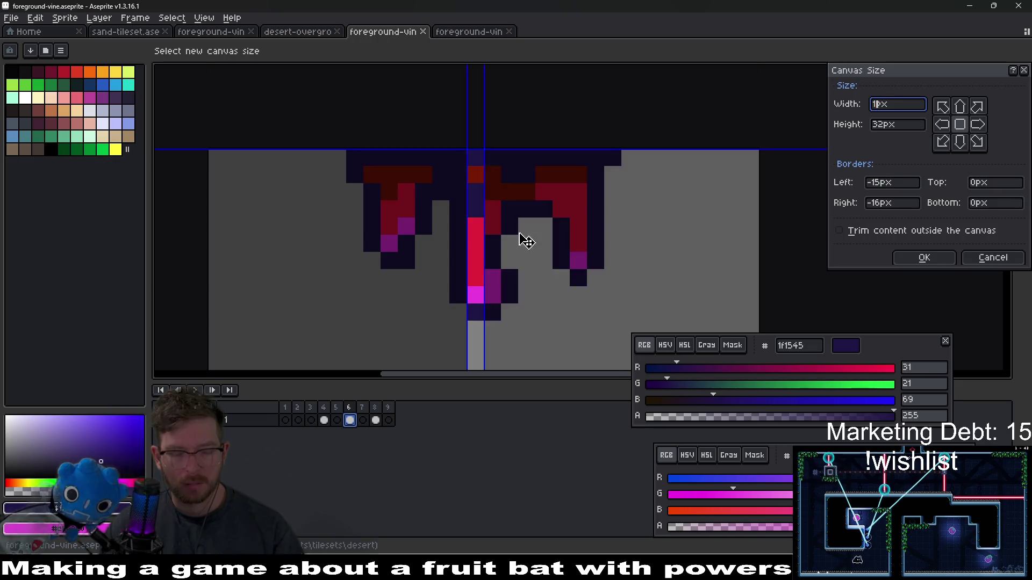
pyautogui.press('Escape')
pyautogui.scroll(3, 353, 183)
# Step: Erase the two dark pixels and the dark red pixel at the top-left of the left strand
pyautogui.press('e')
pyautogui.click(354, 141)
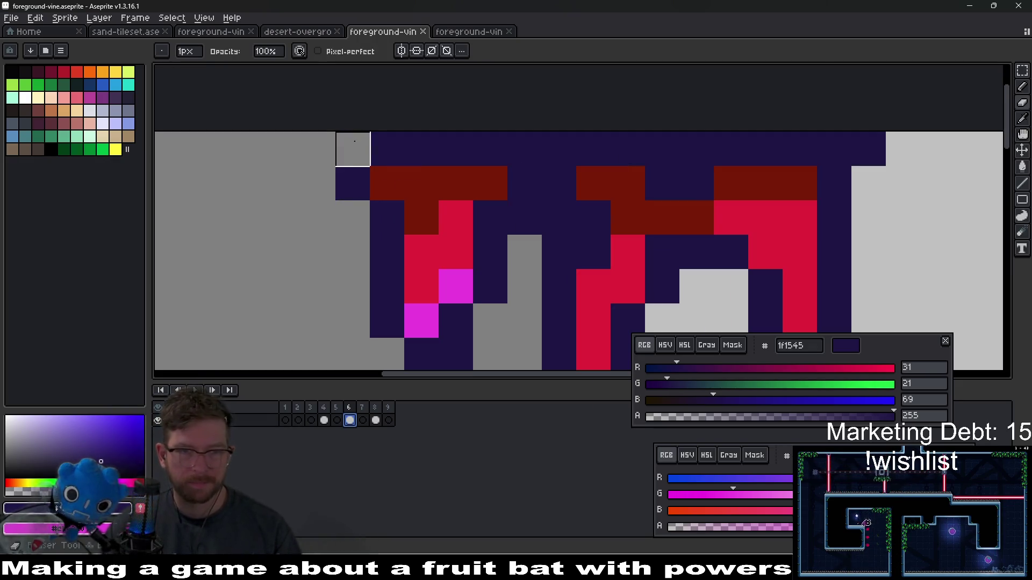
pyautogui.click(353, 184)
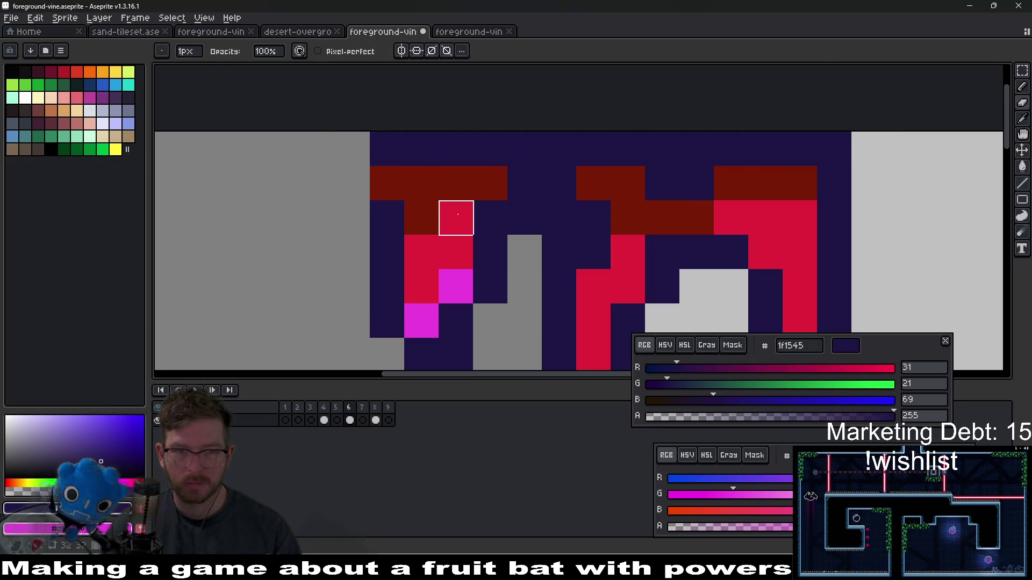
pyautogui.click(397, 180)
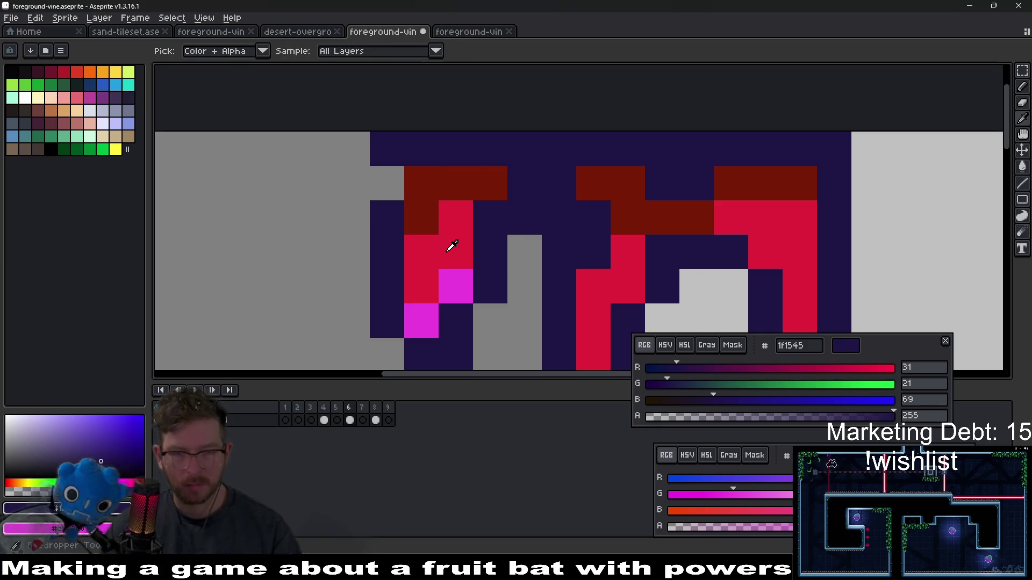
pyautogui.scroll(-5, 500, 233)
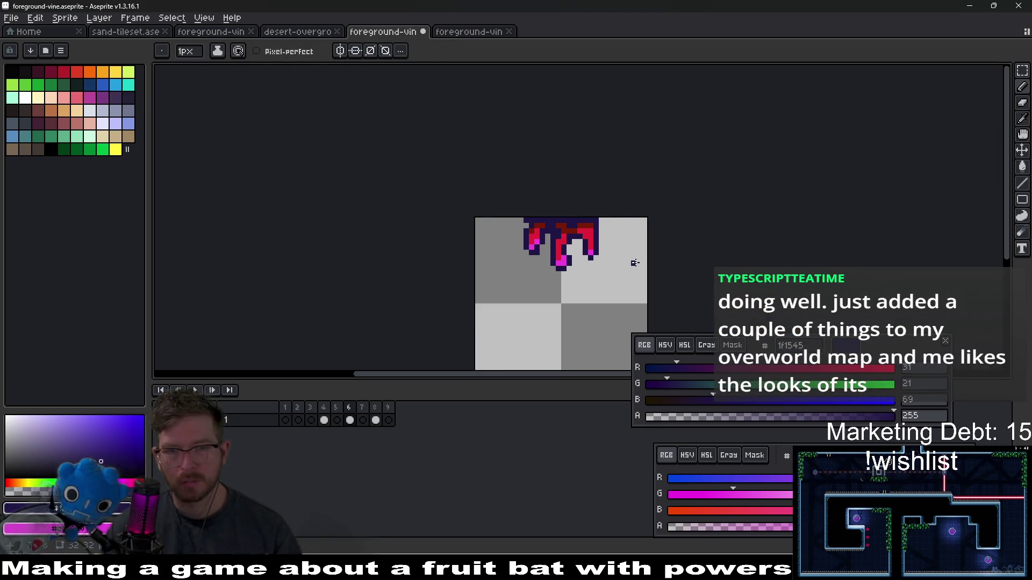
pyautogui.scroll(4, 575, 224)
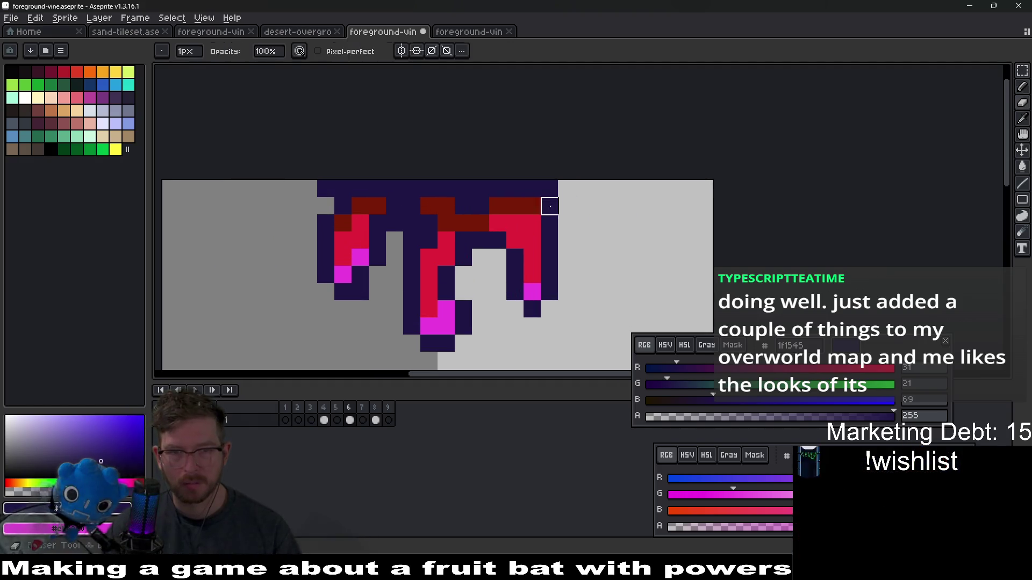
pyautogui.scroll(-3, 551, 218)
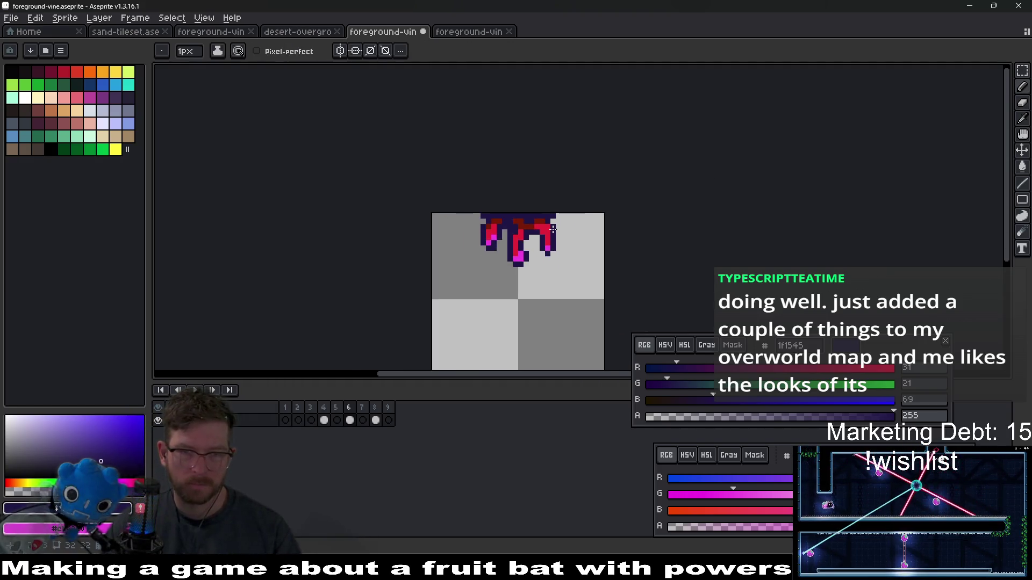
pyautogui.scroll(-1, 553, 230)
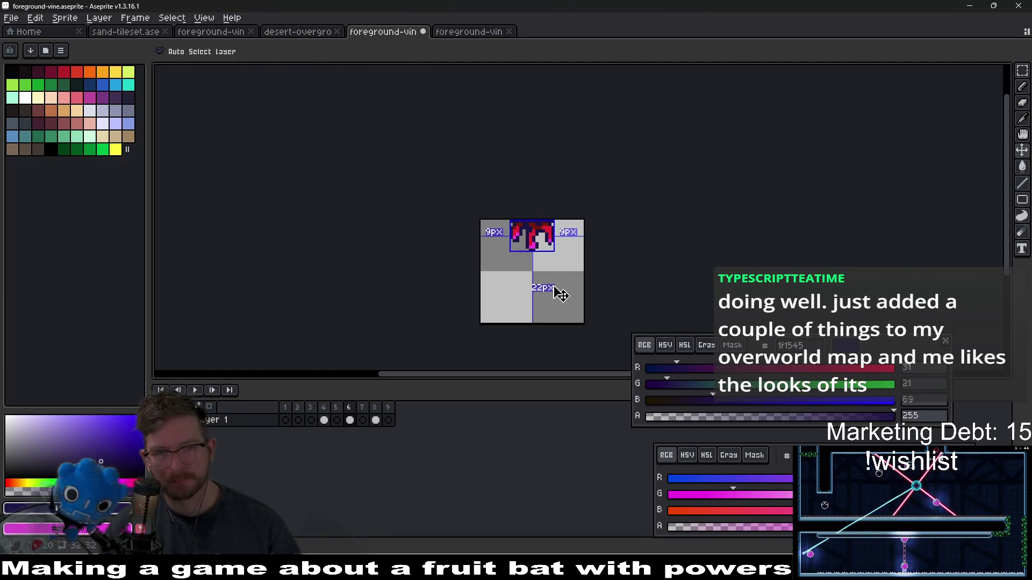
# Step: Save the sprite and move to frame 4
pyautogui.hotkey('ctrl', 's')
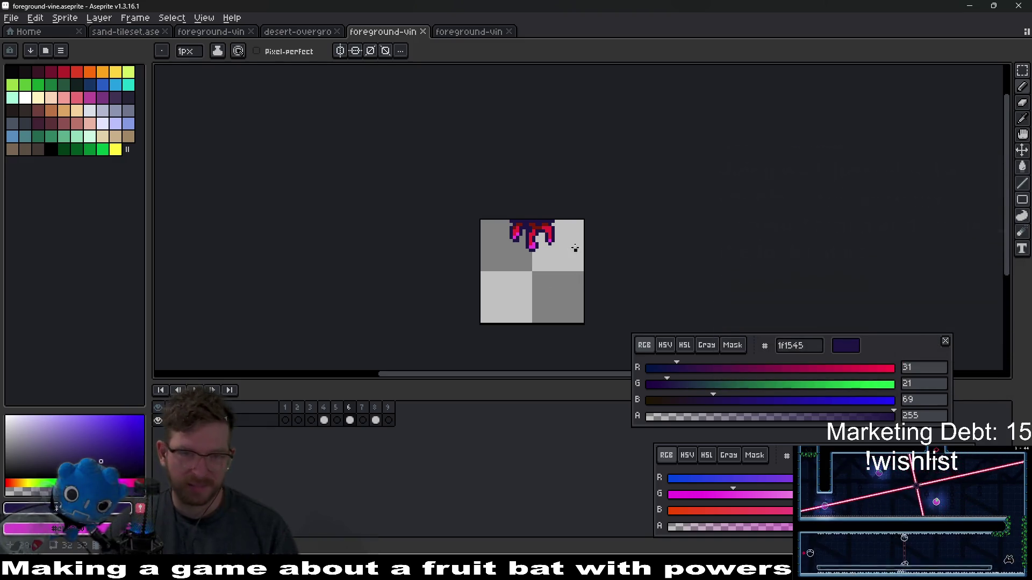
pyautogui.scroll(3, 532, 247)
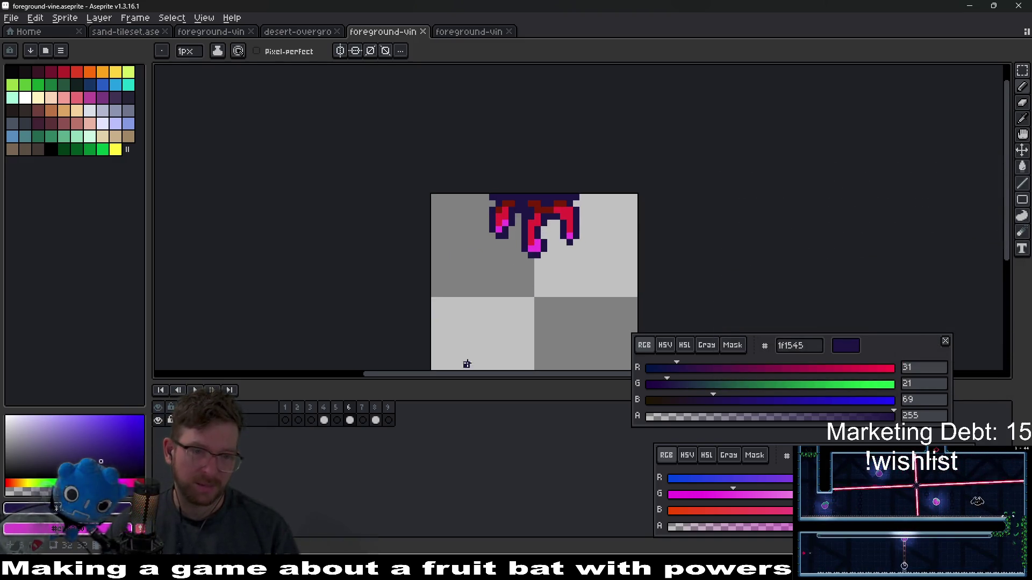
pyautogui.click(323, 420)
# Step: Confirm Canvas Size with 6, then trial a marquee around the vines and deselect
pyautogui.hotkey('ctrl', 'alt', 'c')
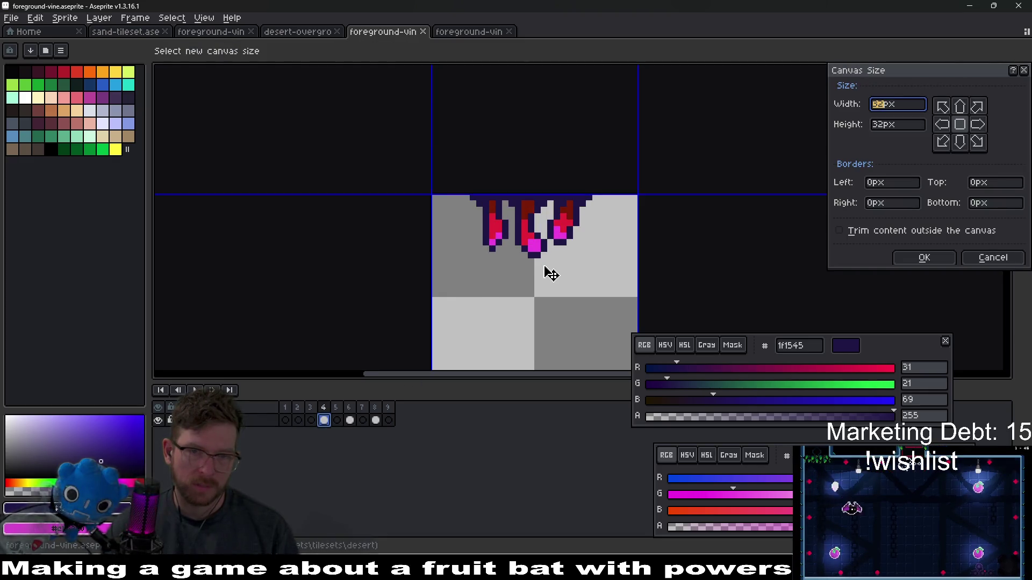
pyautogui.write('6')
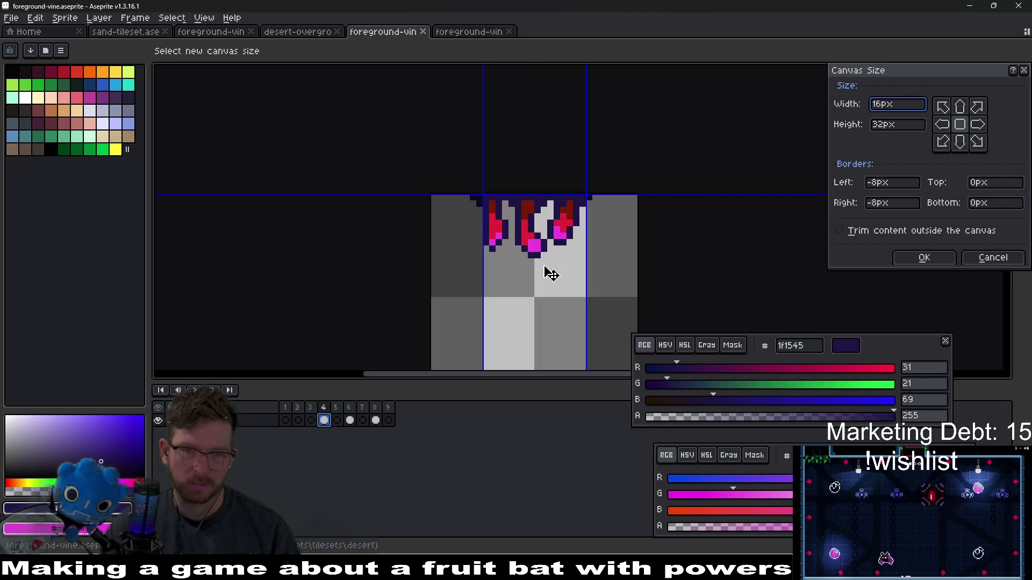
pyautogui.press('Return')
pyautogui.scroll(3, 583, 237)
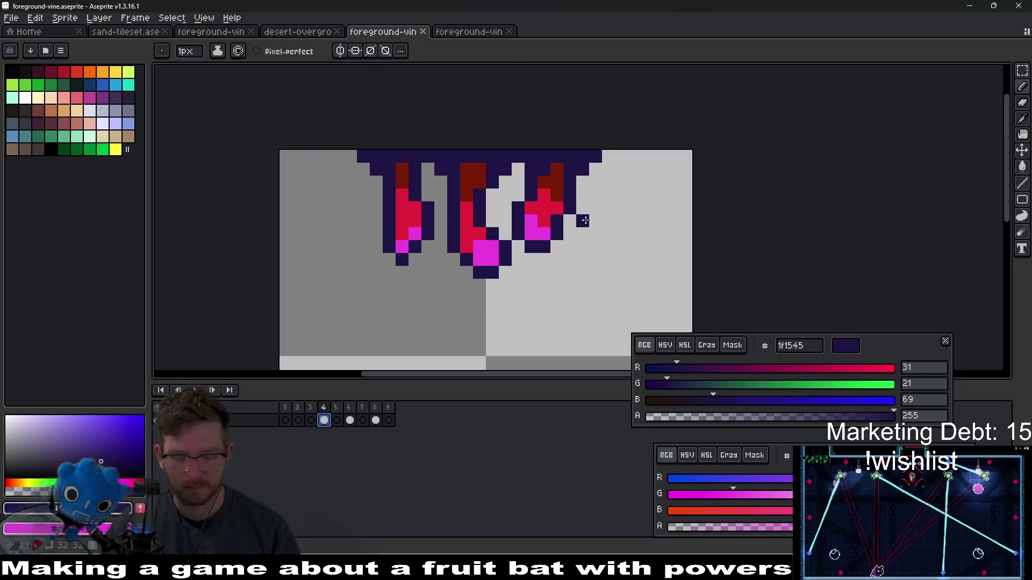
pyautogui.press('m')
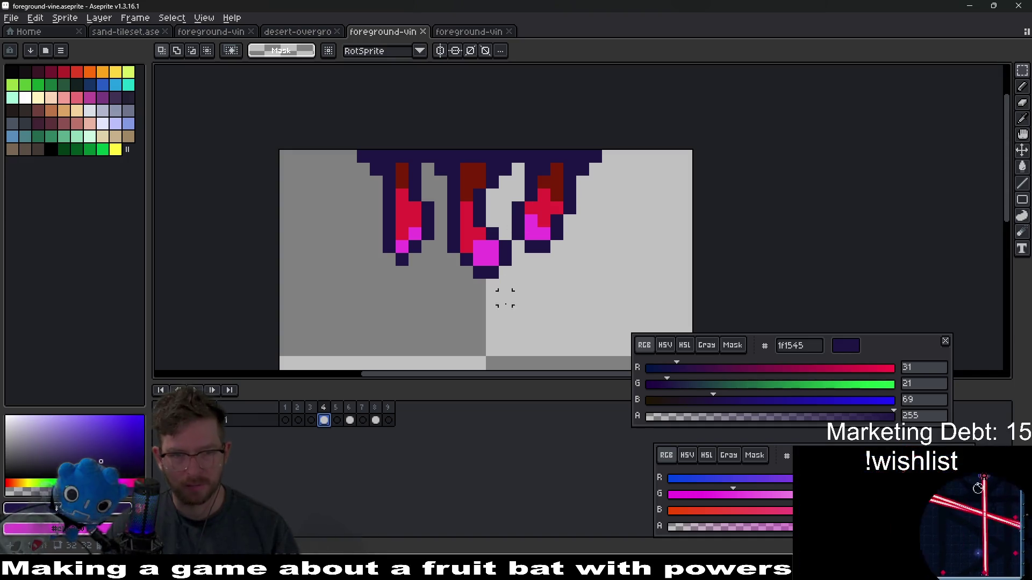
pyautogui.moveTo(342, 148); pyautogui.dragTo(643, 320)
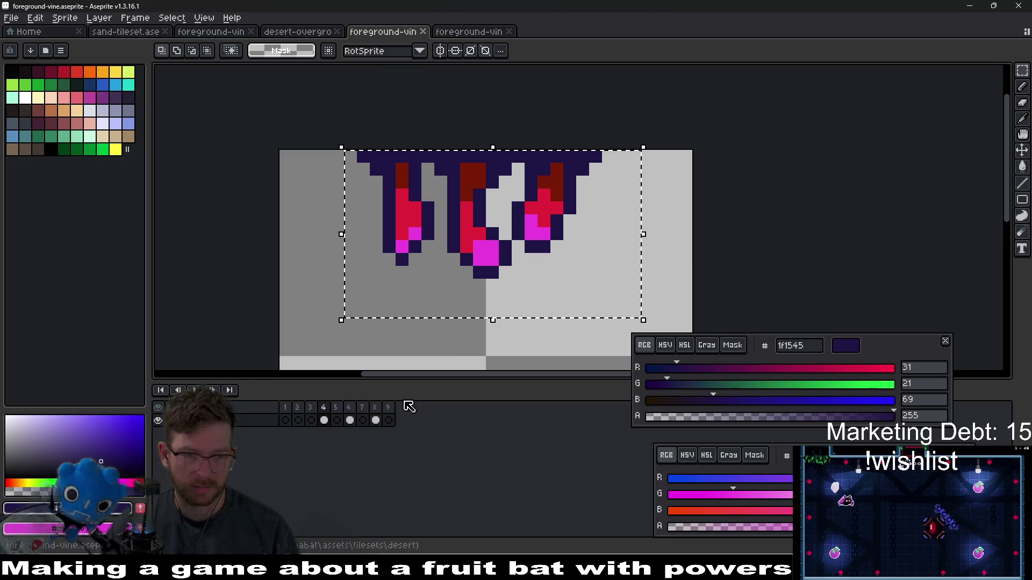
pyautogui.hotkey('ctrl', 'd')
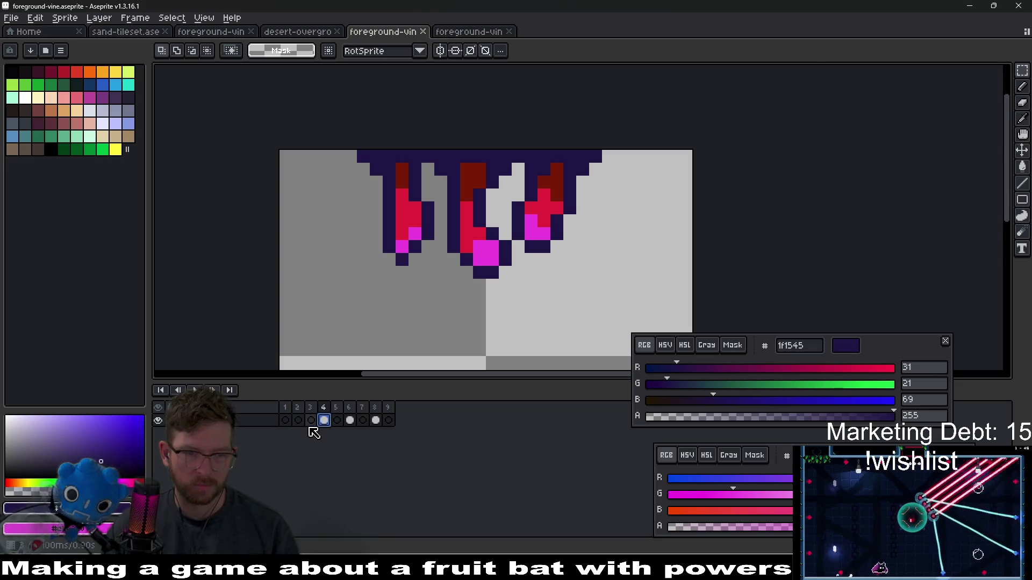
# Step: On frame 2, select the right vine strand and shift it three pixels right
pyautogui.click(297, 421)
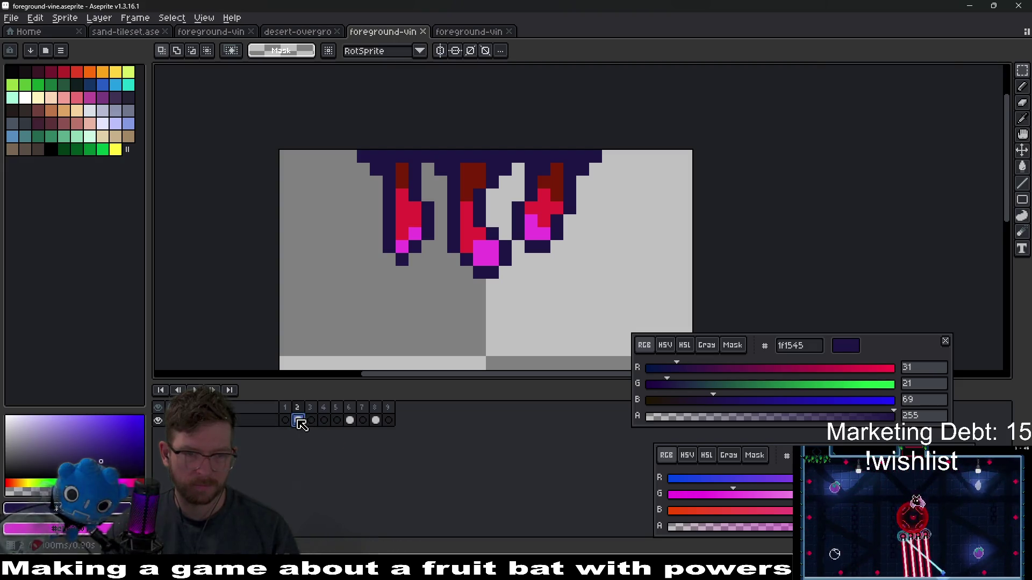
pyautogui.scroll(1, 552, 182)
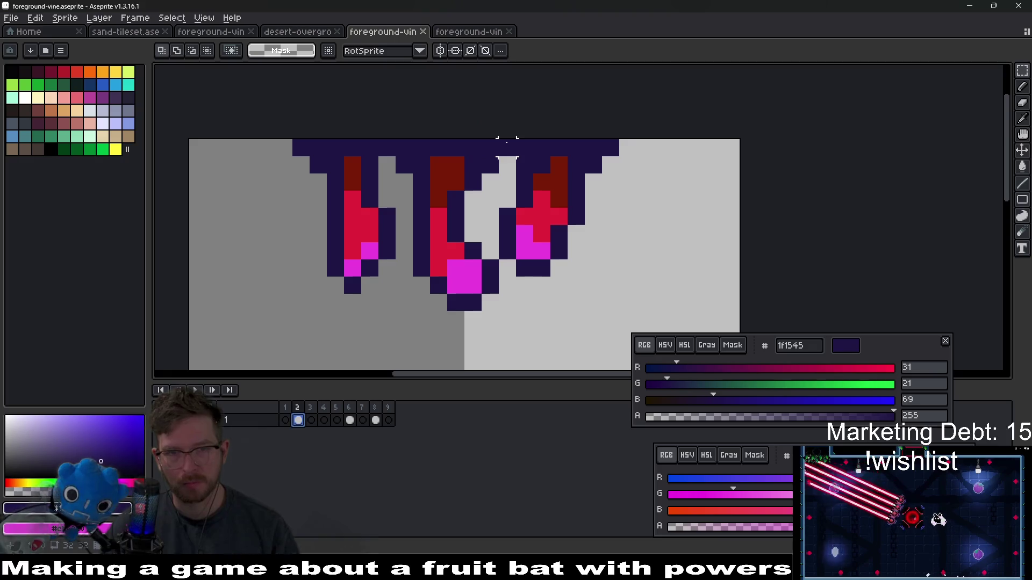
pyautogui.moveTo(496, 137); pyautogui.dragTo(673, 331)
pyautogui.moveTo(587, 233); pyautogui.dragTo(627, 237)
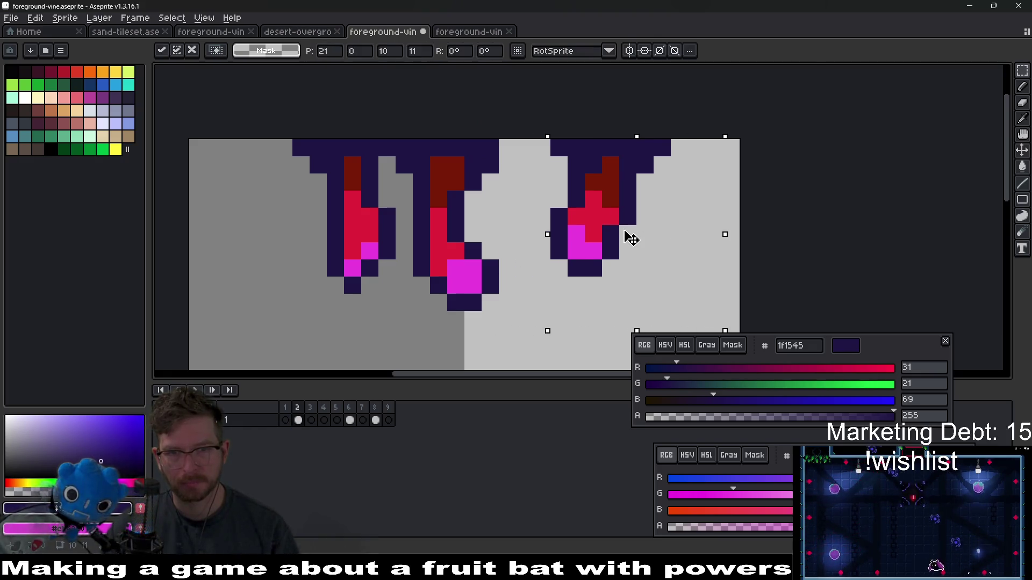
pyautogui.press('Return')
pyautogui.hotkey('ctrl', 'd')
# Step: Paint a dark pixel at the top of the vine
pyautogui.press('i')
pyautogui.press('b')
pyautogui.click(543, 154)
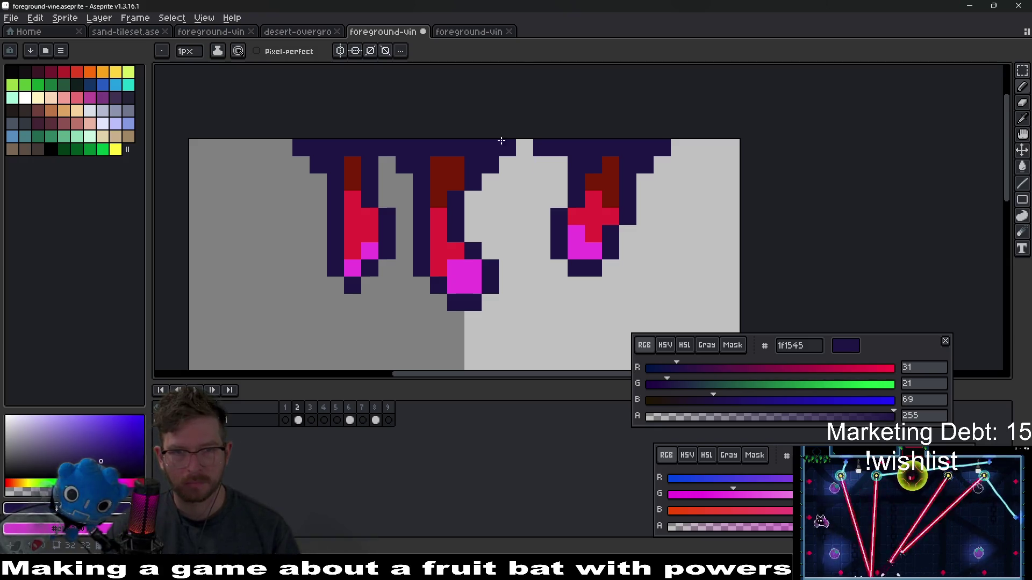
# Step: Draw a dark column down from the vine top and a dark pixel at its top-left
pyautogui.moveTo(507, 146)
pyautogui.mouseDown()
pyautogui.moveTo(514, 197)
pyautogui.moveTo(553, 179)
pyautogui.moveTo(620, 173)
pyautogui.mouseUp()
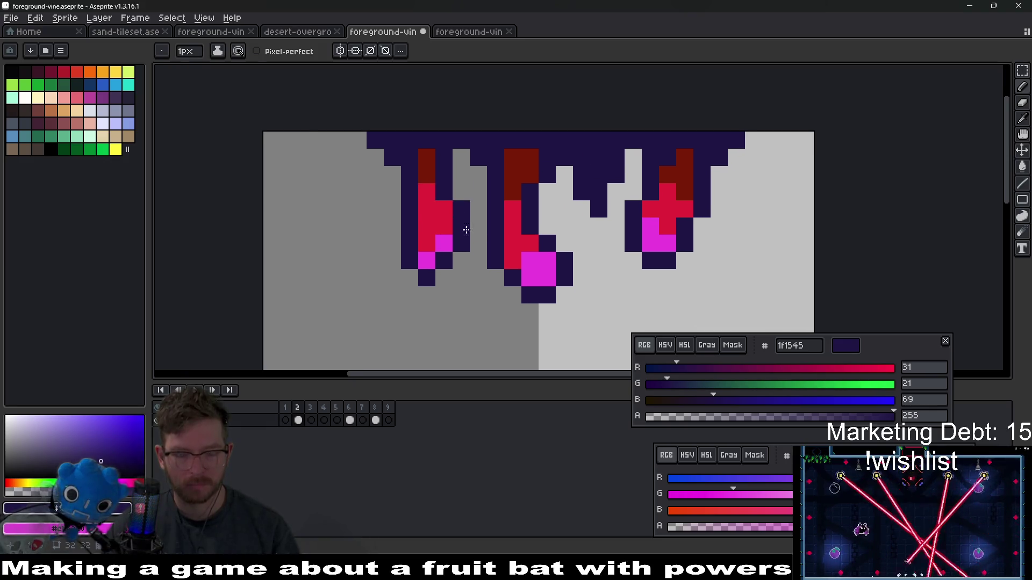
pyautogui.press('m')
pyautogui.press('b')
pyautogui.click(364, 140)
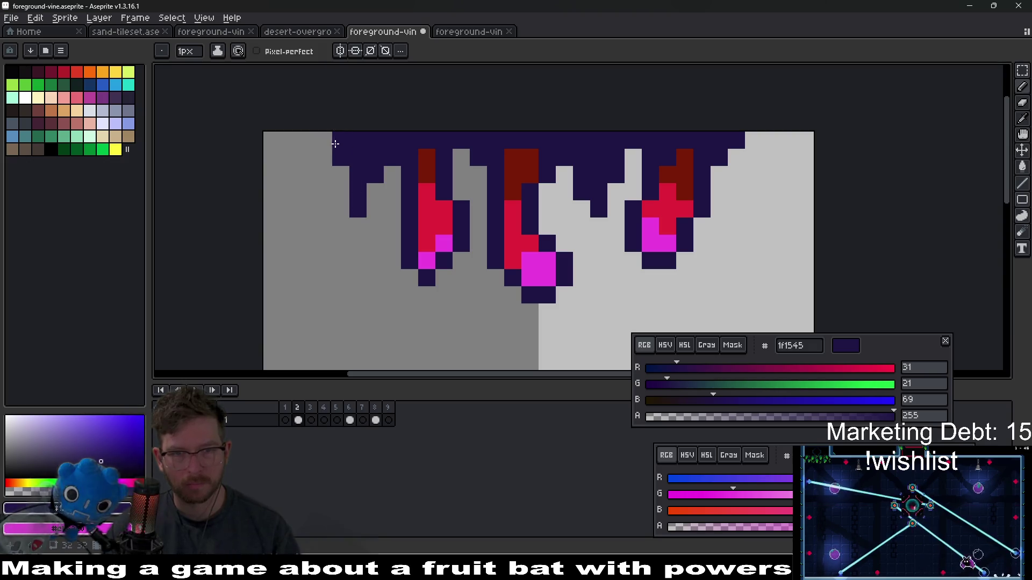
# Step: Add magenta tip pixels to a middle strand and the left strand
pyautogui.scroll(2, 586, 218)
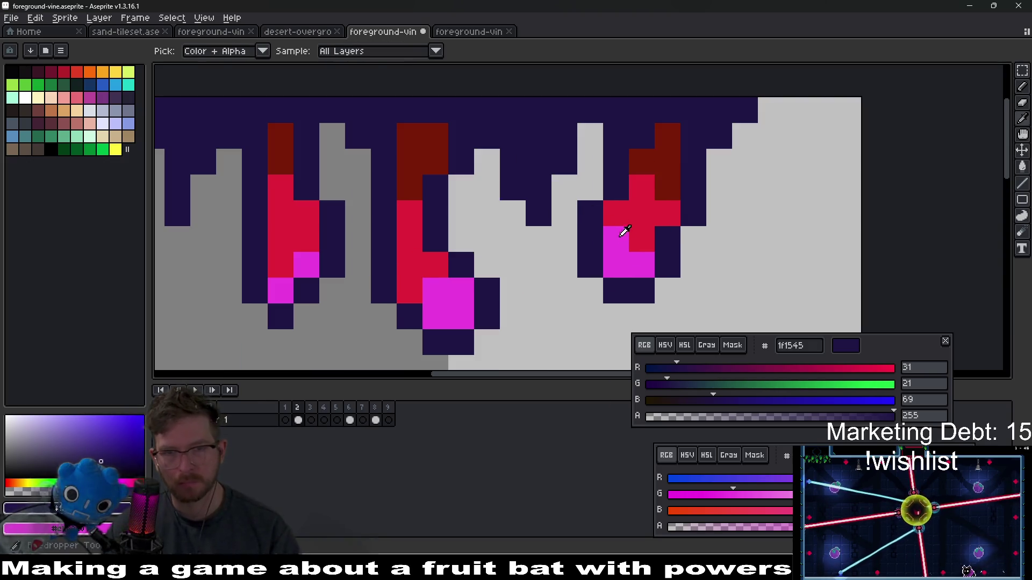
pyautogui.keyDown('alt'); pyautogui.click(619, 231); pyautogui.keyUp('alt')
pyautogui.click(538, 184)
pyautogui.moveTo(258, 198); pyautogui.dragTo(333, 206)
pyautogui.click(253, 221)
# Step: Fill crimson pixels above the magenta tips on the middle and left strands
pyautogui.moveTo(582, 264); pyautogui.dragTo(527, 238)
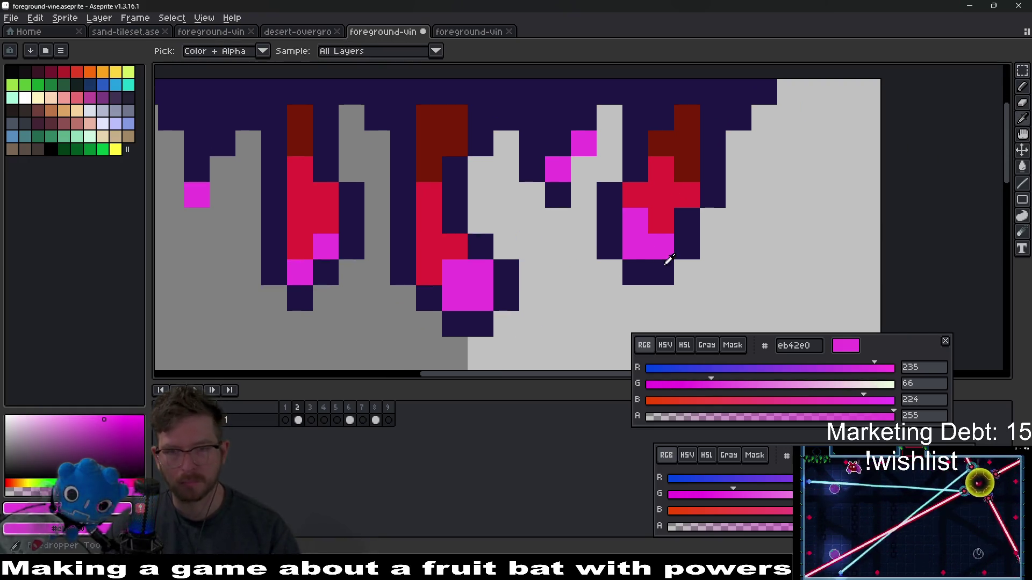
pyautogui.keyDown('alt'); pyautogui.click(661, 214); pyautogui.keyUp('alt')
pyautogui.click(532, 169)
pyautogui.click(553, 142)
pyautogui.click(584, 118)
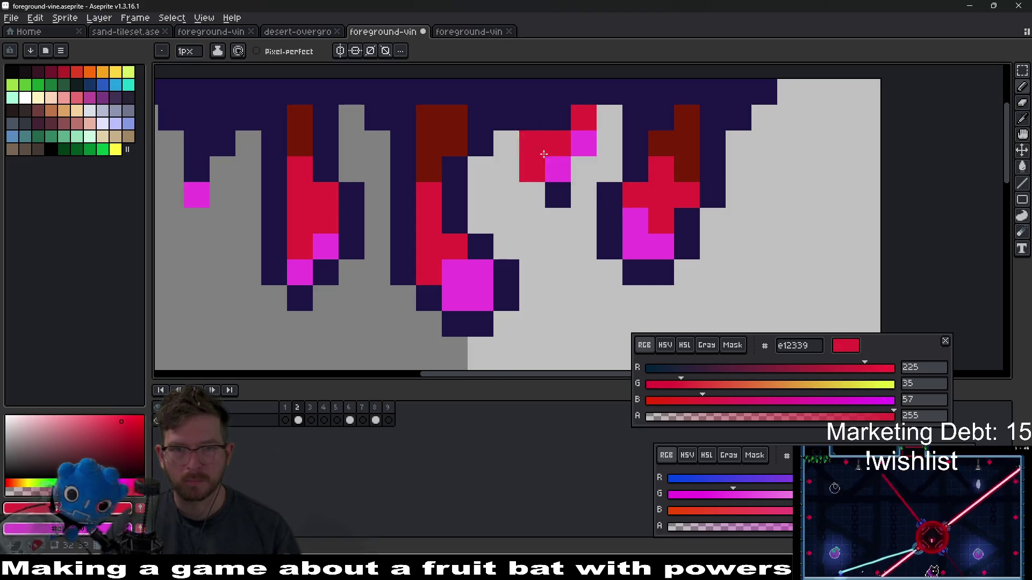
pyautogui.moveTo(548, 145)
pyautogui.mouseDown()
pyautogui.moveTo(557, 180)
pyautogui.moveTo(719, 165)
pyautogui.mouseUp()
pyautogui.click(374, 185)
pyautogui.click(393, 163)
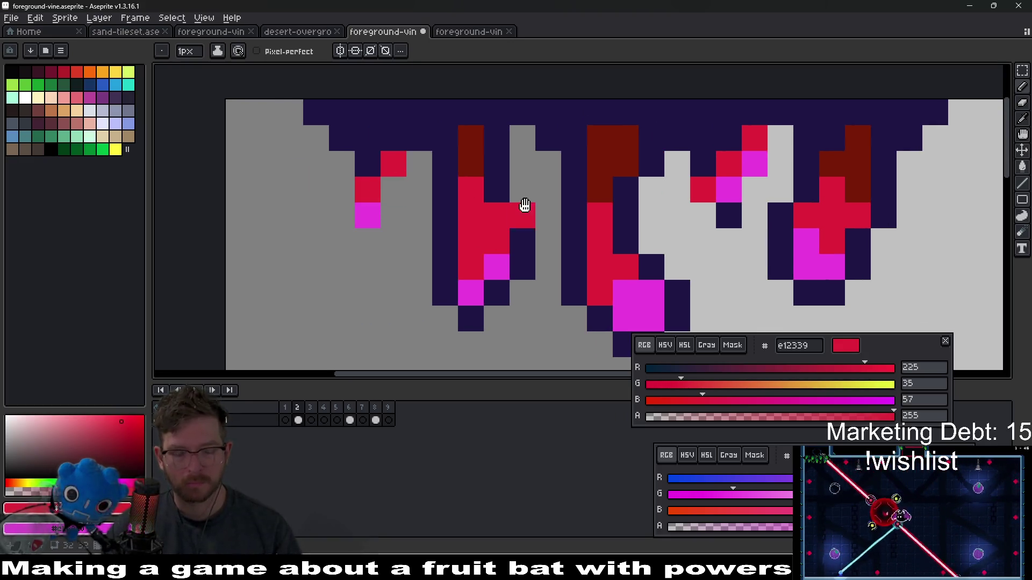
pyautogui.moveTo(525, 205); pyautogui.dragTo(470, 241)
# Step: Extend a dark red band along the tops of the right and left strands
pyautogui.keyDown('alt'); pyautogui.click(795, 188); pyautogui.keyUp('alt')
pyautogui.click(648, 194)
pyautogui.click(673, 173)
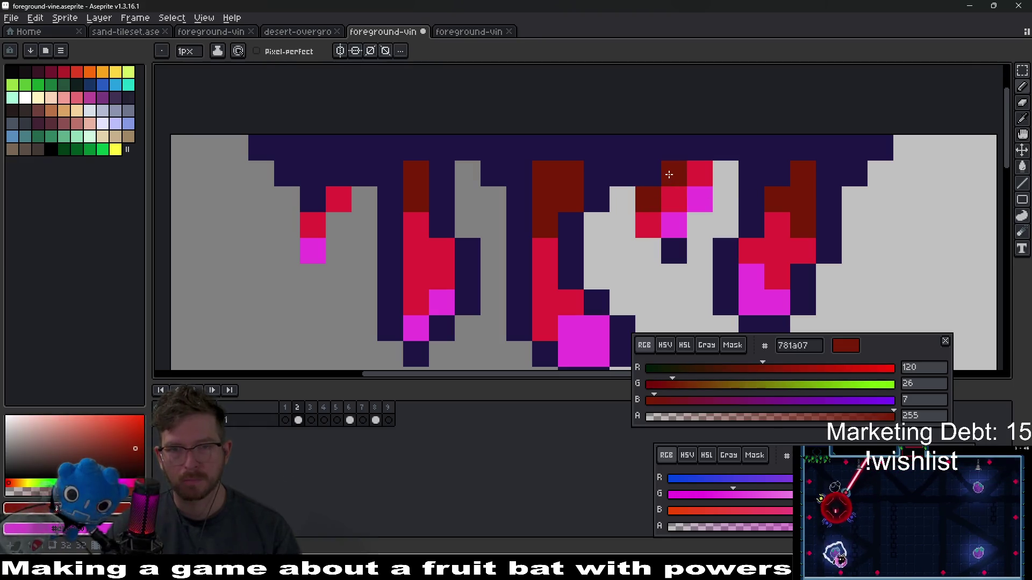
pyautogui.click(633, 177)
pyautogui.click(647, 174)
pyautogui.click(312, 199)
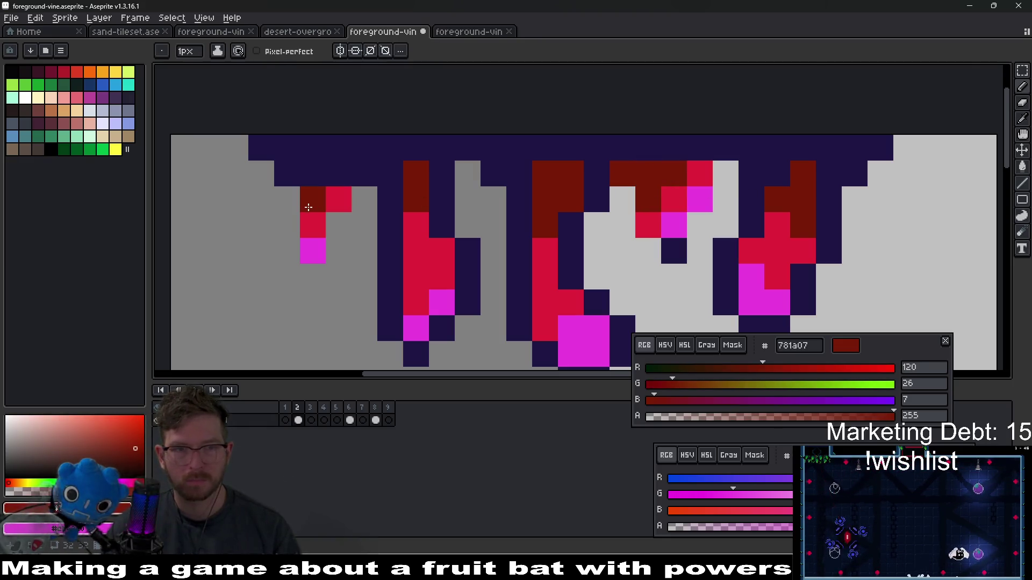
pyautogui.click(339, 174)
pyautogui.click(286, 174)
pyautogui.click(314, 174)
pyautogui.moveTo(338, 250); pyautogui.dragTo(393, 234)
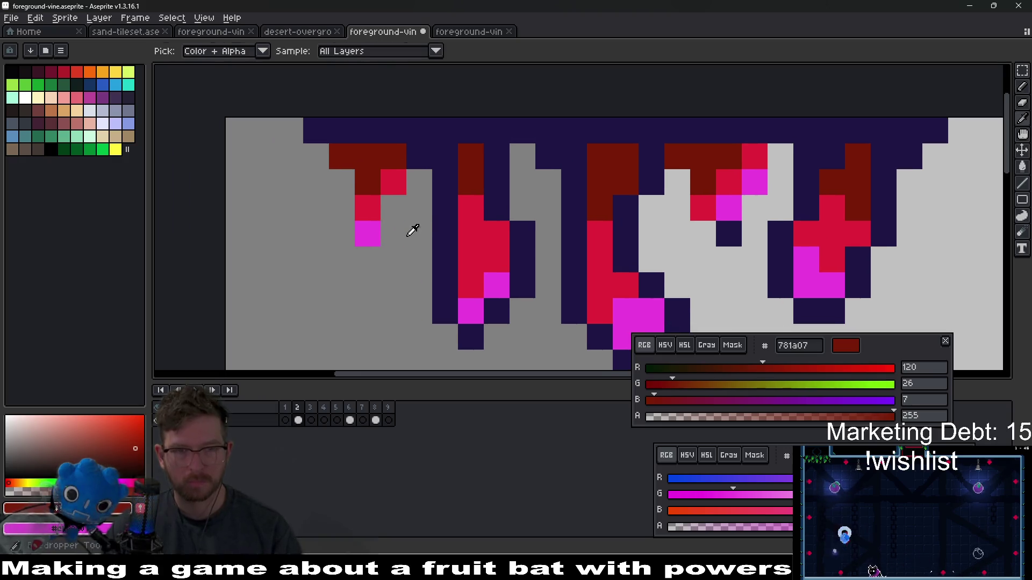
# Step: Outline the left strand in dark purple
pyautogui.keyDown('alt'); pyautogui.click(430, 163); pyautogui.keyUp('alt')
pyautogui.click(385, 203)
pyautogui.click(394, 234)
pyautogui.click(368, 259)
pyautogui.click(342, 234)
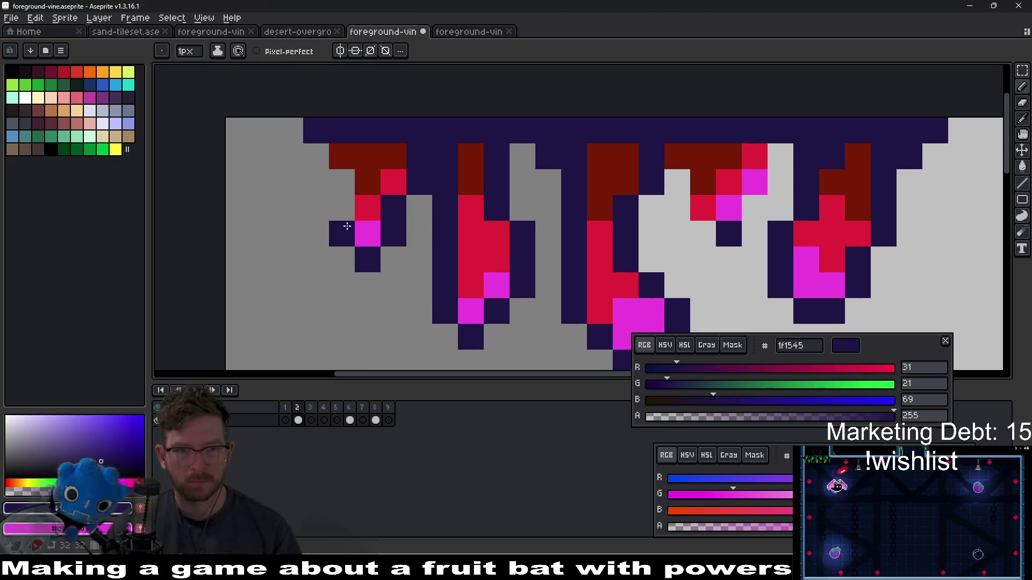
pyautogui.click(342, 208)
pyautogui.click(342, 183)
pyautogui.click(317, 157)
# Step: Outline both sides of the centre strand in dark purple, undoing one stray pixel
pyautogui.click(677, 234)
pyautogui.moveTo(757, 225); pyautogui.dragTo(703, 234)
pyautogui.click(637, 239)
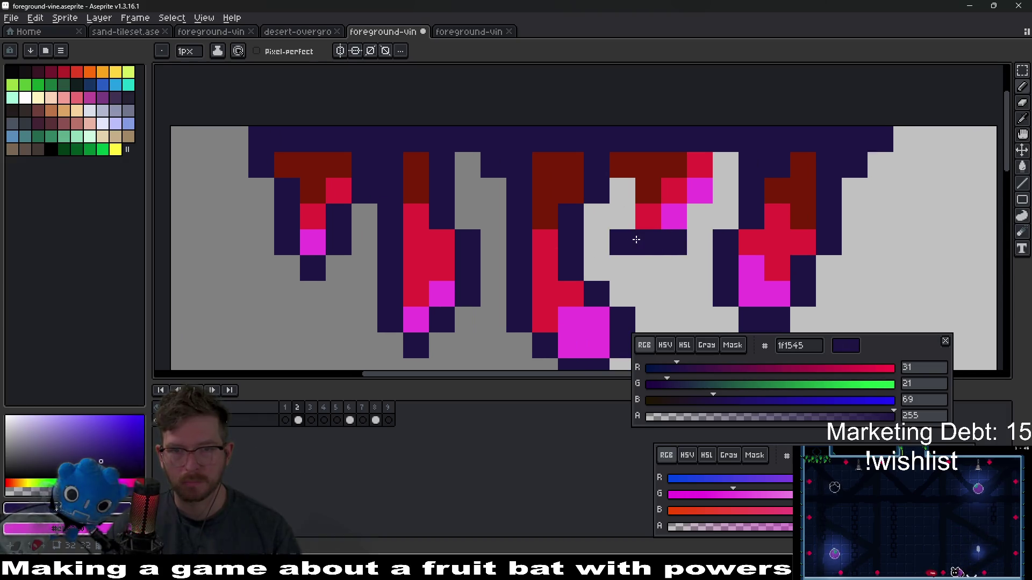
pyautogui.hotkey('ctrl', 'z')
pyautogui.click(622, 216)
pyautogui.click(622, 190)
pyautogui.click(699, 216)
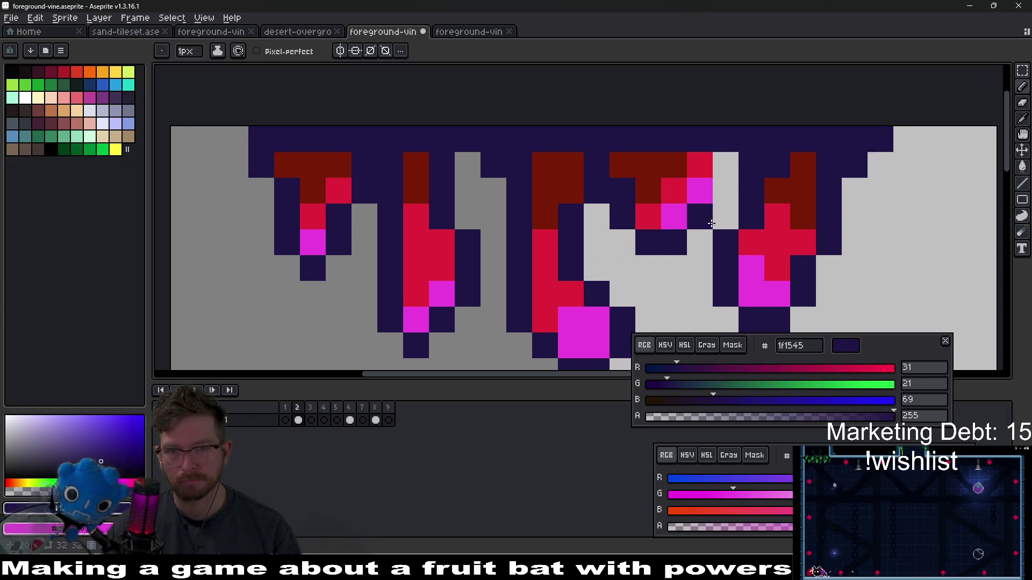
pyautogui.click(720, 191)
pyautogui.click(725, 165)
# Step: Place a dark purple outline pixel below the centre strand and close its outline gap
pyautogui.scroll(-8, 700, 239)
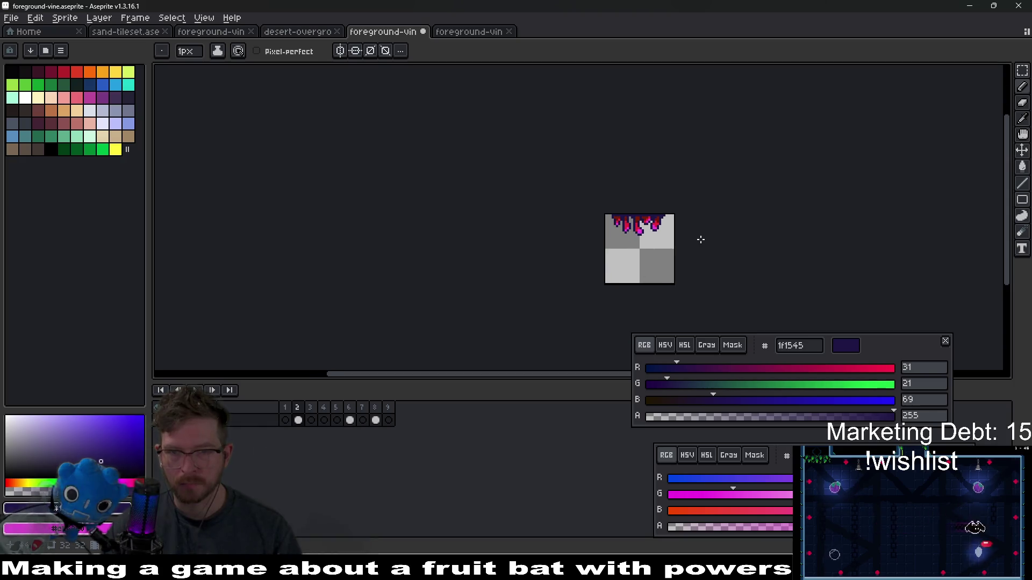
pyautogui.scroll(6, 658, 214)
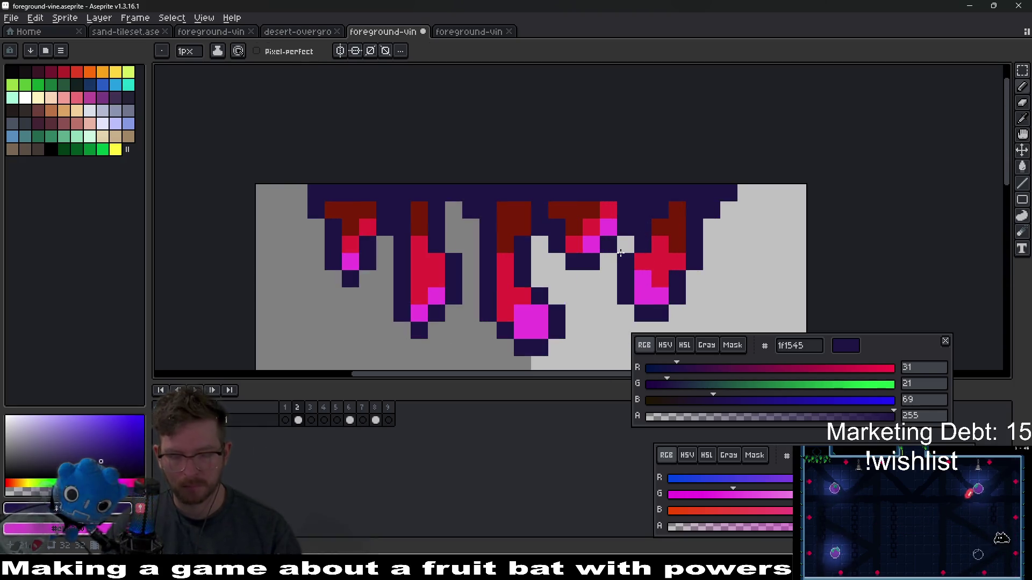
pyautogui.click(591, 279)
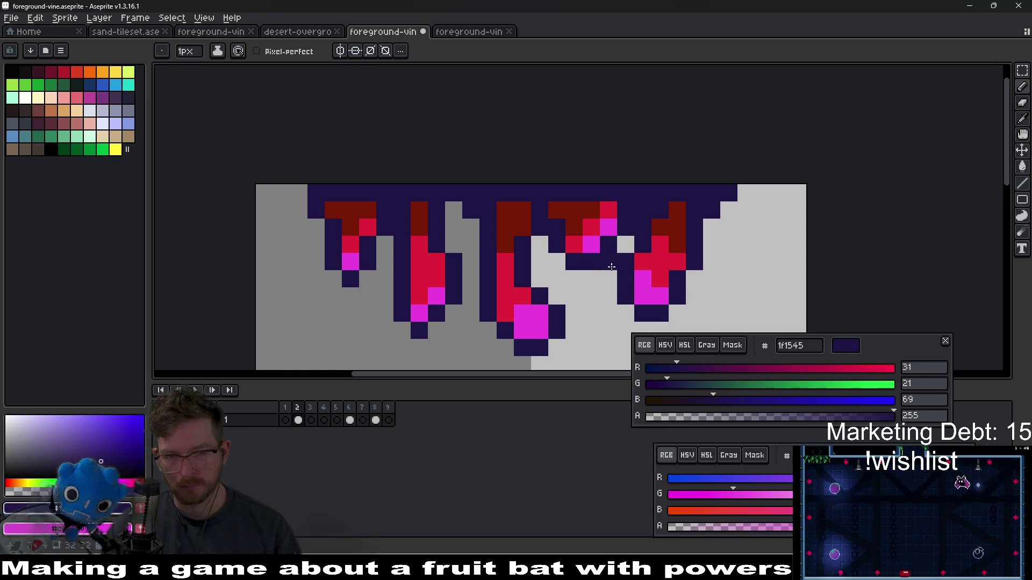
pyautogui.hotkey('ctrl', 'z')
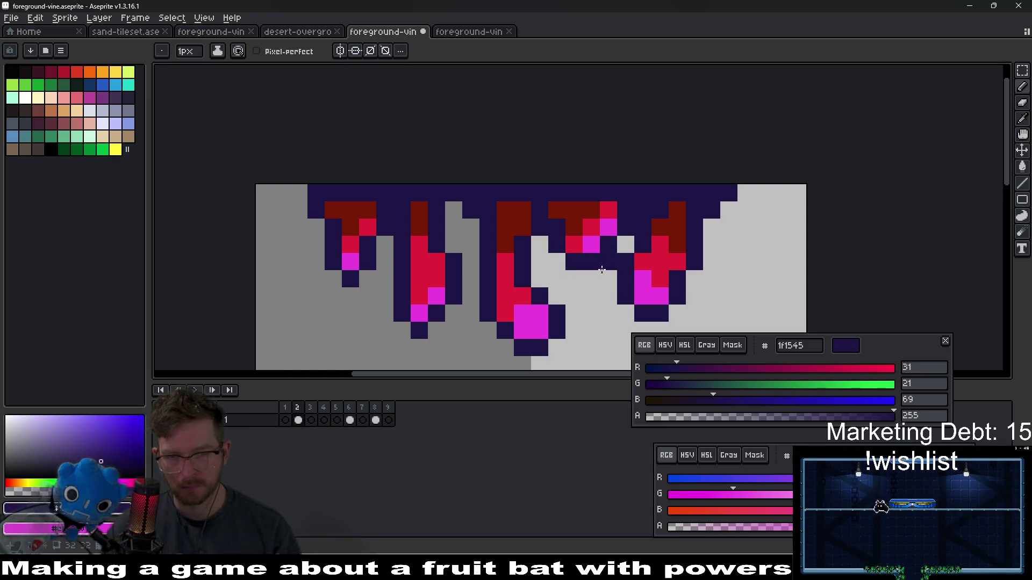
pyautogui.hotkey('ctrl', 'z')
pyautogui.click(591, 279)
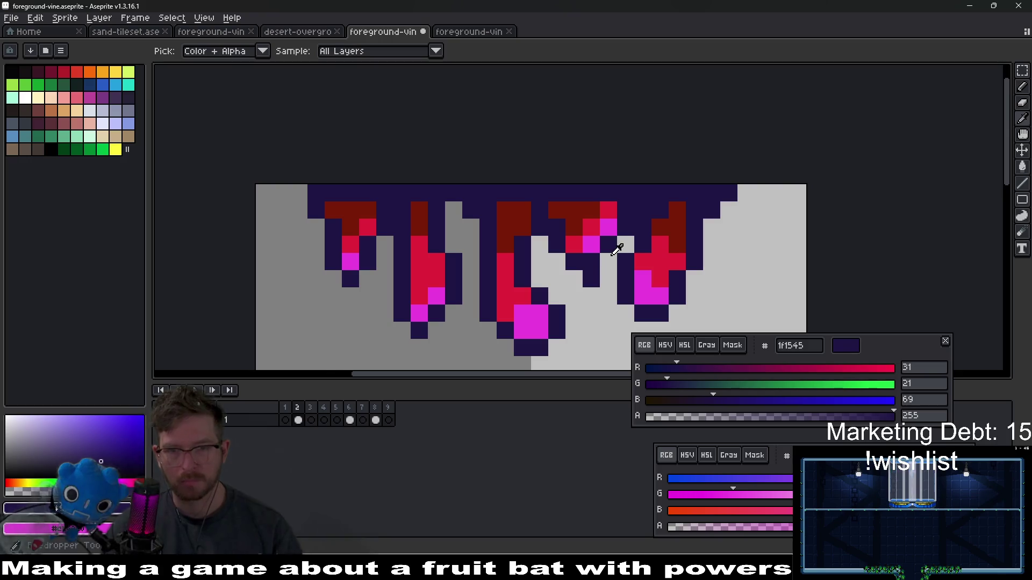
pyautogui.click(602, 262)
# Step: Shift a small block of the middle strand down one pixel
pyautogui.scroll(-5, 602, 262)
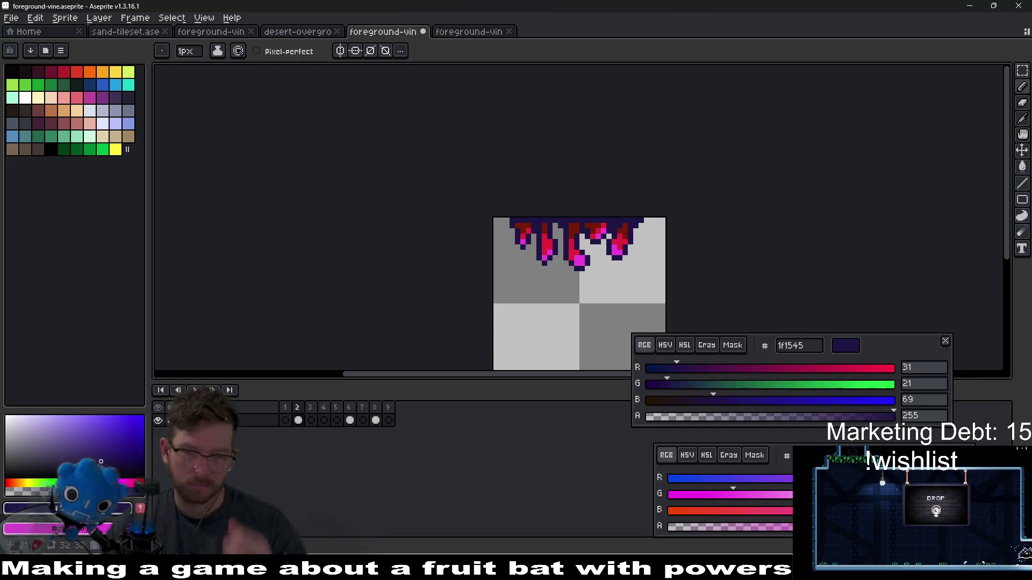
pyautogui.scroll(-3, 609, 253)
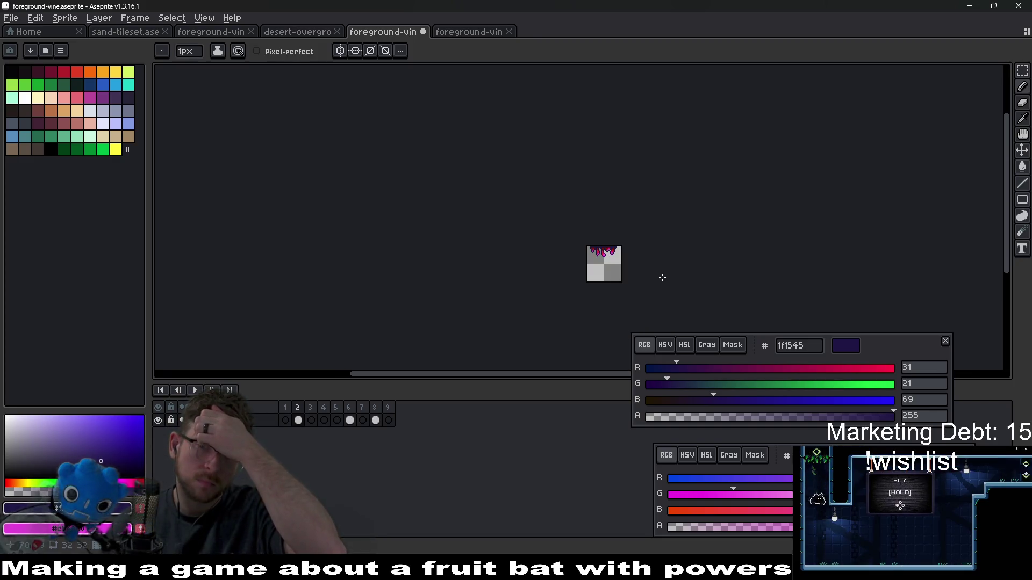
pyautogui.scroll(8, 608, 252)
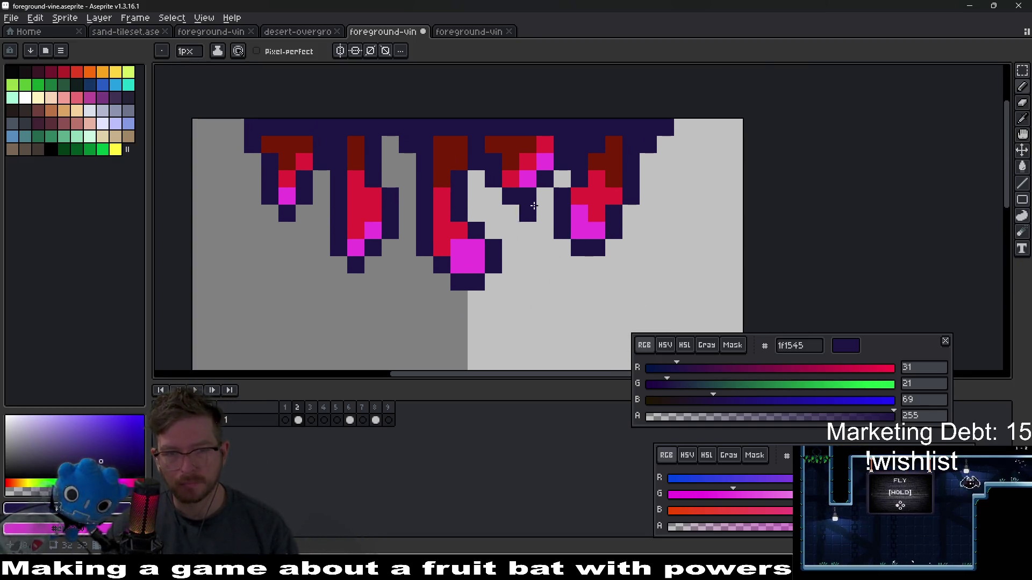
pyautogui.press('m')
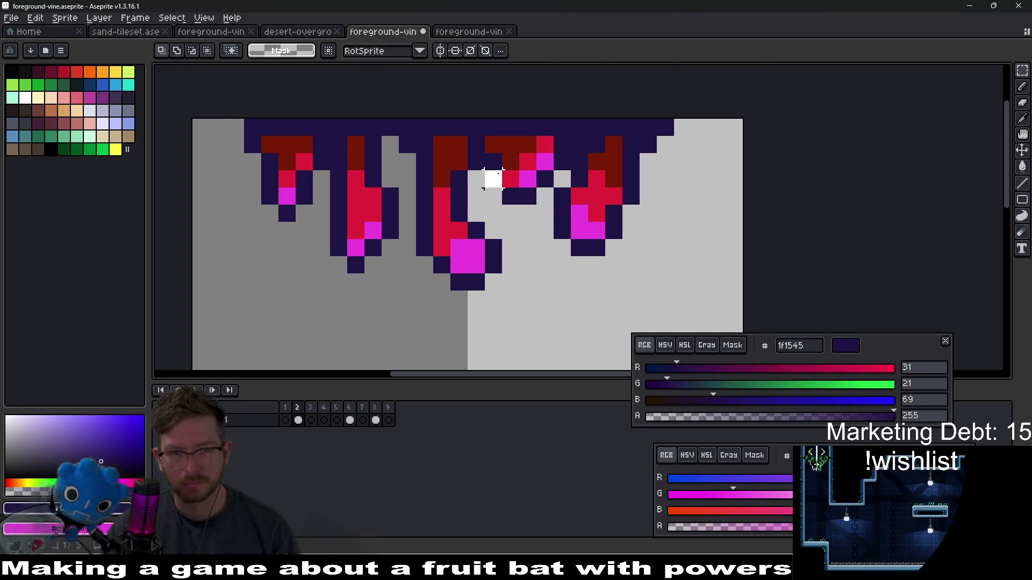
pyautogui.moveTo(493, 179)
pyautogui.mouseDown()
pyautogui.moveTo(545, 197)
pyautogui.moveTo(532, 205)
pyautogui.mouseUp()
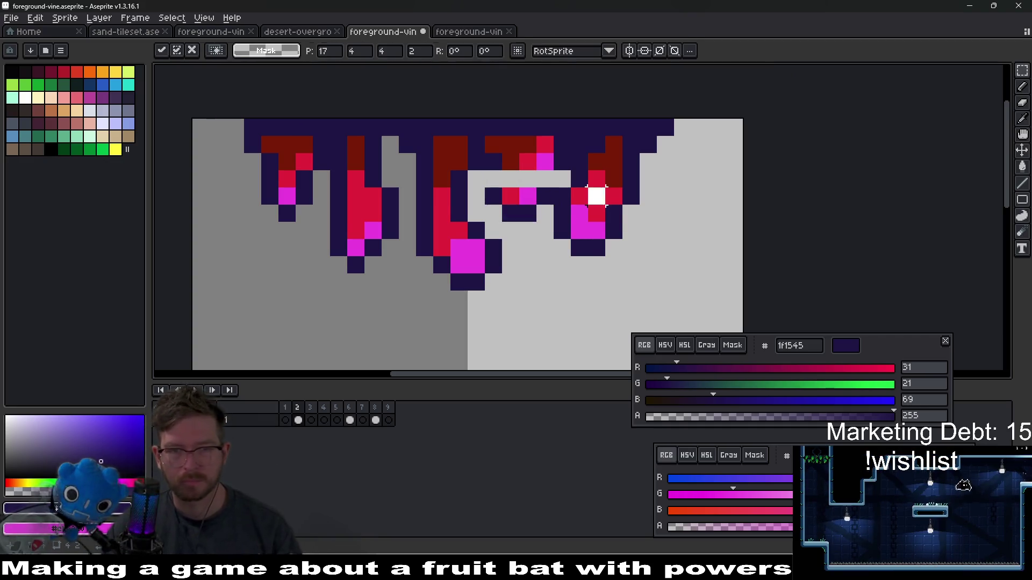
# Step: Paint a dark purple outline row across the middle strand and recolour one pixel crimson
pyautogui.press('i')
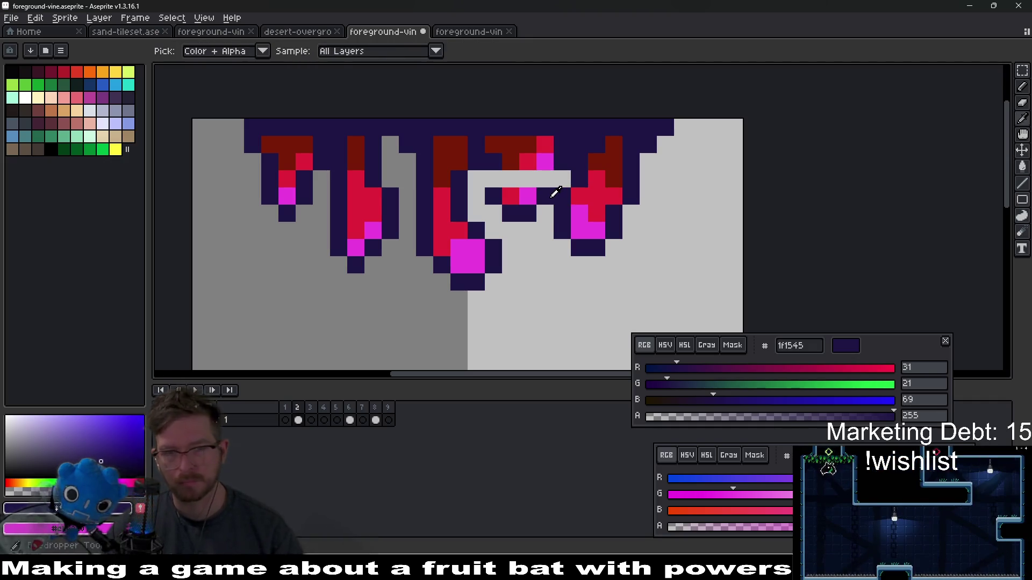
pyautogui.press('b')
pyautogui.moveTo(559, 194); pyautogui.dragTo(546, 177)
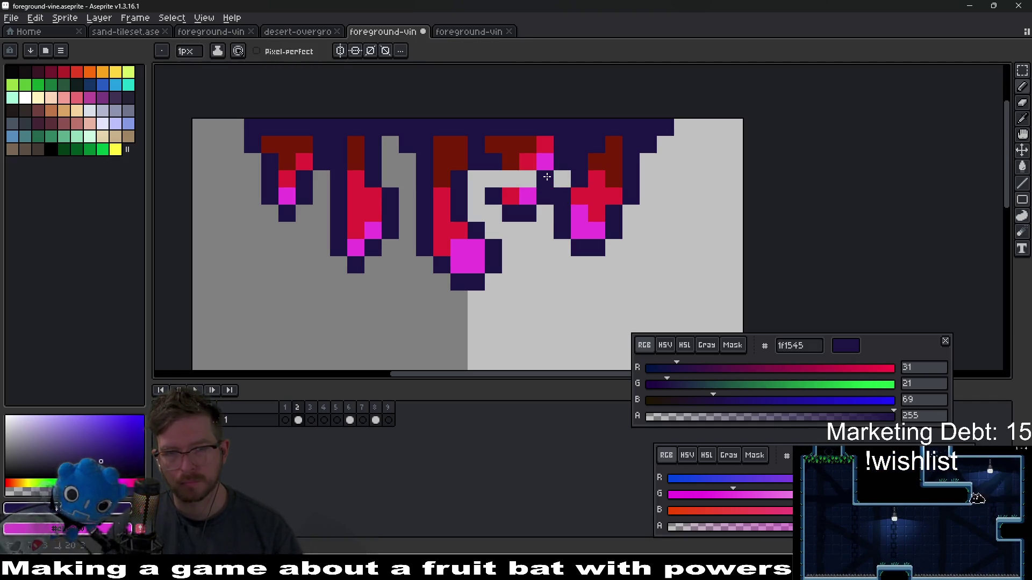
pyautogui.moveTo(527, 179); pyautogui.dragTo(491, 179)
pyautogui.keyDown('alt'); pyautogui.click(528, 161); pyautogui.keyUp('alt')
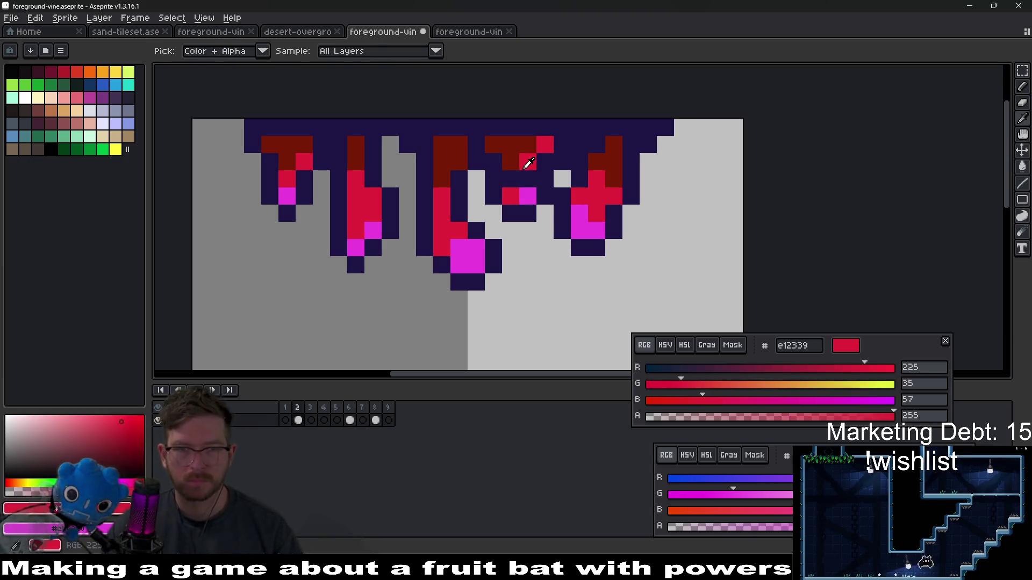
pyautogui.click(515, 182)
# Step: Turn a right-strand pixel magenta, another dark purple, and erase a stray dark purple pixel
pyautogui.scroll(-7, 515, 183)
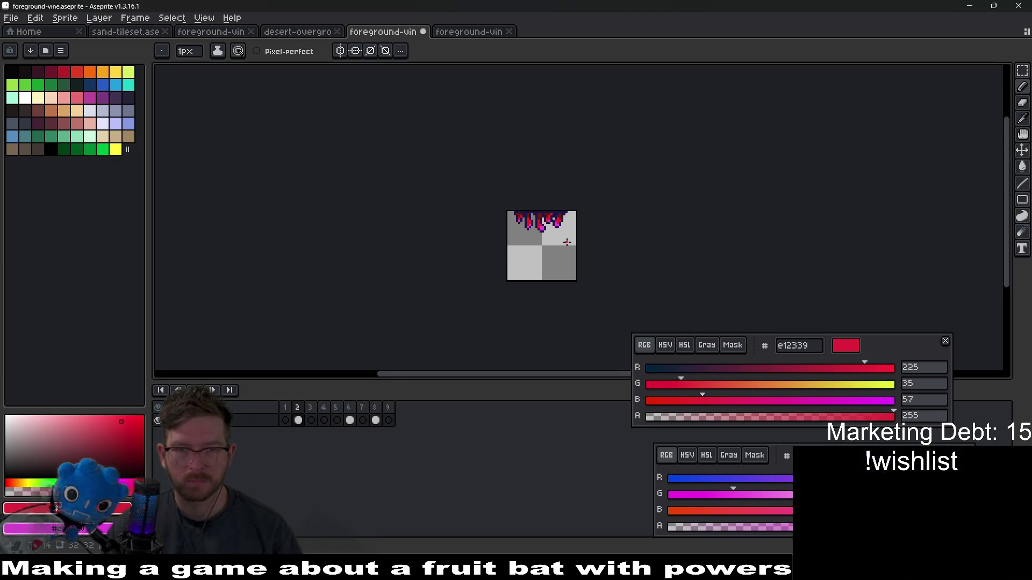
pyautogui.scroll(6, 552, 216)
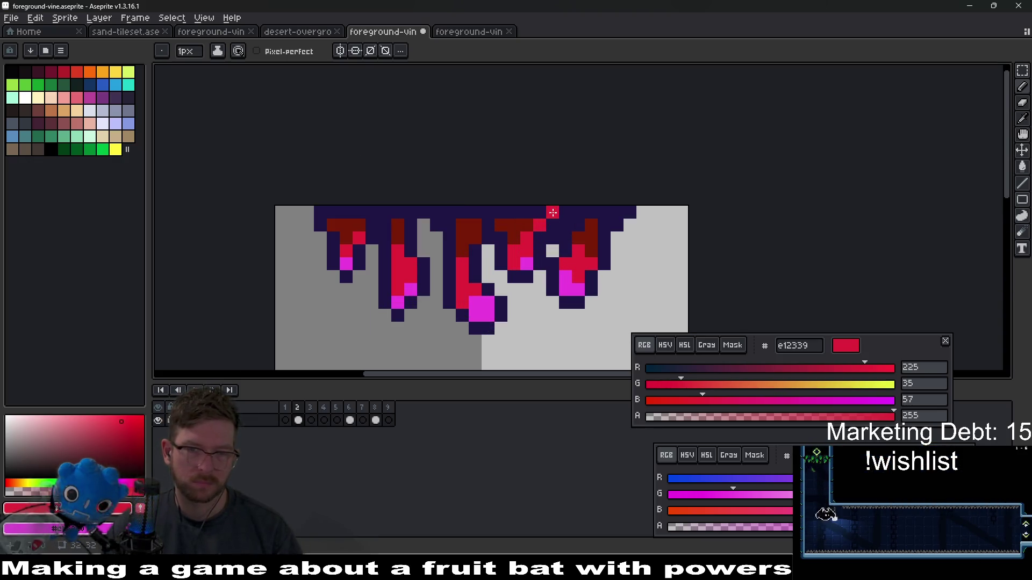
pyautogui.rightClick(564, 273)
pyautogui.scroll(-3, 564, 273)
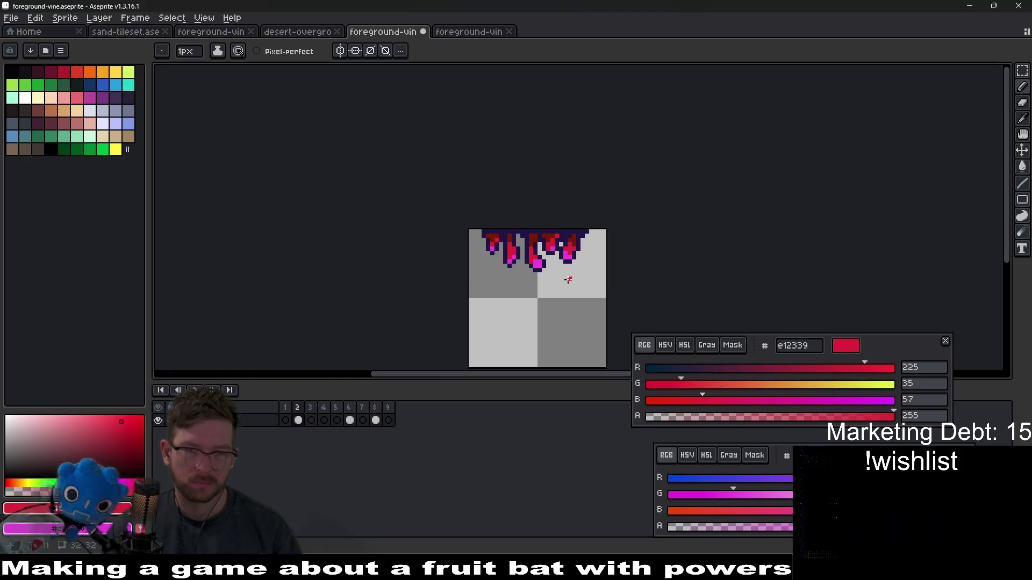
pyautogui.scroll(4, 529, 235)
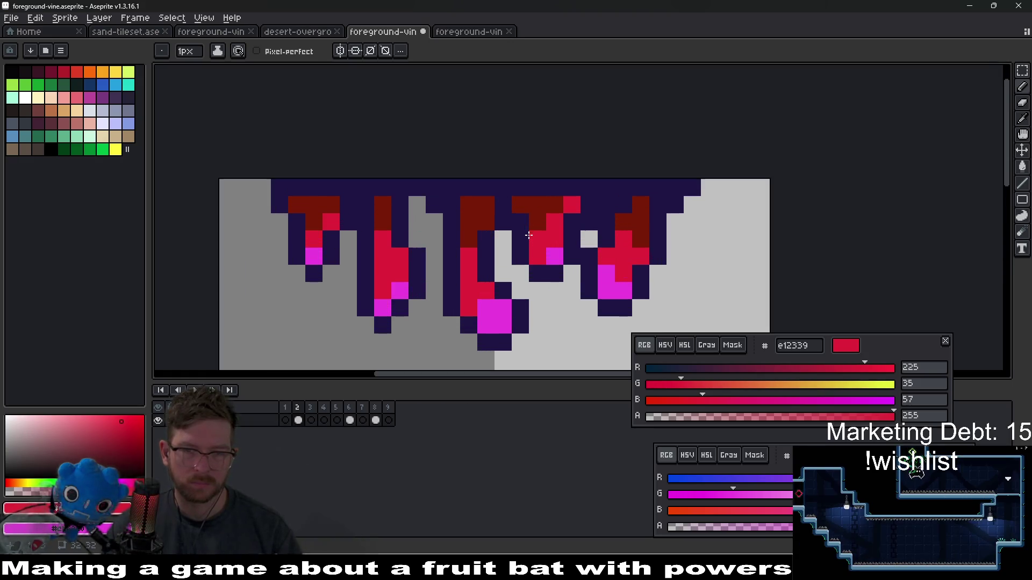
pyautogui.keyDown('alt'); pyautogui.click(552, 269); pyautogui.keyUp('alt')
pyautogui.click(544, 260)
pyautogui.press('e')
pyautogui.click(520, 257)
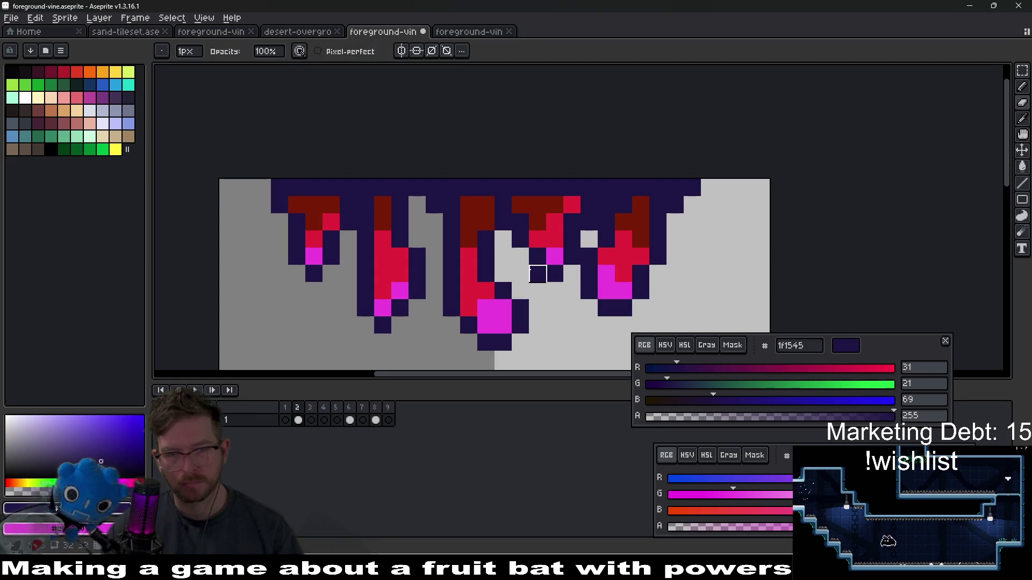
pyautogui.scroll(-5, 572, 290)
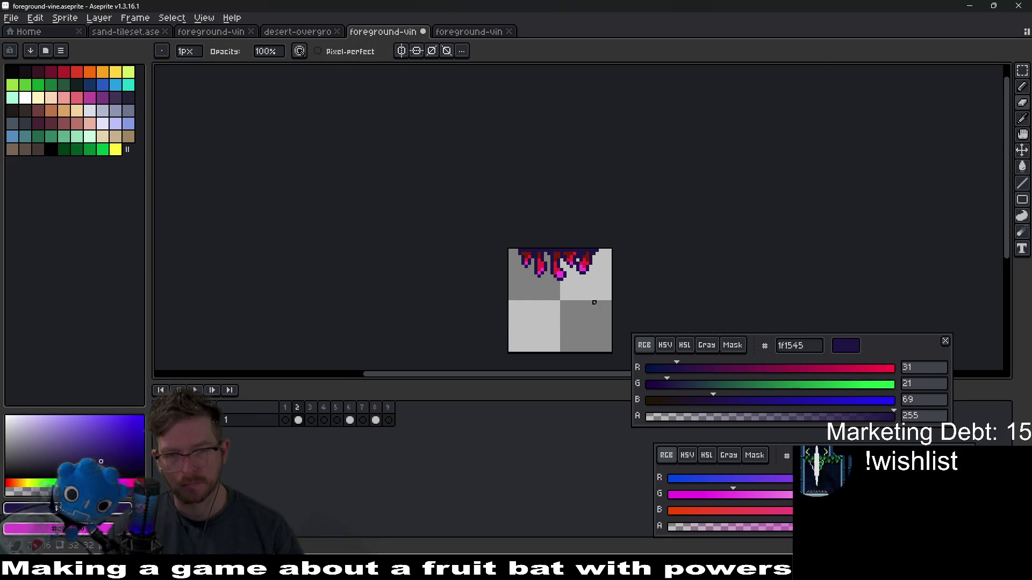
pyautogui.scroll(5, 594, 302)
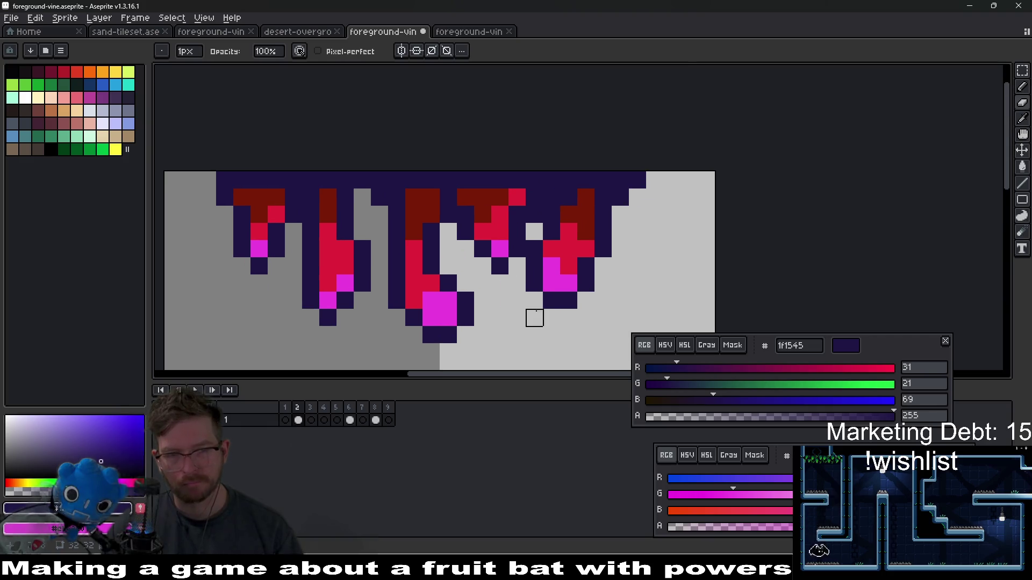
pyautogui.hscroll(-3, 499, 236)
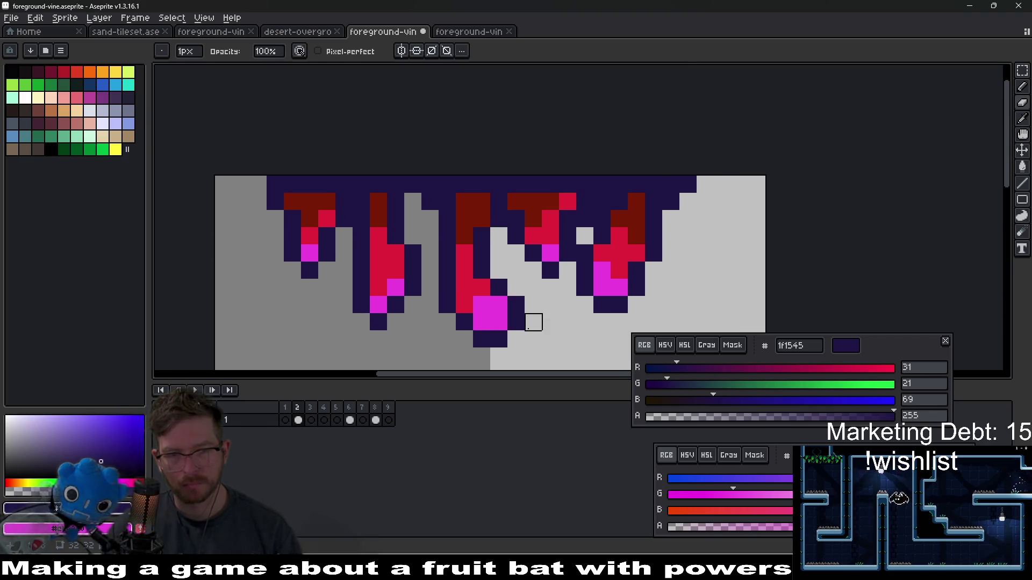
# Step: Move the selected central vine tip one pixel left and compare frames 2 and 3
pyautogui.press('m')
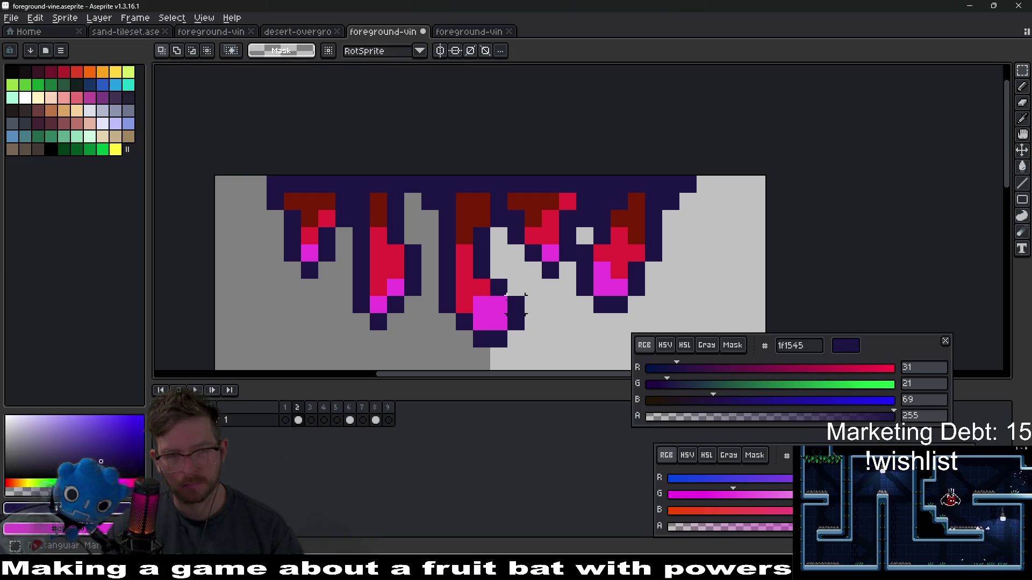
pyautogui.moveTo(422, 193)
pyautogui.mouseDown()
pyautogui.moveTo(482, 335)
pyautogui.moveTo(517, 272)
pyautogui.moveTo(497, 215)
pyautogui.moveTo(473, 194)
pyautogui.moveTo(430, 226)
pyautogui.moveTo(454, 332)
pyautogui.mouseUp()
pyautogui.press('q')
pyautogui.press('Left')
pyautogui.press('Return')
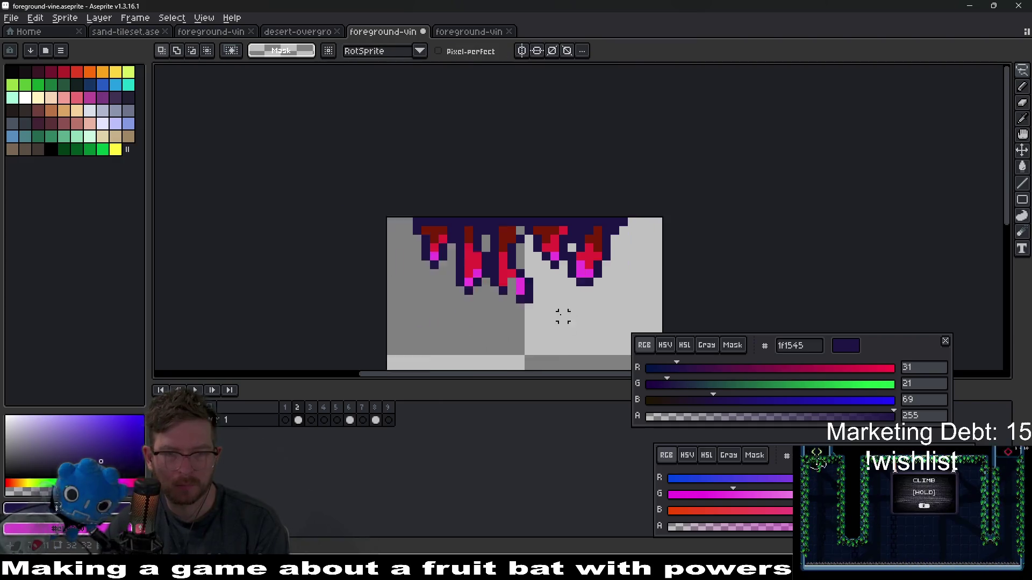
pyautogui.press('Right')
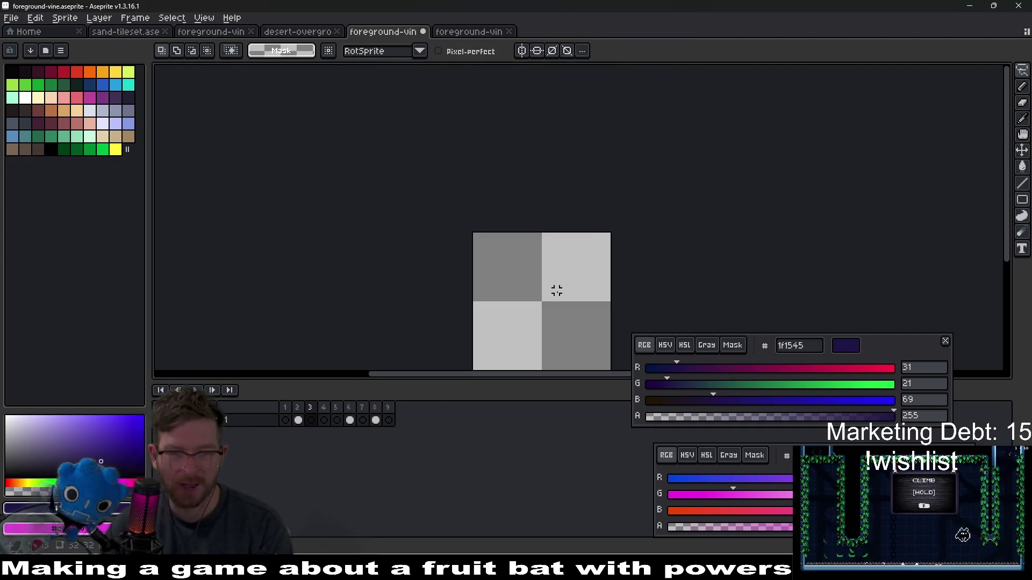
pyautogui.press('Left')
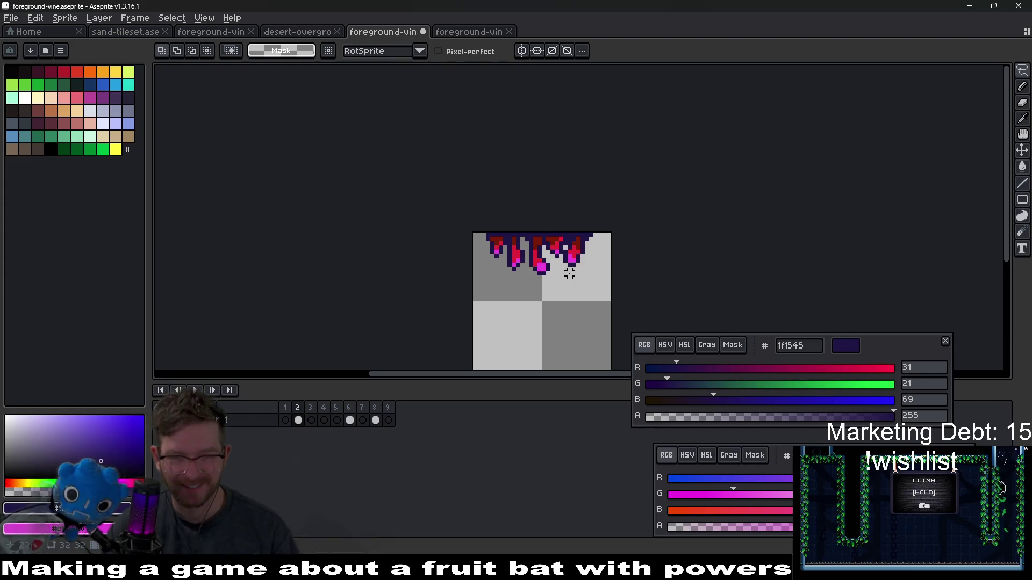
pyautogui.scroll(4, 567, 271)
pyautogui.scroll(-3, 525, 210)
pyautogui.scroll(-1, 525, 210)
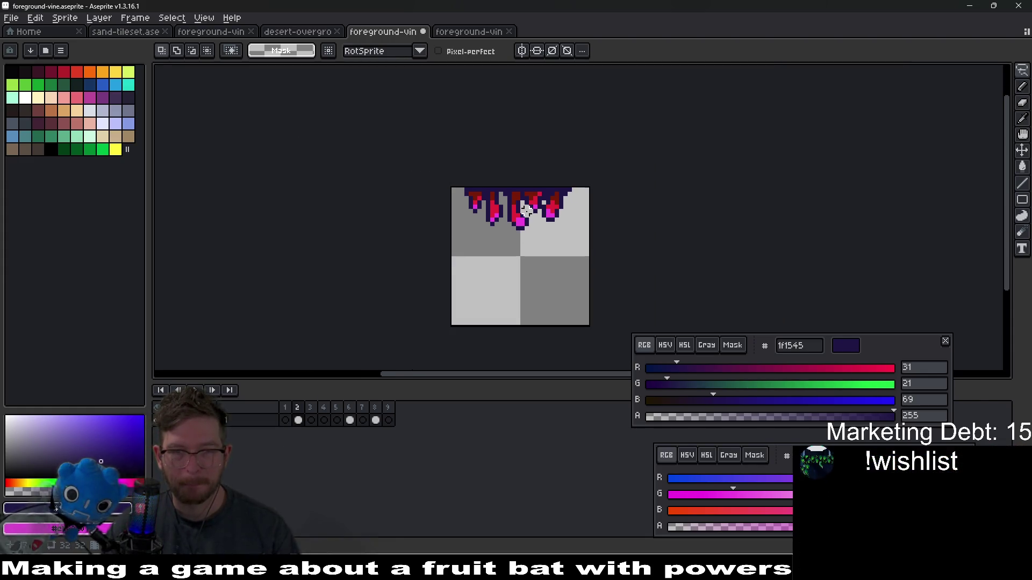
pyautogui.scroll(3, 505, 208)
# Step: Fill the two grey vine gaps with navy and paint dark red pixels at the strand top
pyautogui.press('i')
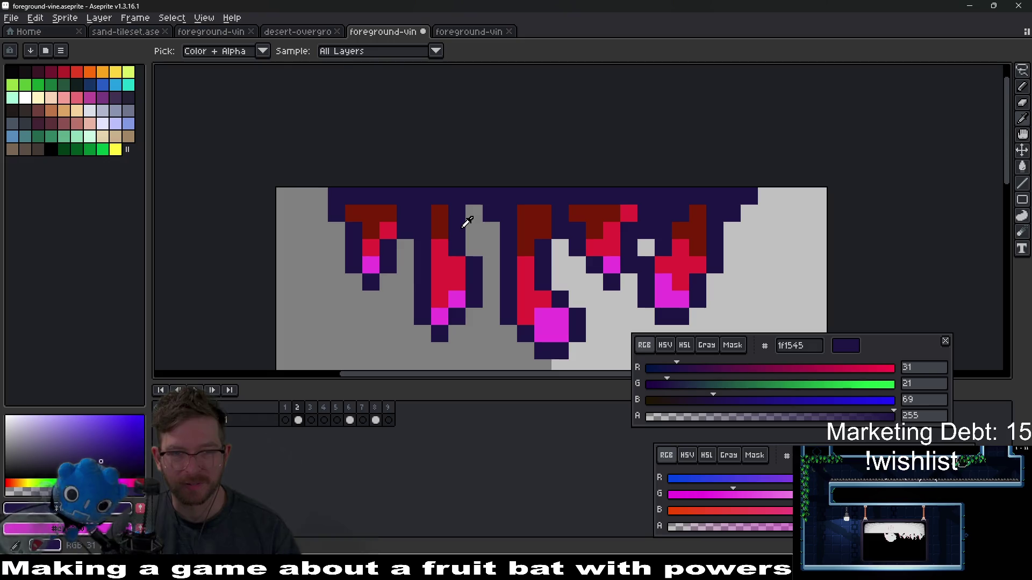
pyautogui.moveTo(467, 218)
pyautogui.mouseDown()
pyautogui.moveTo(468, 232)
pyautogui.moveTo(457, 214)
pyautogui.mouseUp()
pyautogui.click(440, 213)
pyautogui.press('b')
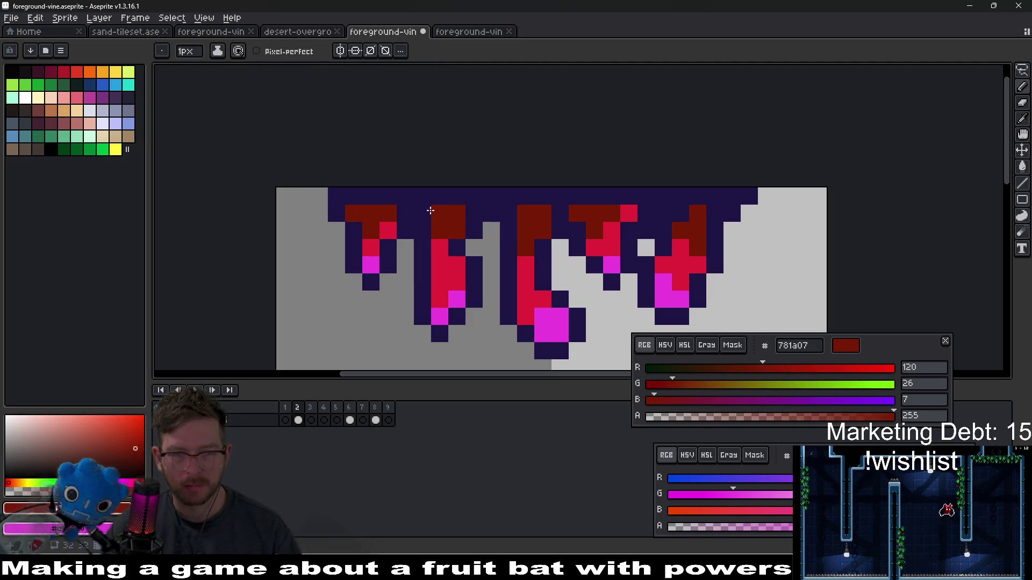
pyautogui.click(429, 210)
pyautogui.click(457, 248)
# Step: Add one more dark red pixel to the second strand's top and save the file
pyautogui.scroll(-5, 462, 247)
pyautogui.scroll(-3, 483, 258)
pyautogui.scroll(3, 489, 261)
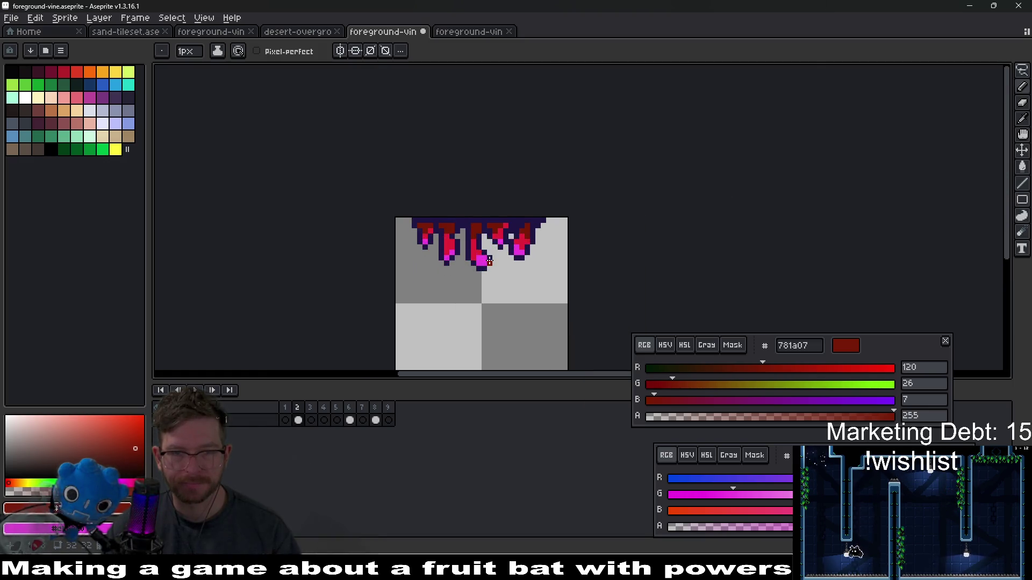
pyautogui.scroll(3, 472, 232)
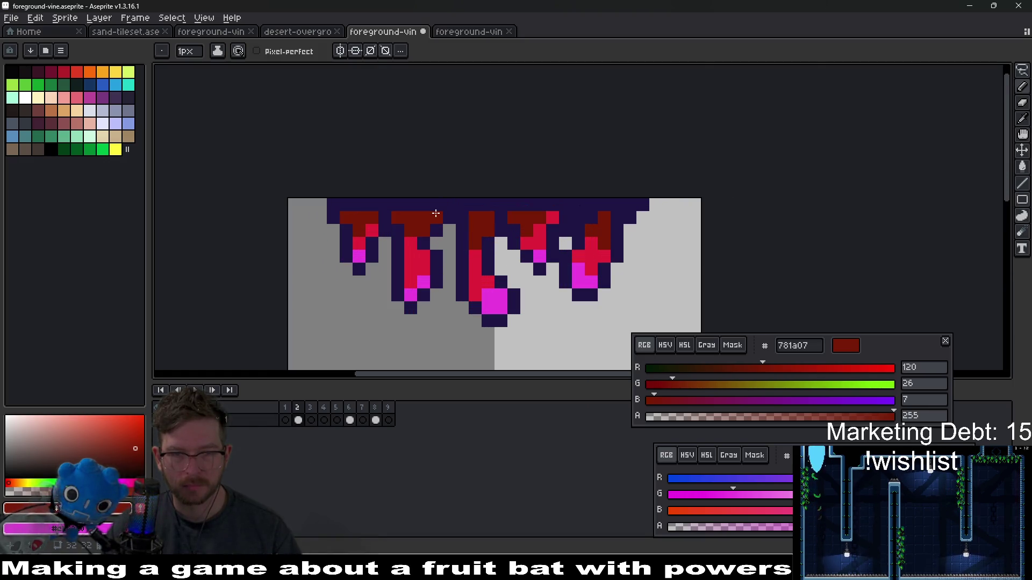
pyautogui.click(494, 245)
pyautogui.scroll(-4, 467, 222)
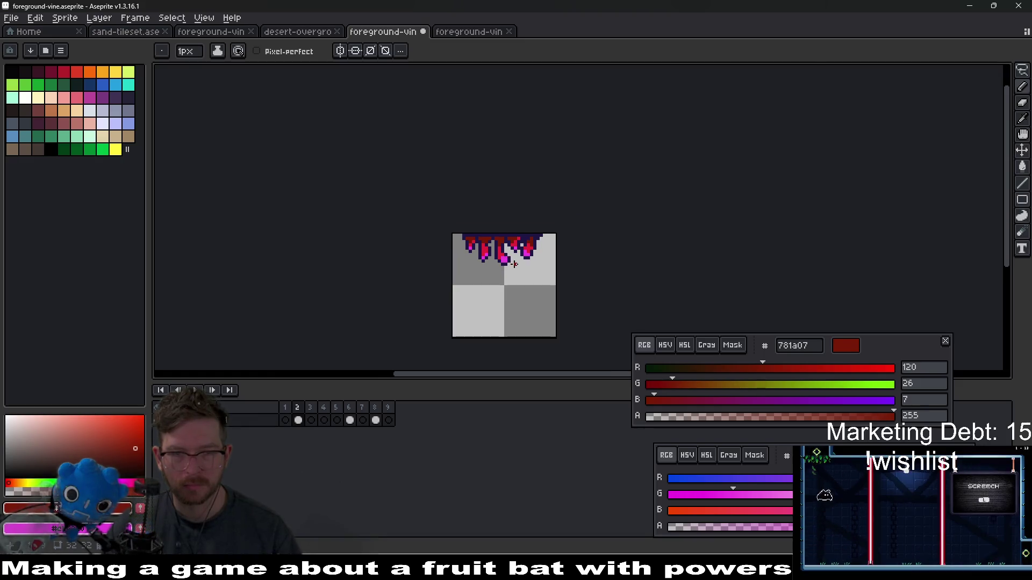
pyautogui.scroll(-2, 553, 277)
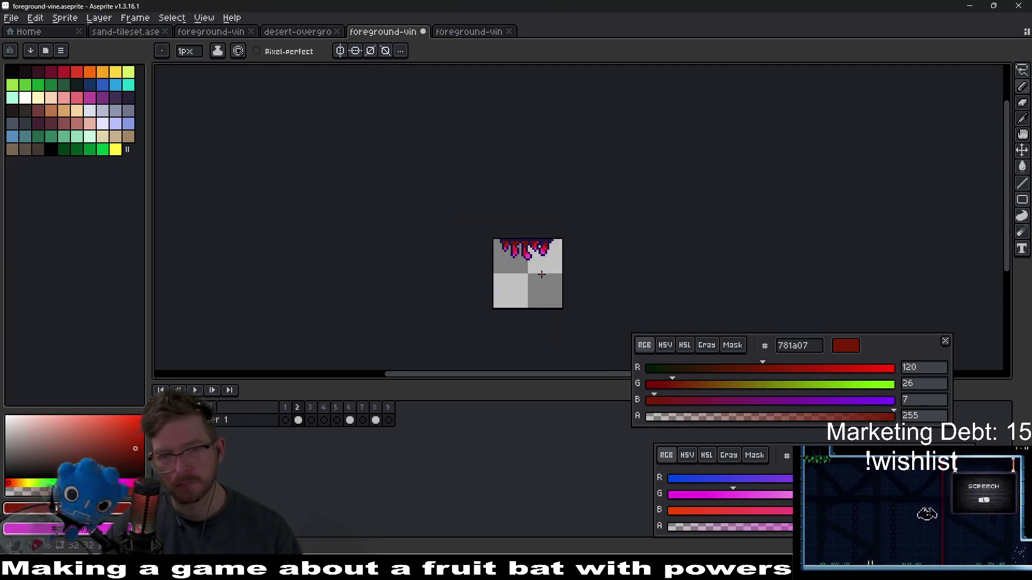
pyautogui.hotkey('ctrl', 's')
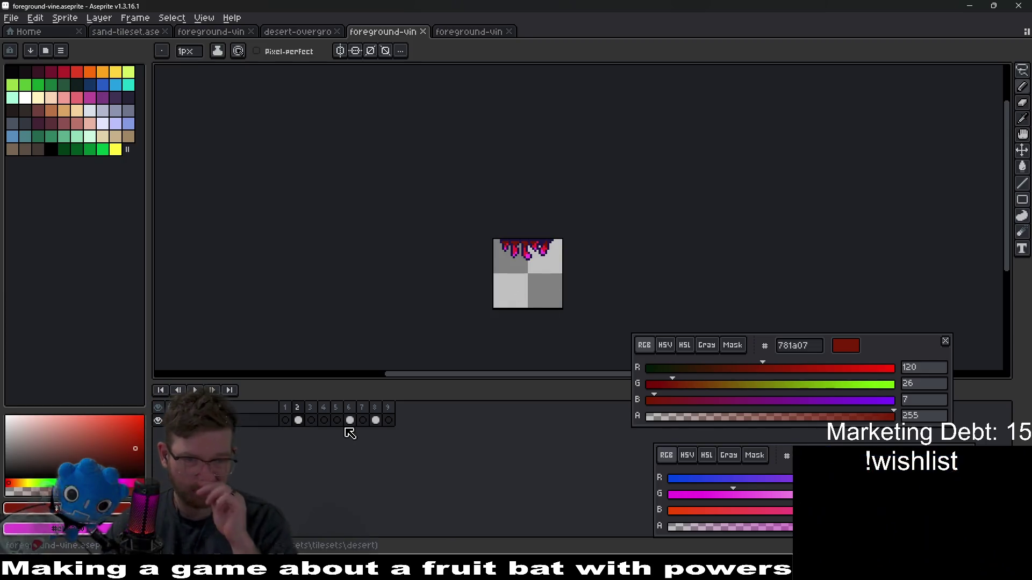
# Step: Compare empty frame 4 with frame 6, pick navy 1f1545 from frame 6, return to frame 4
pyautogui.click(323, 420)
pyautogui.click(350, 421)
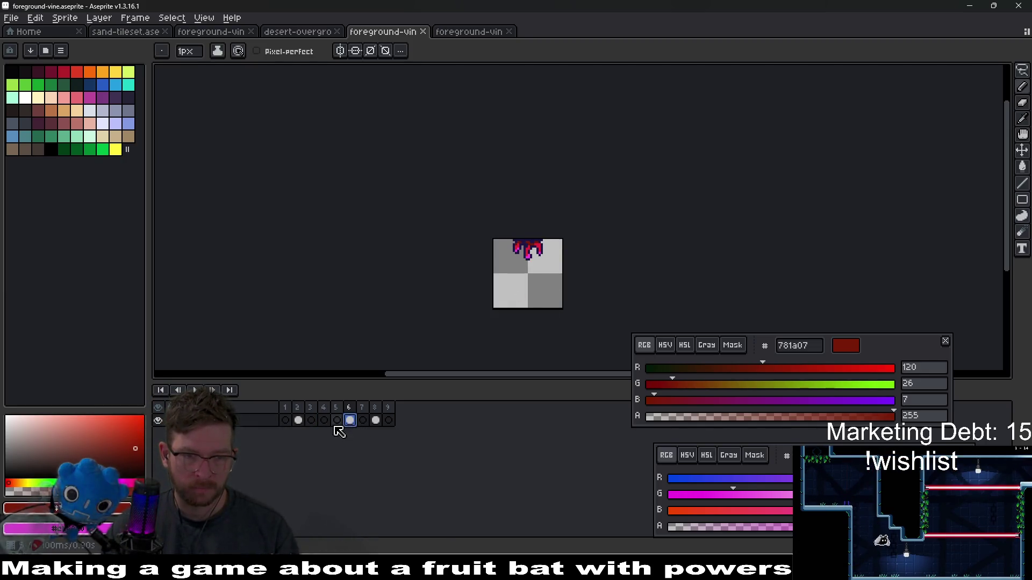
pyautogui.click(324, 420)
pyautogui.click(350, 421)
pyautogui.scroll(2, 537, 231)
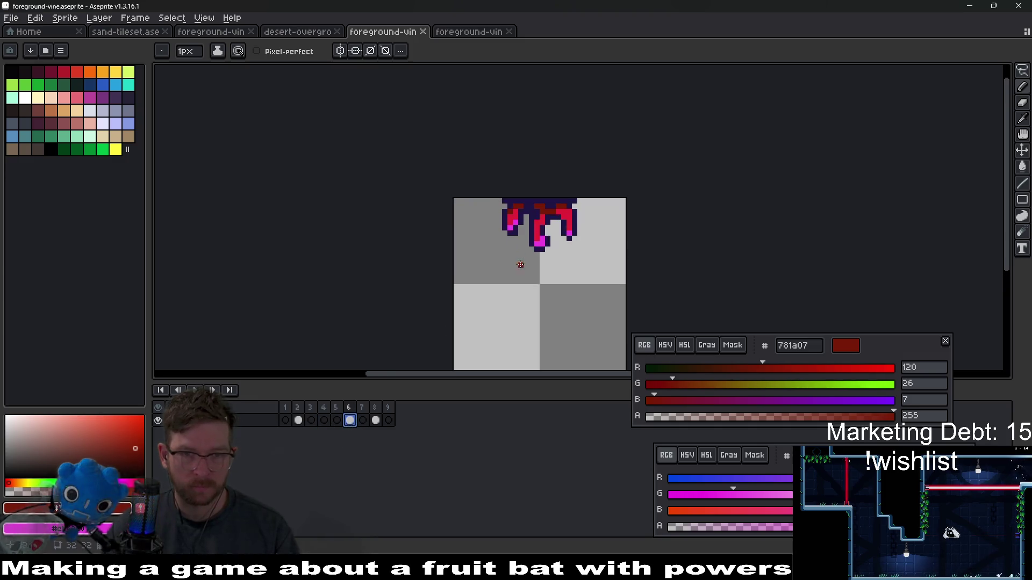
pyautogui.press('i')
pyautogui.click(505, 269)
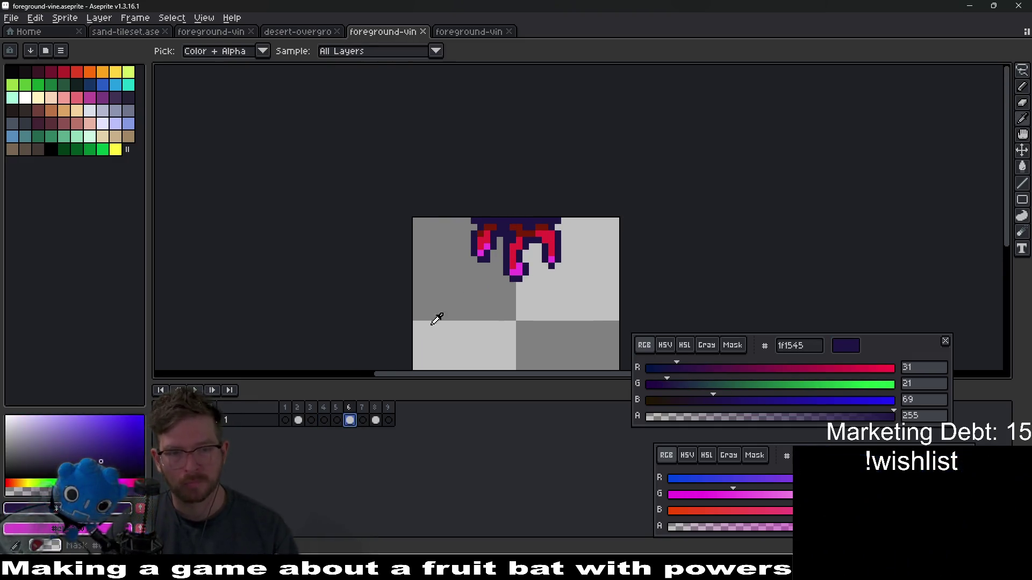
pyautogui.press(',')
pyautogui.press(',')
# Step: Draw the dark purple top band with a left and right strand hanging down
pyautogui.moveTo(511, 241); pyautogui.dragTo(468, 255)
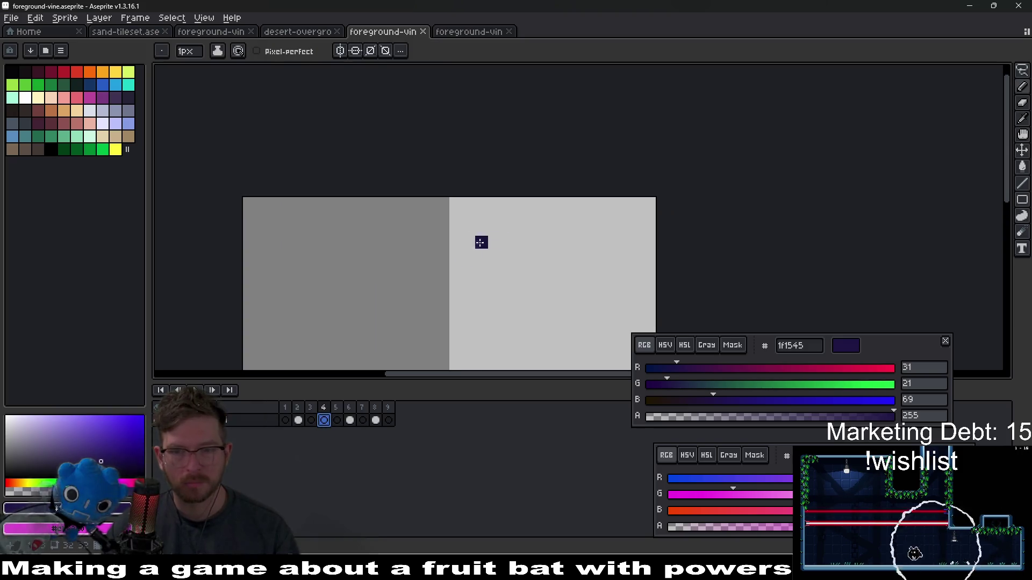
pyautogui.moveTo(375, 203); pyautogui.dragTo(526, 205)
pyautogui.moveTo(456, 216)
pyautogui.mouseDown()
pyautogui.moveTo(425, 255)
pyautogui.moveTo(441, 283)
pyautogui.moveTo(430, 319)
pyautogui.moveTo(430, 287)
pyautogui.mouseUp()
pyautogui.moveTo(505, 215)
pyautogui.mouseDown()
pyautogui.moveTo(481, 242)
pyautogui.moveTo(516, 290)
pyautogui.moveTo(519, 229)
pyautogui.moveTo(535, 203)
pyautogui.mouseUp()
pyautogui.moveTo(446, 218); pyautogui.dragTo(430, 230)
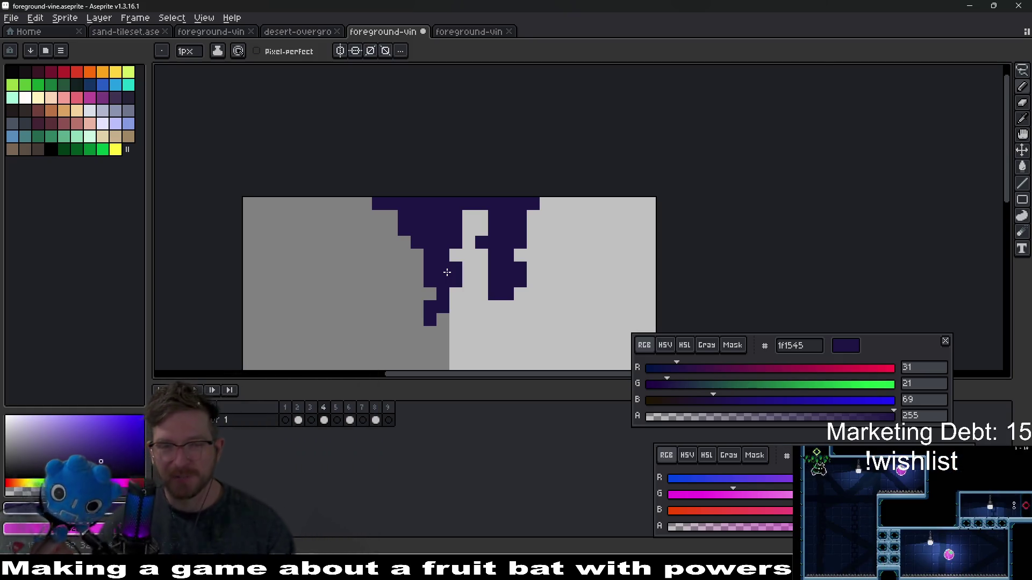
pyautogui.hotkey('ctrl', 'z')
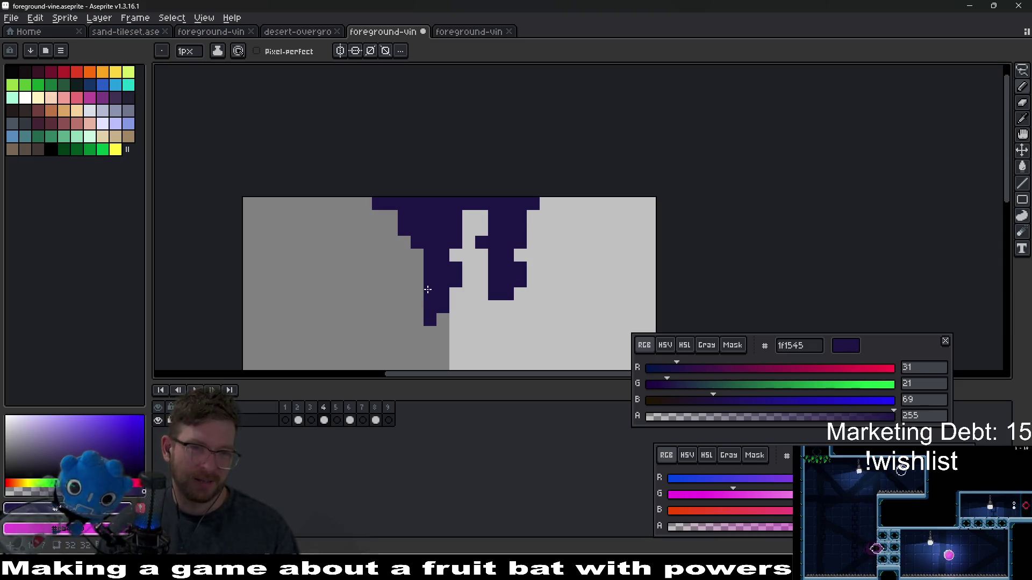
pyautogui.hotkey('ctrl', 'z')
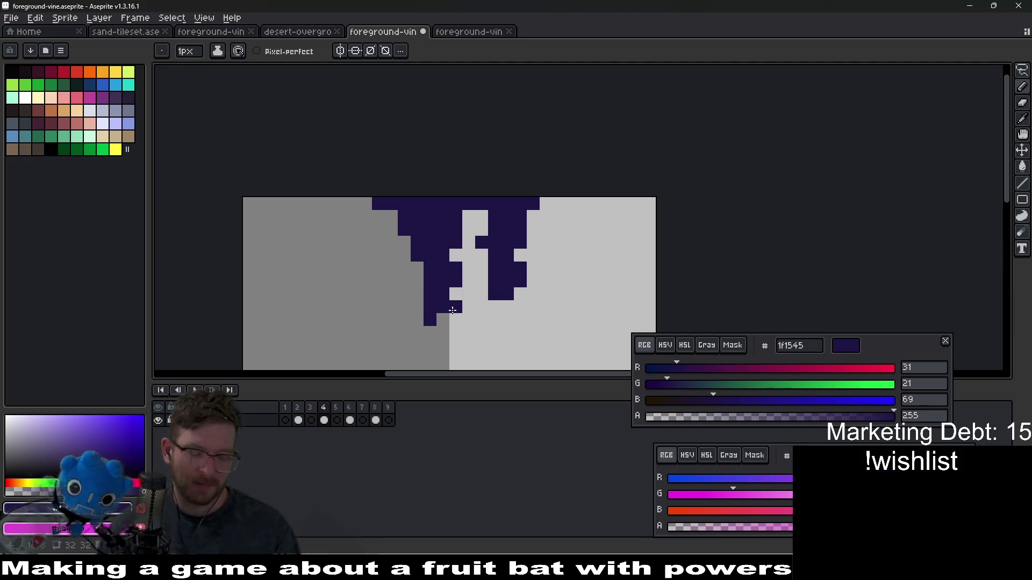
# Step: Select the lower part of the left strand, then fill the band's light notch dark
pyautogui.press('m')
pyautogui.moveTo(411, 236); pyautogui.dragTo(454, 343)
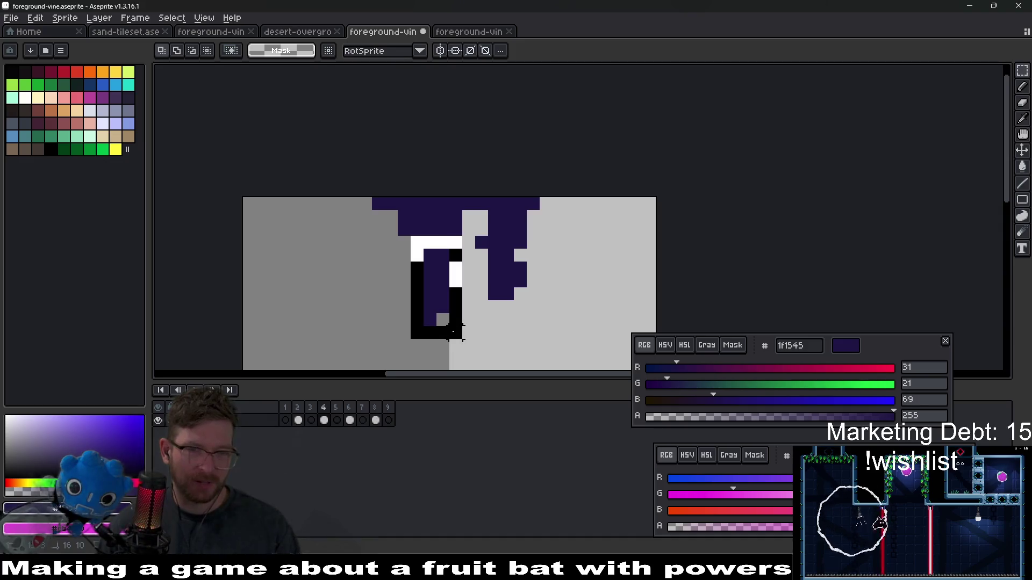
pyautogui.hotkey('ctrl', 'd')
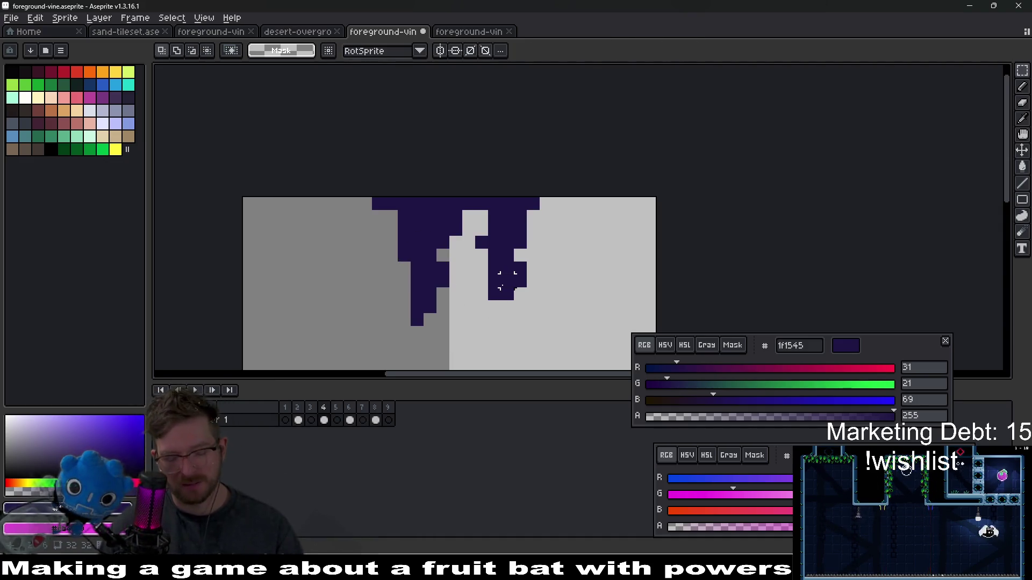
pyautogui.press('b')
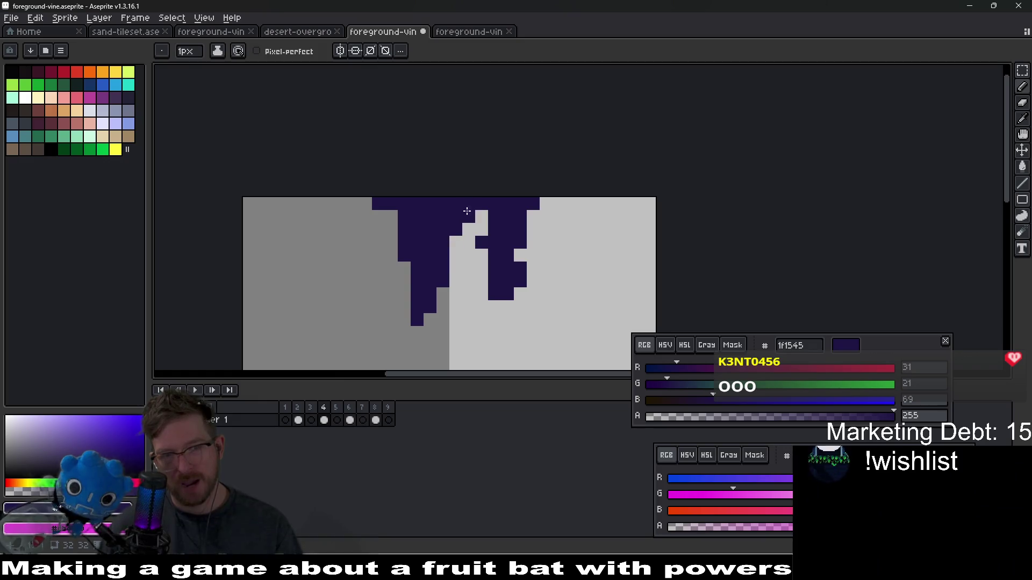
pyautogui.click(478, 214)
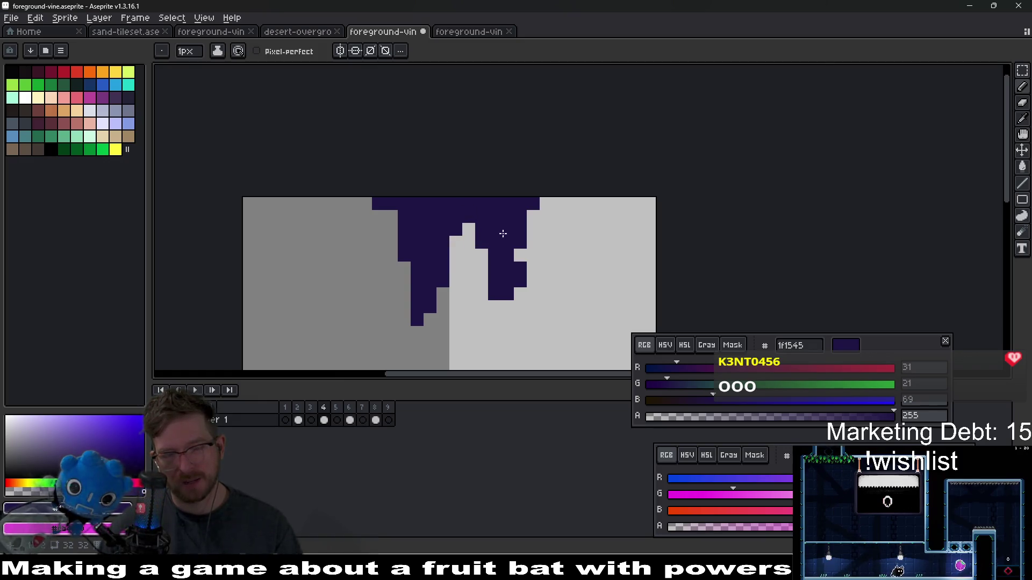
# Step: Remove a stray dark pixel beside the right strand
pyautogui.moveTo(429, 320); pyautogui.dragTo(452, 298)
pyautogui.click(529, 294)
pyautogui.hotkey('ctrl', 'z')
pyautogui.moveTo(530, 294); pyautogui.dragTo(509, 314)
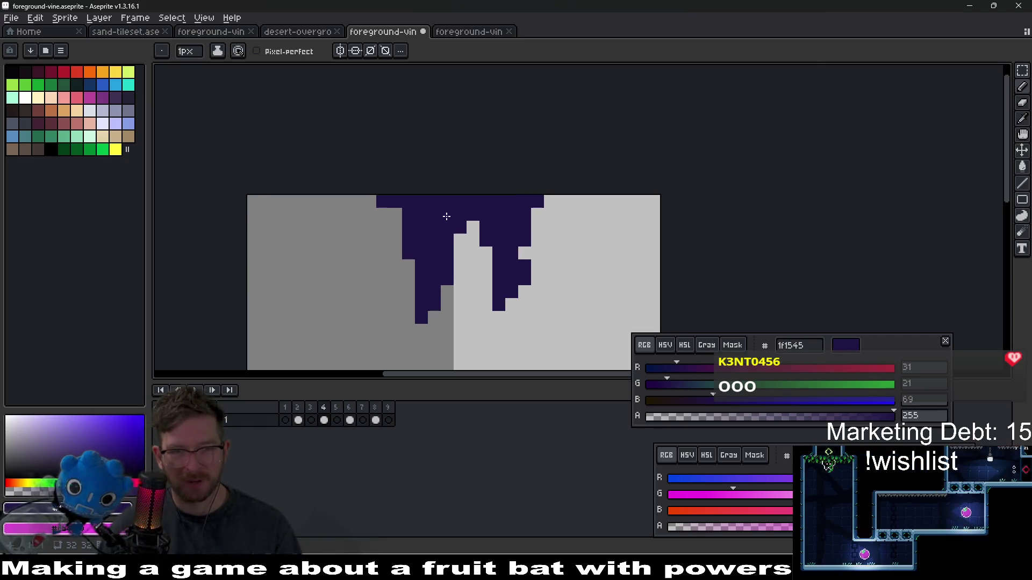
pyautogui.press('e')
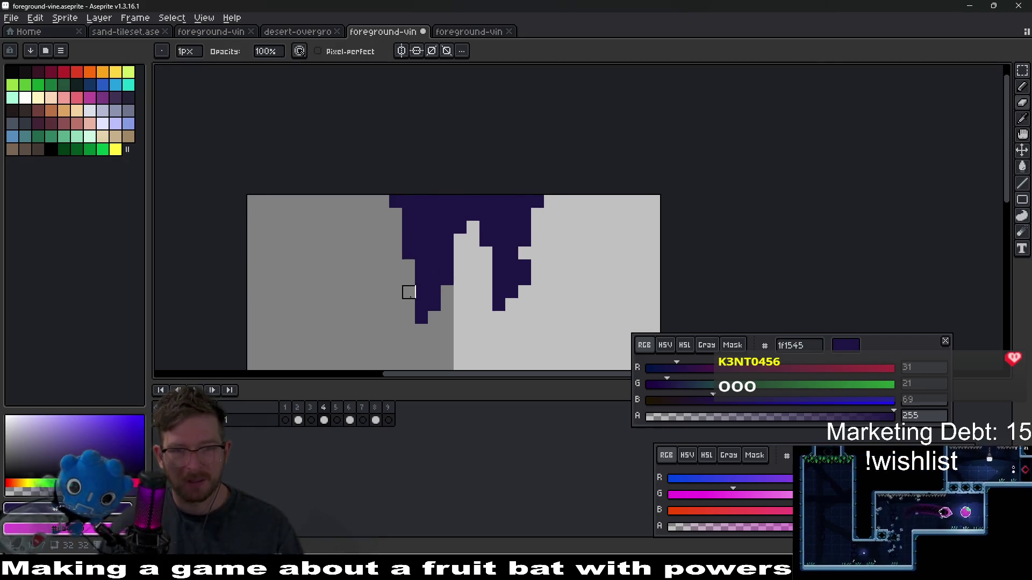
# Step: Shift the left strand's lower tip one pixel right and deselect
pyautogui.press('m')
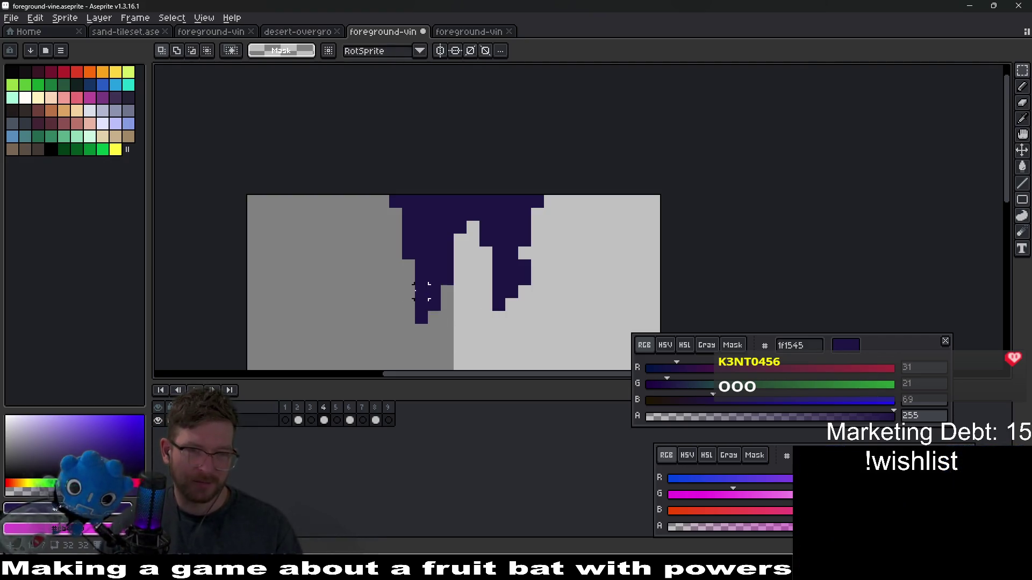
pyautogui.moveTo(399, 283)
pyautogui.mouseDown()
pyautogui.moveTo(443, 323)
pyautogui.moveTo(443, 339)
pyautogui.mouseUp()
pyautogui.press('Right')
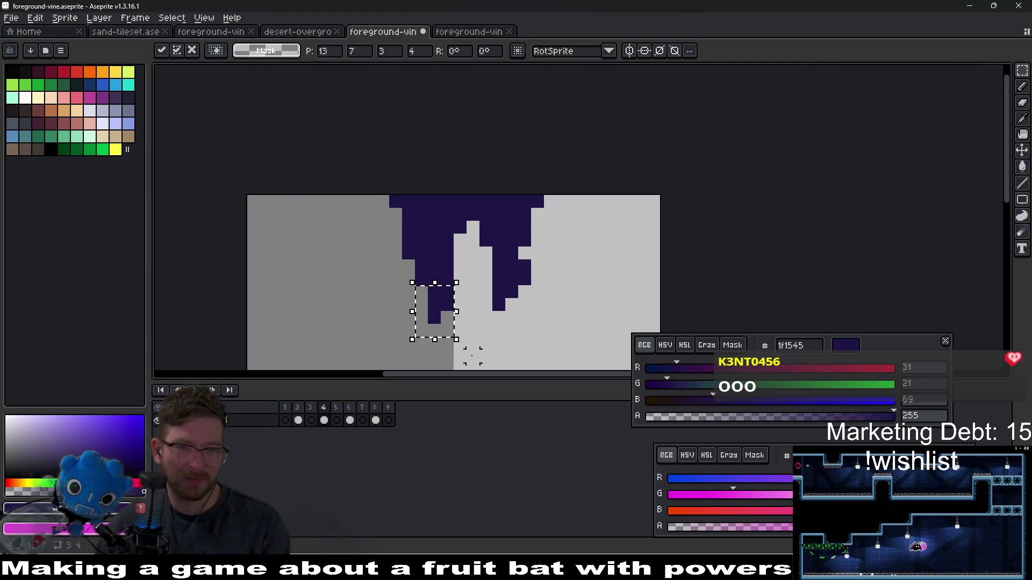
pyautogui.hotkey('ctrl', 'd')
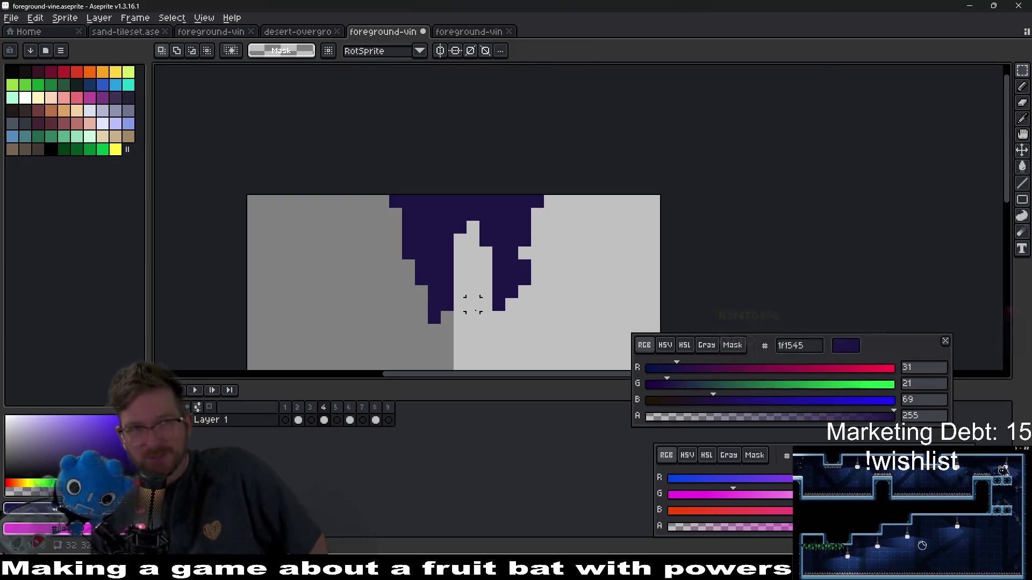
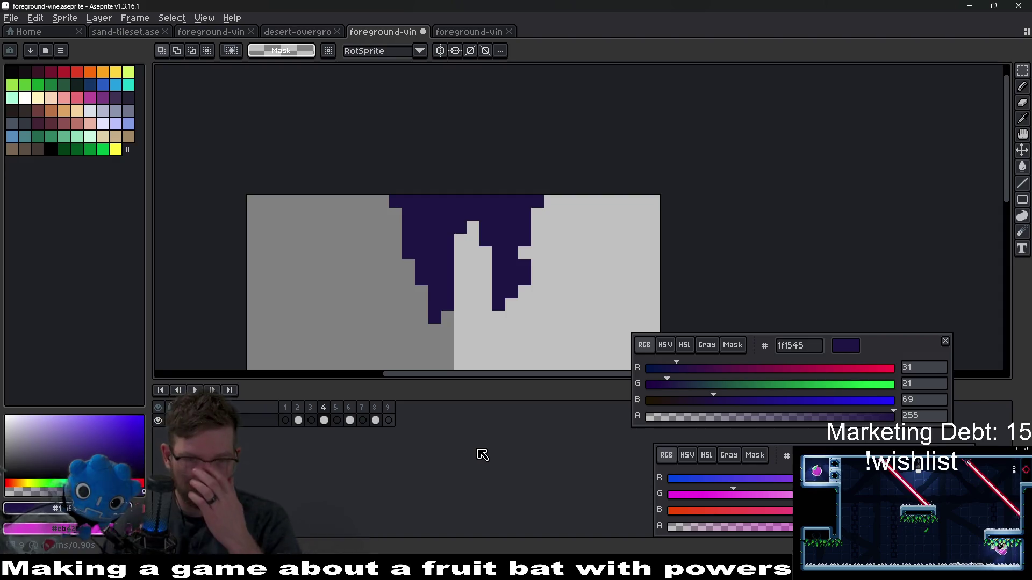
# Step: From frame 2, sample the magenta tip colour as primary and the red stem as secondary
pyautogui.moveTo(482, 241); pyautogui.dragTo(499, 216)
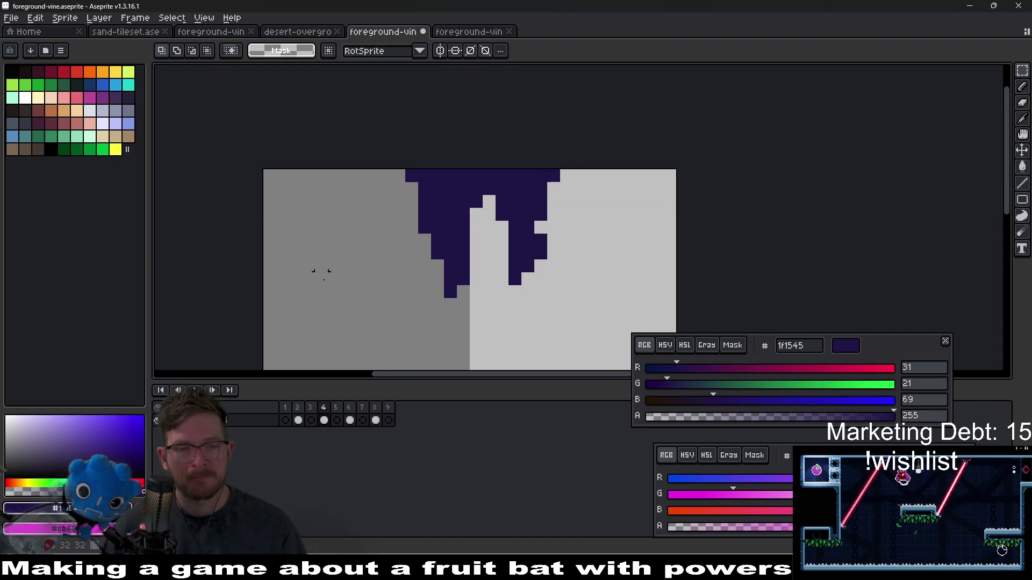
pyautogui.click(298, 421)
pyautogui.press('b')
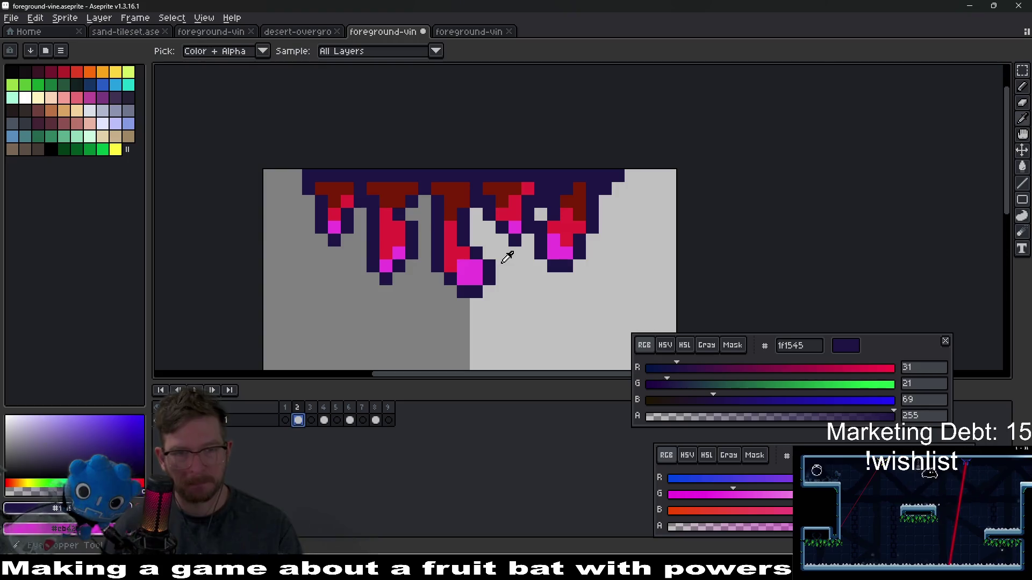
pyautogui.keyDown('alt'); pyautogui.click(472, 272); pyautogui.keyUp('alt')
pyautogui.keyDown('alt'); pyautogui.rightClick(456, 249); pyautogui.keyUp('alt')
# Step: In frame 4, paint a magenta block at the bottom of a vine strand
pyautogui.click(324, 420)
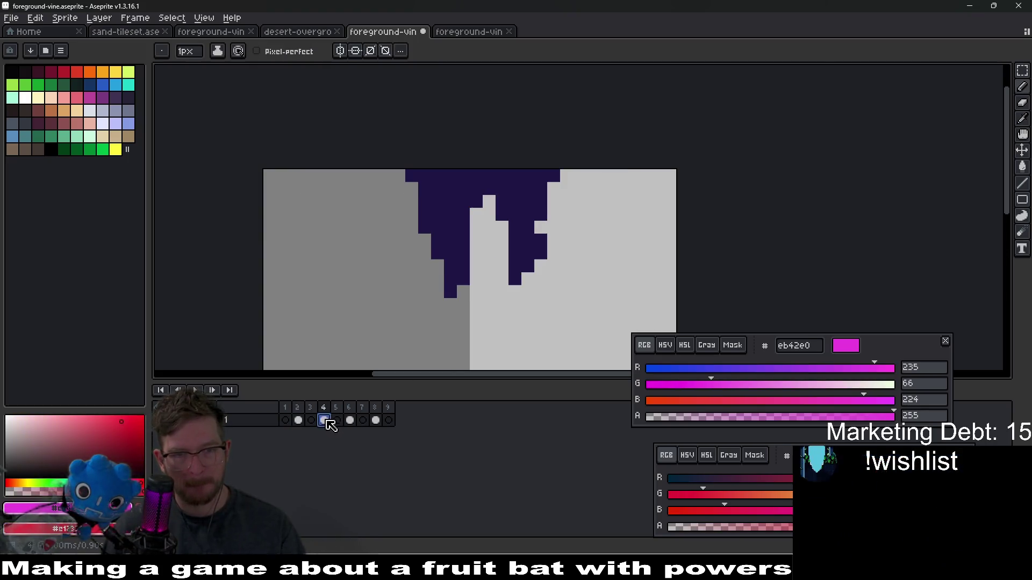
pyautogui.scroll(3, 490, 250)
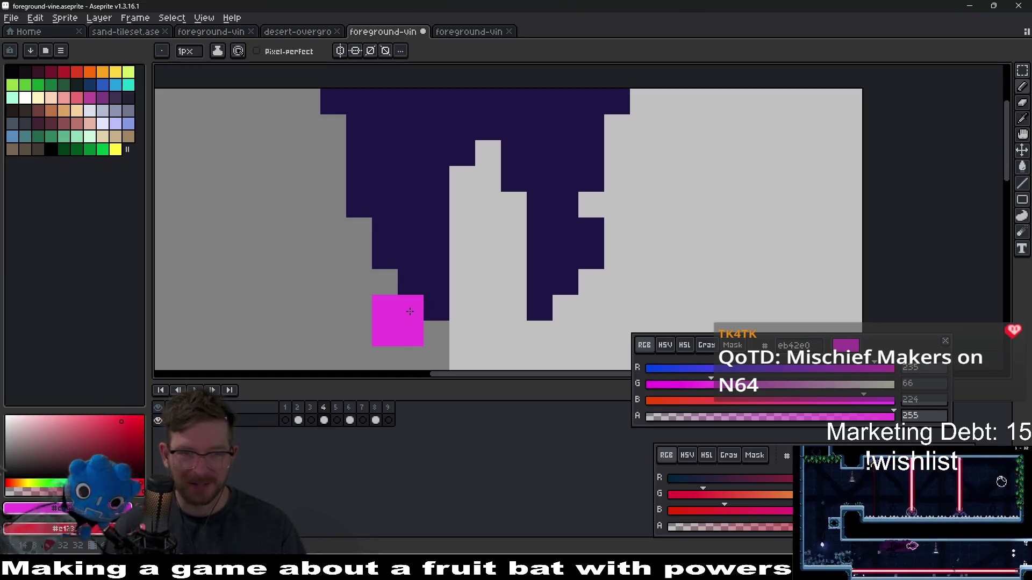
pyautogui.hotkey('ctrl', 'z')
pyautogui.hotkey('ctrl', 'y')
pyautogui.moveTo(587, 279)
pyautogui.mouseDown()
pyautogui.moveTo(606, 253)
pyautogui.moveTo(590, 298)
pyautogui.moveTo(606, 291)
pyautogui.moveTo(552, 285)
pyautogui.mouseUp()
# Step: Recolour two left tip pixels dark purple, then switch to the desert-overgrowth sprite
pyautogui.press('alt')
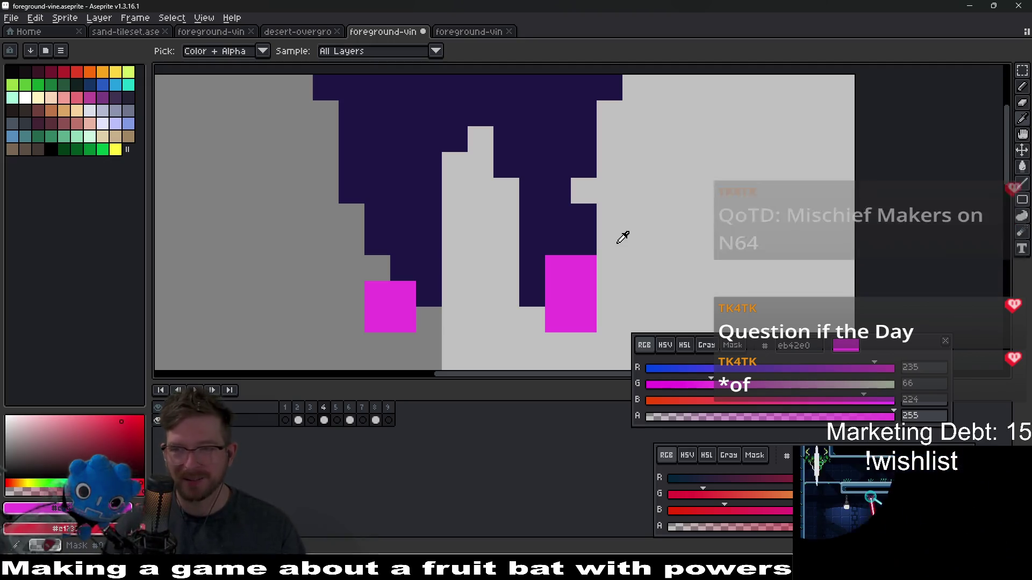
pyautogui.keyDown('alt'); pyautogui.click(580, 242); pyautogui.keyUp('alt')
pyautogui.moveTo(559, 262); pyautogui.dragTo(562, 284)
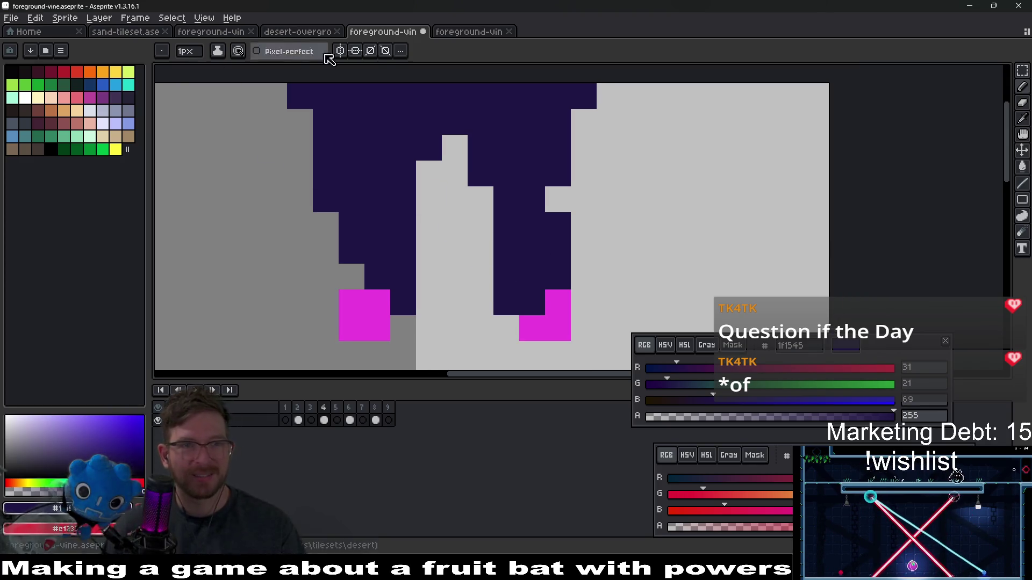
pyautogui.click(294, 33)
pyautogui.click(493, 176)
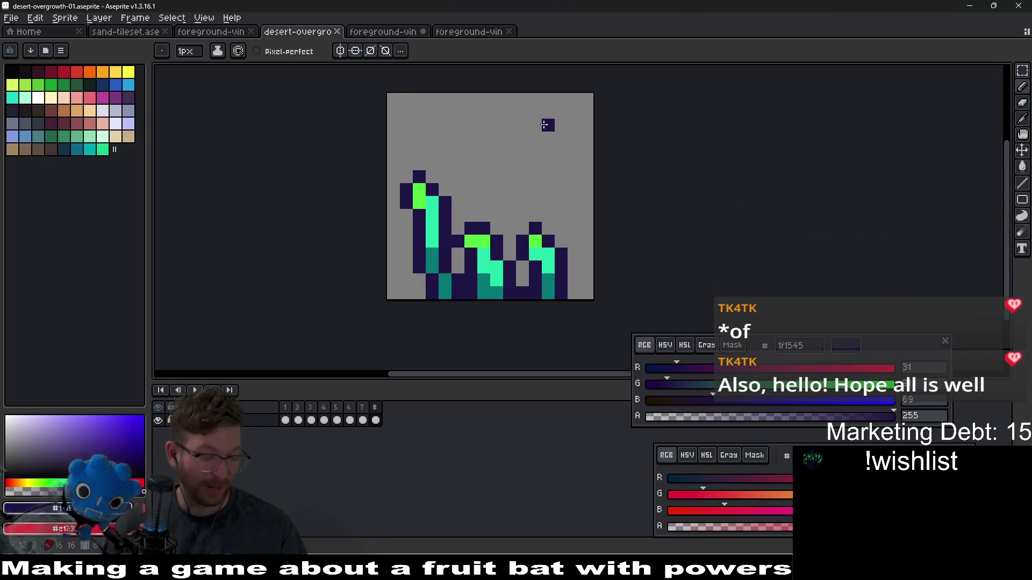
# Step: Compare the desert-overgrowth sprite with the foreground vine, ending on the foreground vine
pyautogui.click(395, 31)
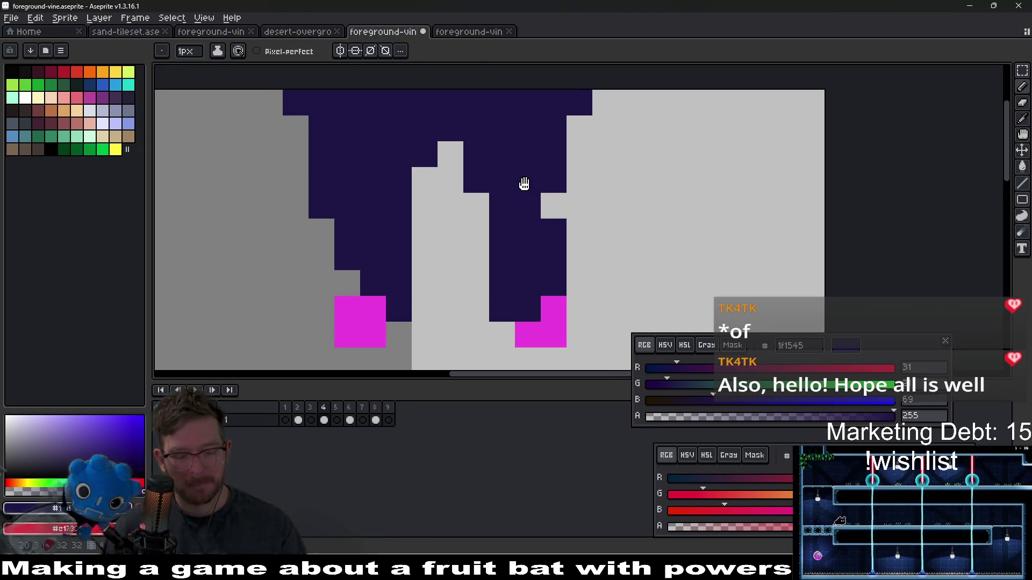
pyautogui.press('i')
pyautogui.scroll(-3, 529, 179)
pyautogui.click(311, 33)
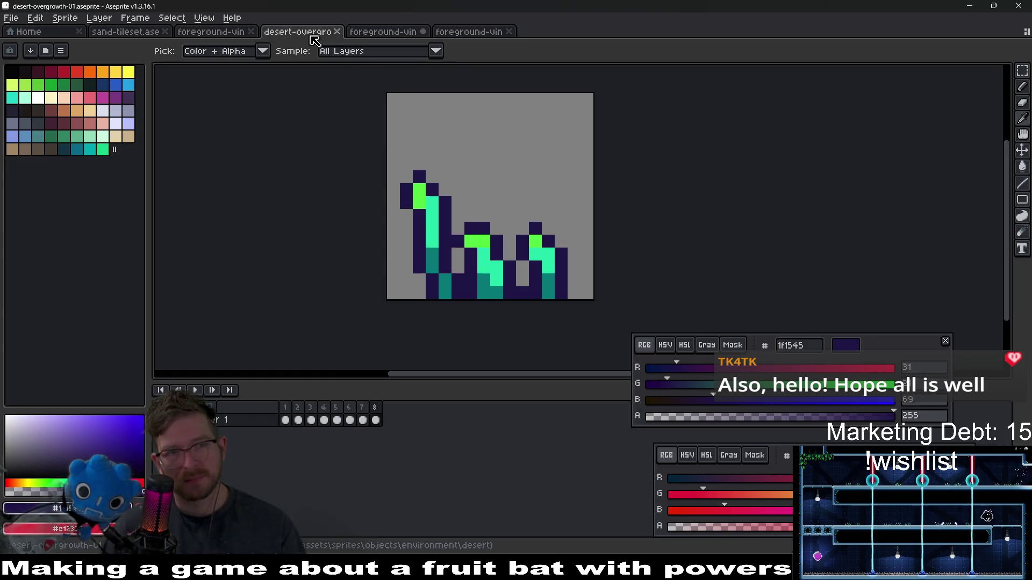
pyautogui.click(384, 33)
pyautogui.scroll(2, 486, 217)
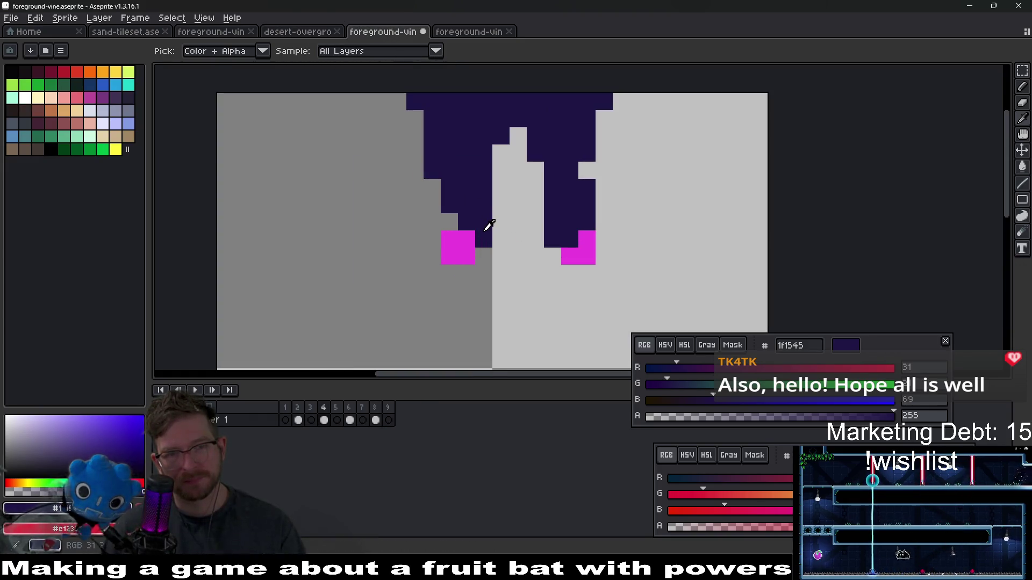
# Step: Outline the left magenta tip with dark purple pixels
pyautogui.press('b')
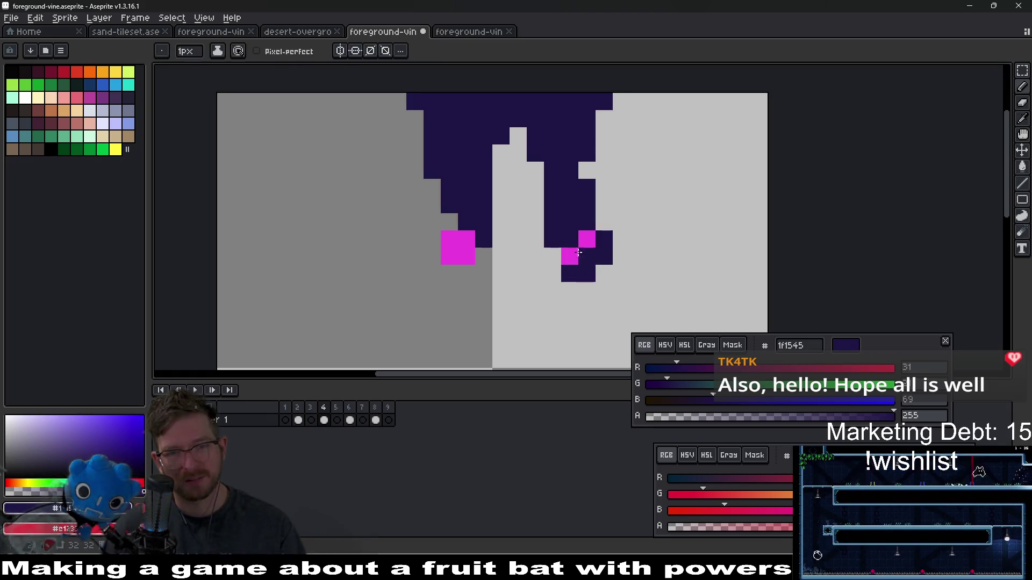
pyautogui.scroll(-3, 595, 257)
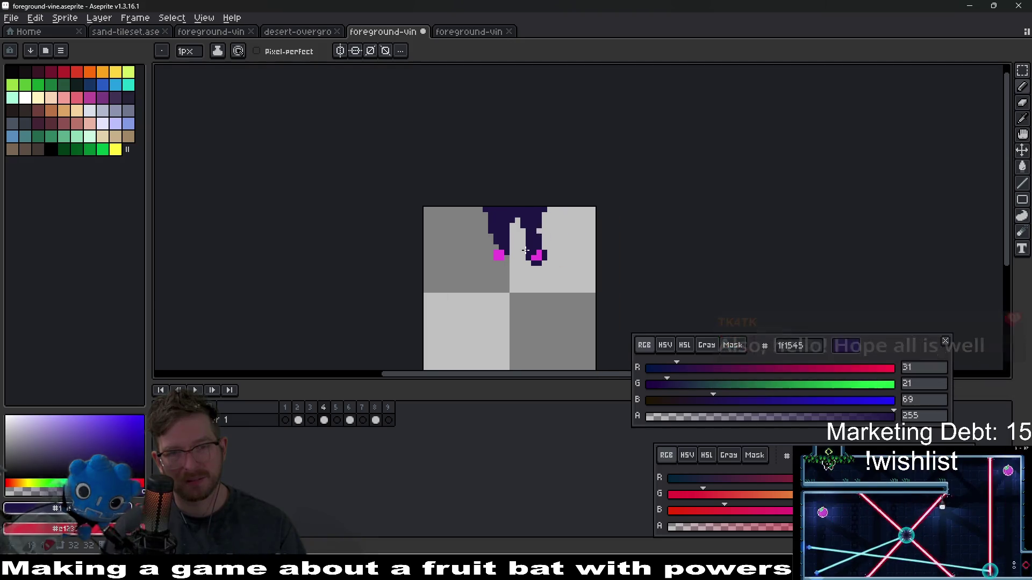
pyautogui.scroll(5, 516, 252)
pyautogui.moveTo(419, 310)
pyautogui.mouseDown()
pyautogui.moveTo(365, 285)
pyautogui.moveTo(365, 259)
pyautogui.mouseUp()
pyautogui.scroll(-5, 499, 248)
pyautogui.scroll(4, 513, 247)
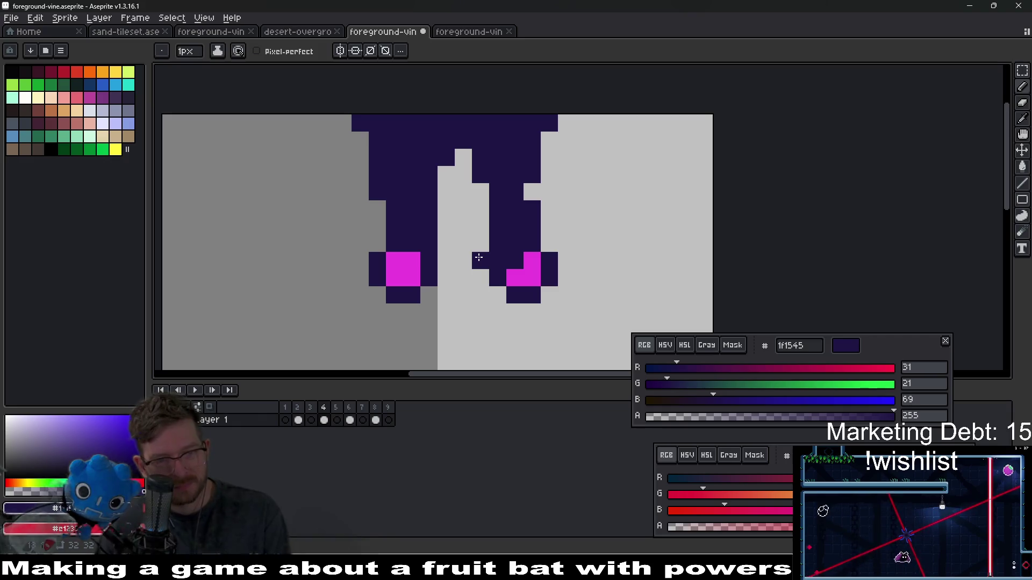
# Step: Select the right strand and nudge it left
pyautogui.moveTo(601, 208)
pyautogui.mouseDown()
pyautogui.moveTo(534, 154)
pyautogui.moveTo(544, 148)
pyautogui.moveTo(527, 163)
pyautogui.moveTo(589, 282)
pyautogui.mouseUp()
pyautogui.press('m')
pyautogui.press('Left')
pyautogui.press('Left')
pyautogui.hotkey('ctrl', 'd')
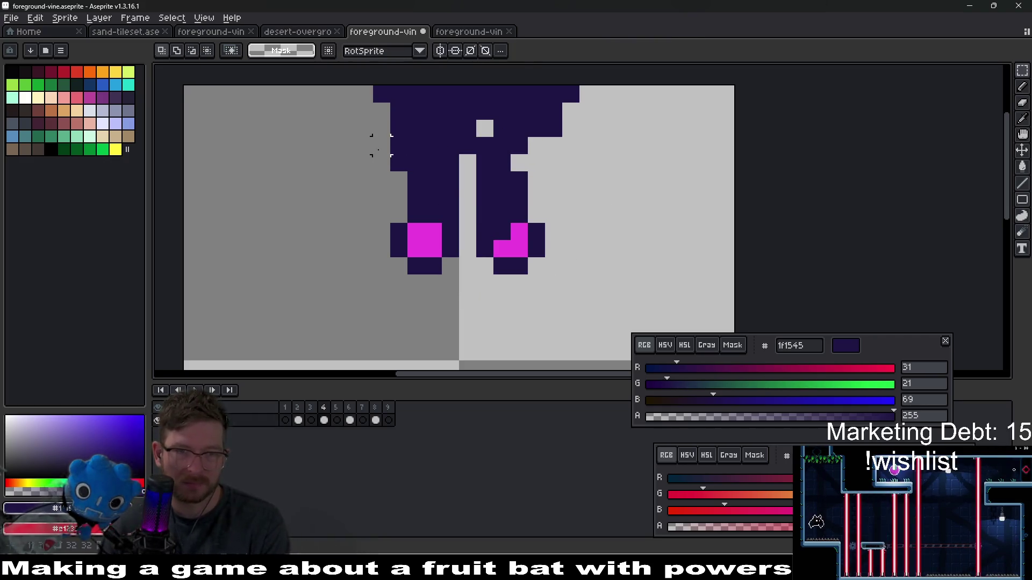
# Step: Select the left strand's lower part and nudge it one pixel down and right
pyautogui.moveTo(381, 145)
pyautogui.mouseDown()
pyautogui.moveTo(454, 322)
pyautogui.moveTo(477, 293)
pyautogui.mouseUp()
pyautogui.press('Down')
pyautogui.press('Right')
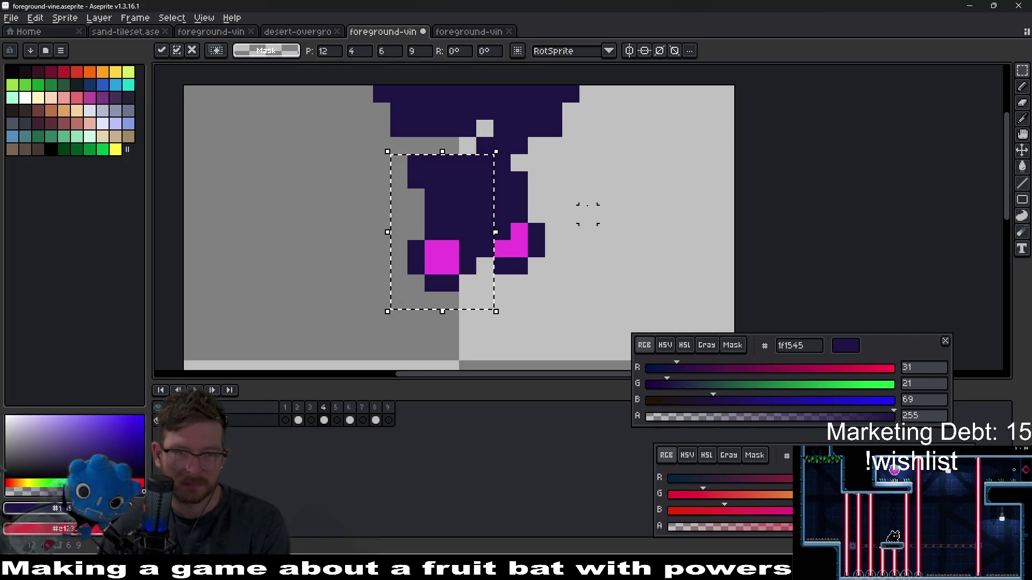
pyautogui.hotkey('ctrl', 'd')
pyautogui.scroll(-2, 588, 178)
pyautogui.scroll(1, 537, 161)
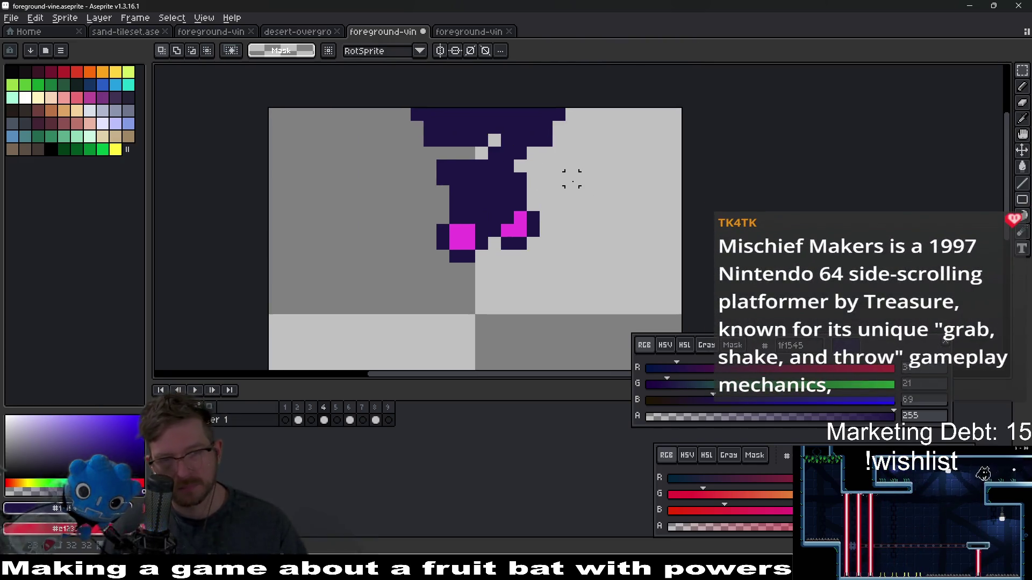
# Step: Undo the earlier strand moves and move the right strand up and right one pixel
pyautogui.hotkey('ctrl', 'z')
pyautogui.hotkey('ctrl', 'z')
pyautogui.hotkey('ctrl', 'z')
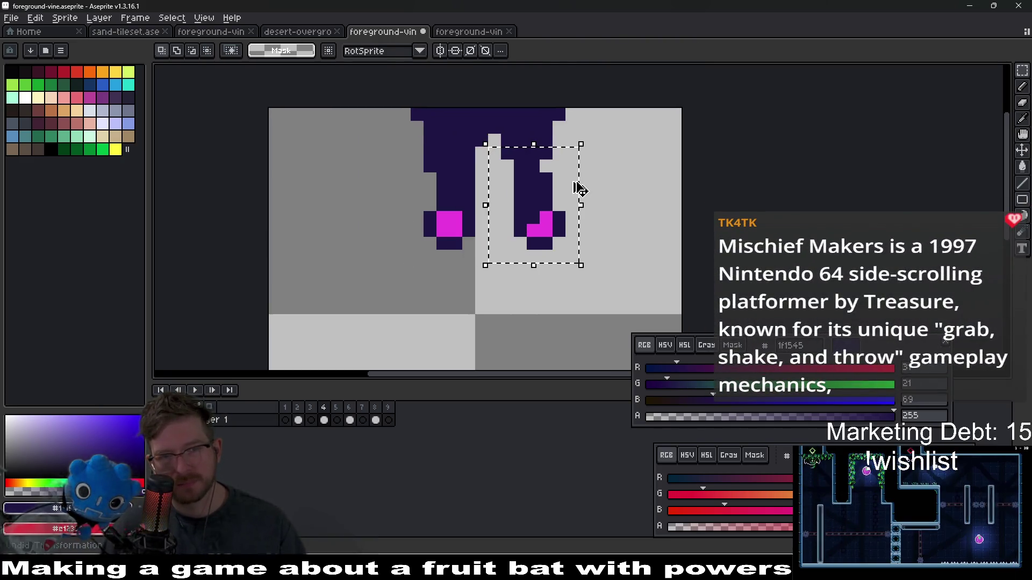
pyautogui.hotkey('ctrl', 'z')
pyautogui.hotkey('ctrl', 'z')
pyautogui.hotkey('ctrl', 'z')
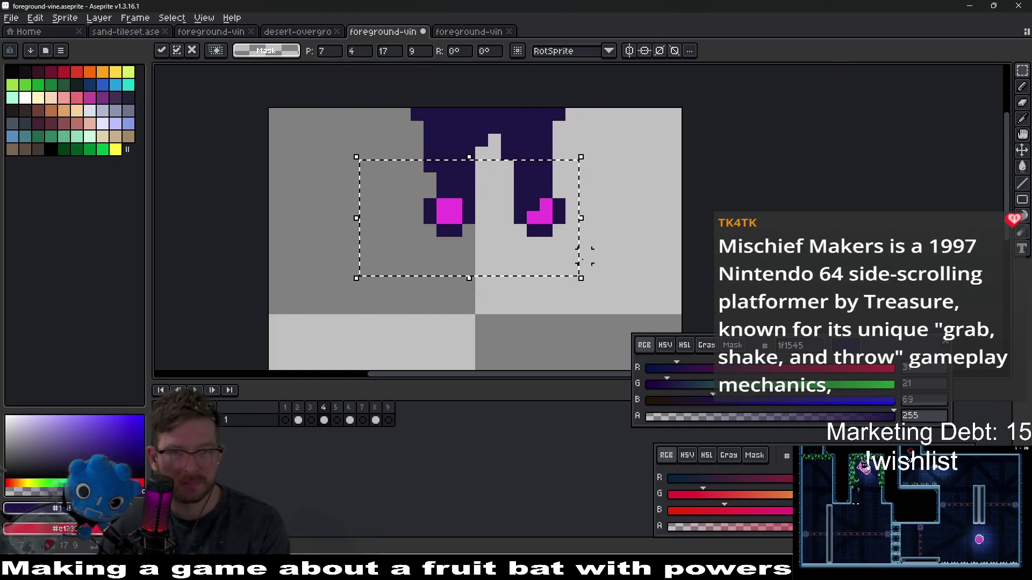
pyautogui.hotkey('ctrl', 'z')
pyautogui.hotkey('ctrl', 'z')
pyautogui.hotkey('ctrl', 'z')
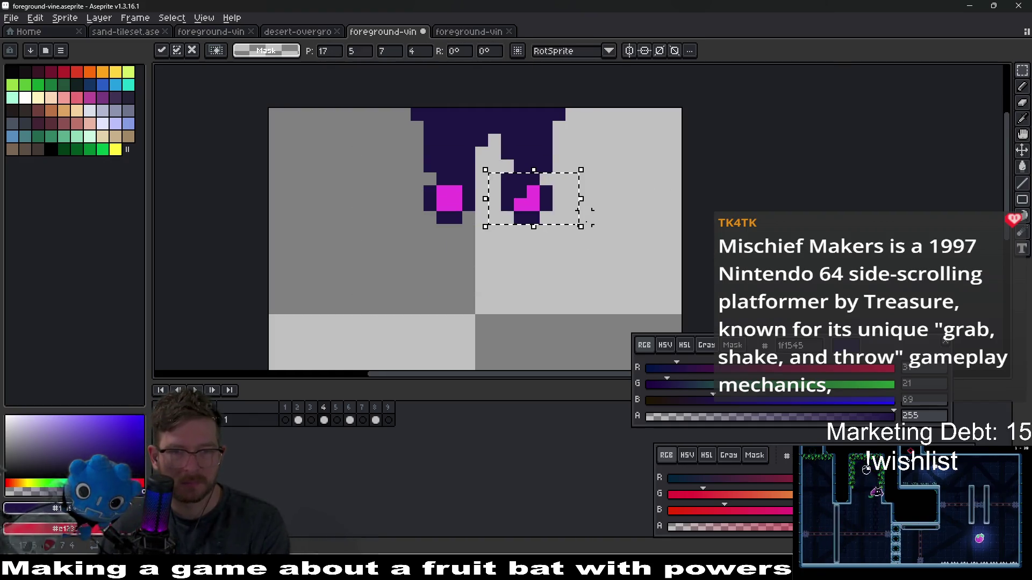
pyautogui.hotkey('ctrl', 'z')
pyautogui.hotkey('ctrl', 'z')
pyautogui.moveTo(516, 174); pyautogui.dragTo(513, 231)
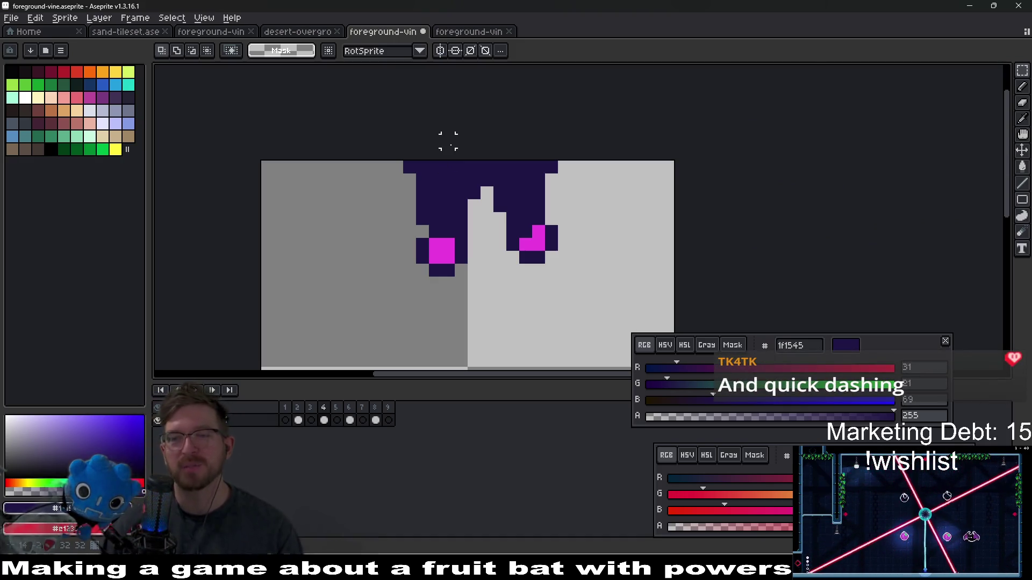
# Step: Sample red e12339 from frame 2 and return to frame 4 with the Pencil
pyautogui.scroll(5, 447, 218)
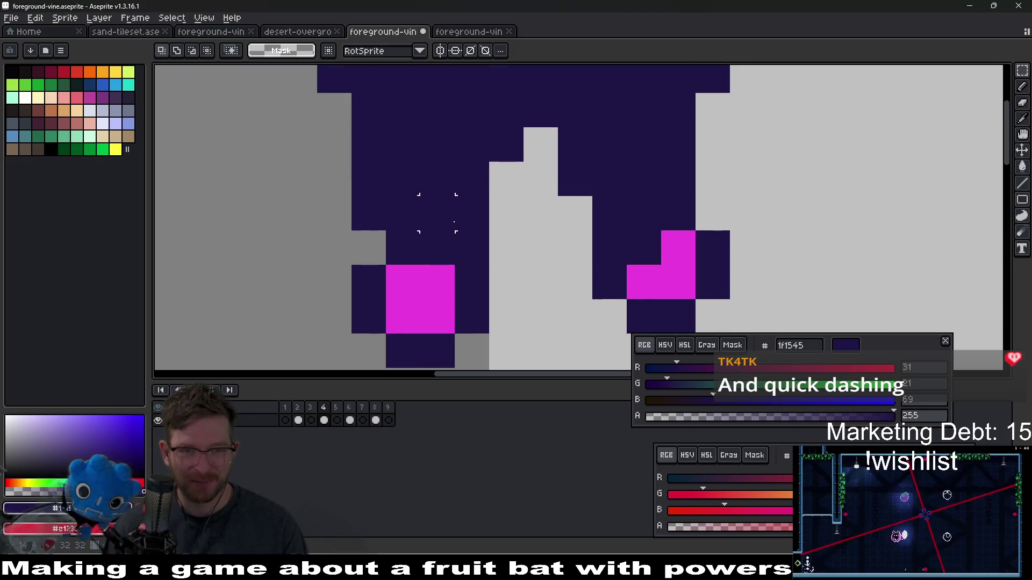
pyautogui.moveTo(455, 221); pyautogui.dragTo(471, 199)
pyautogui.press('i')
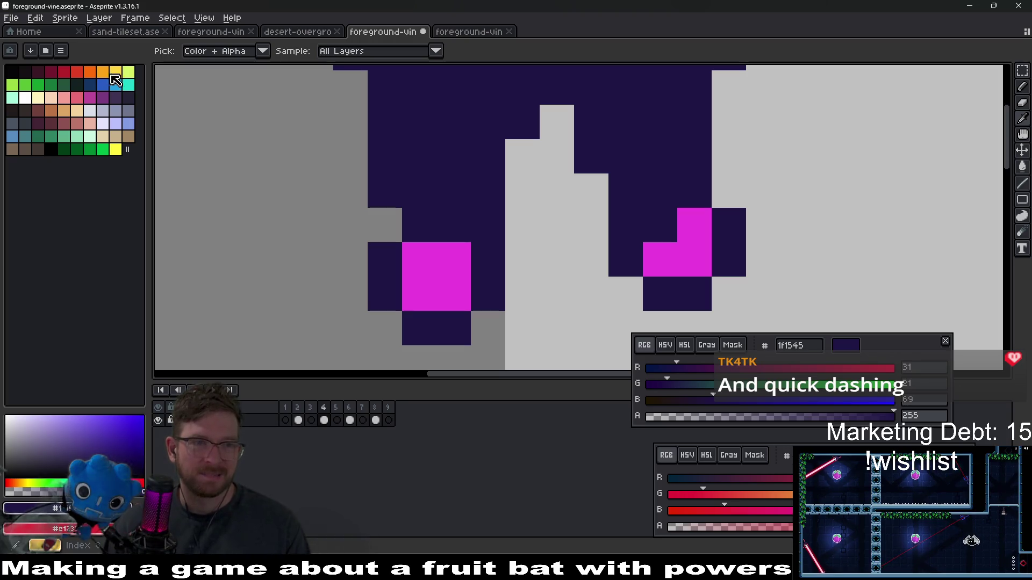
pyautogui.click(478, 31)
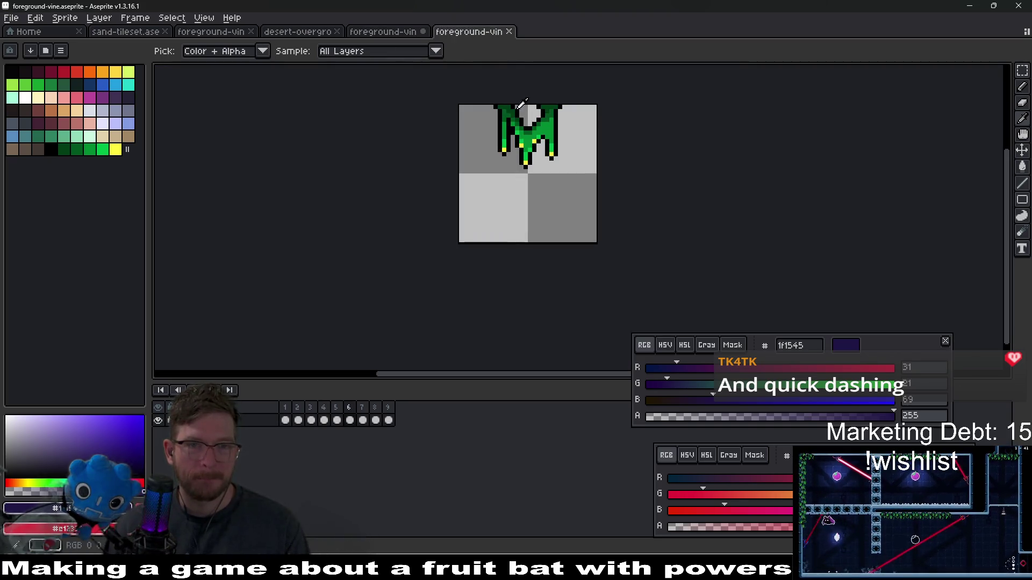
pyautogui.click(393, 32)
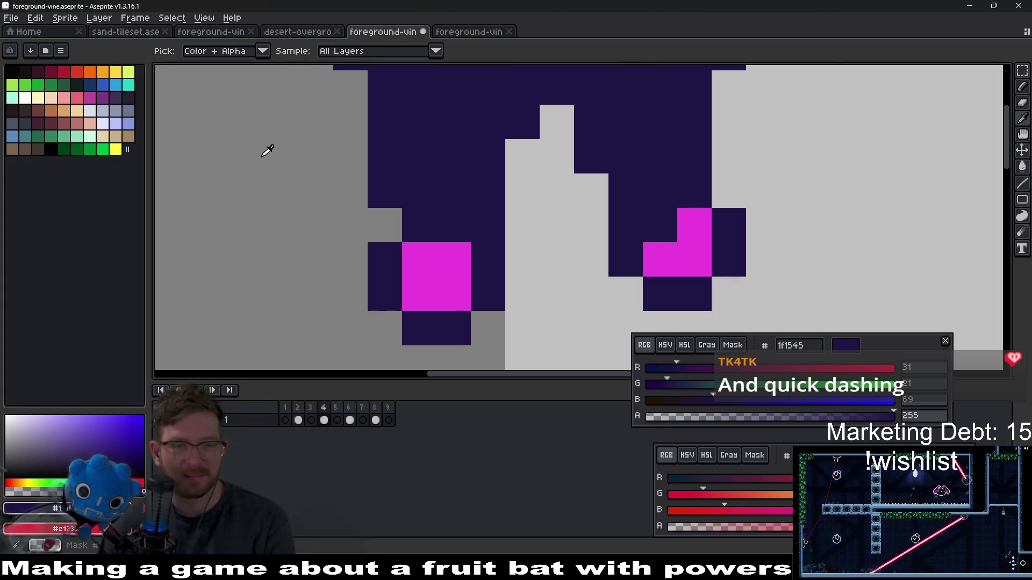
pyautogui.press(',')
pyautogui.press(',')
pyautogui.click(467, 259)
pyautogui.press('.')
pyautogui.press('.')
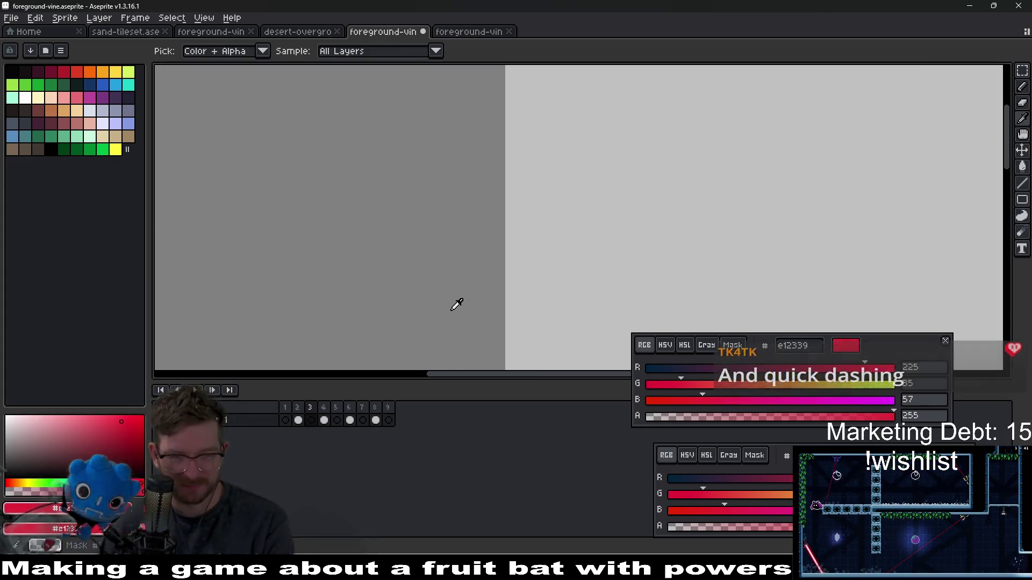
pyautogui.press('b')
# Step: Paint a 2x2 red block above the left tip and extend the stem upward
pyautogui.click(453, 190)
pyautogui.click(431, 230)
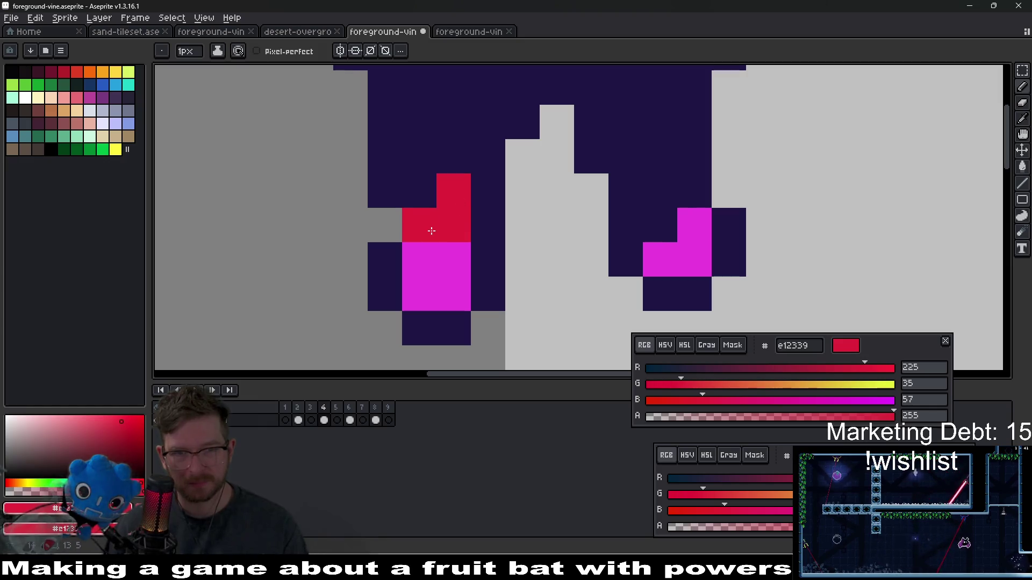
pyautogui.hotkey('ctrl', 'z')
pyautogui.hotkey('ctrl', 'z')
pyautogui.moveTo(453, 191)
pyautogui.mouseDown()
pyautogui.moveTo(426, 177)
pyautogui.moveTo(461, 153)
pyautogui.moveTo(419, 230)
pyautogui.moveTo(375, 212)
pyautogui.moveTo(446, 172)
pyautogui.mouseUp()
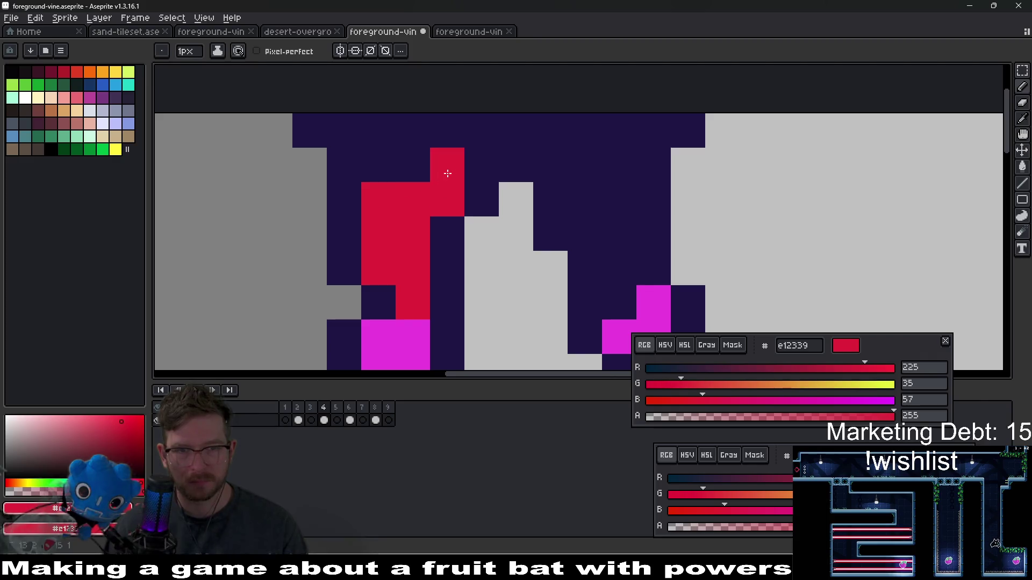
pyautogui.click(543, 201)
# Step: Paint a red stem column up the right strand
pyautogui.scroll(-1, 559, 209)
pyautogui.moveTo(618, 287)
pyautogui.mouseDown()
pyautogui.moveTo(628, 230)
pyautogui.moveTo(586, 185)
pyautogui.moveTo(616, 185)
pyautogui.mouseUp()
pyautogui.scroll(-4, 615, 224)
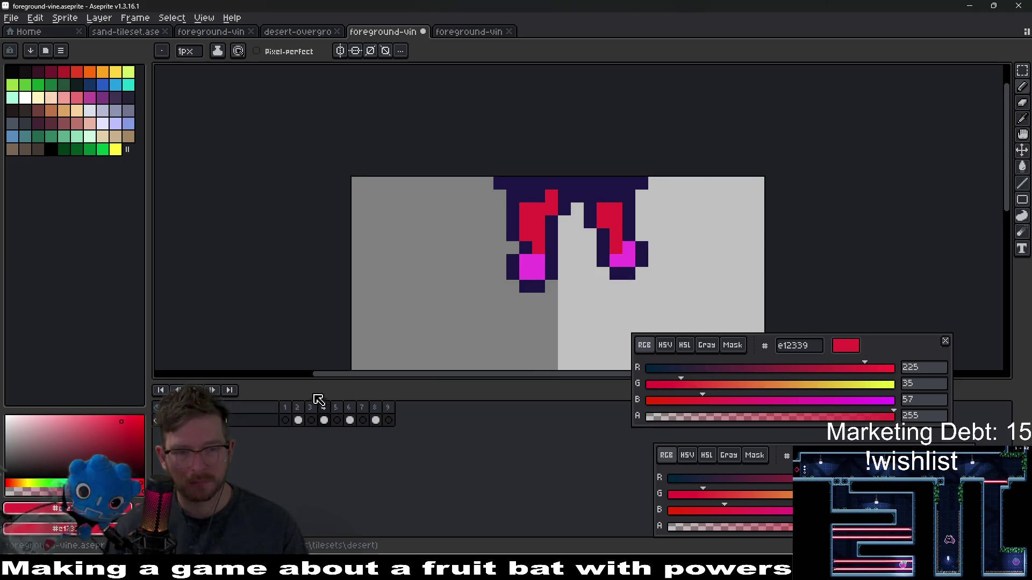
pyautogui.click(299, 420)
# Step: Set dark red as secondary colour and shift frame 4's vine art two pixels left
pyautogui.press('i')
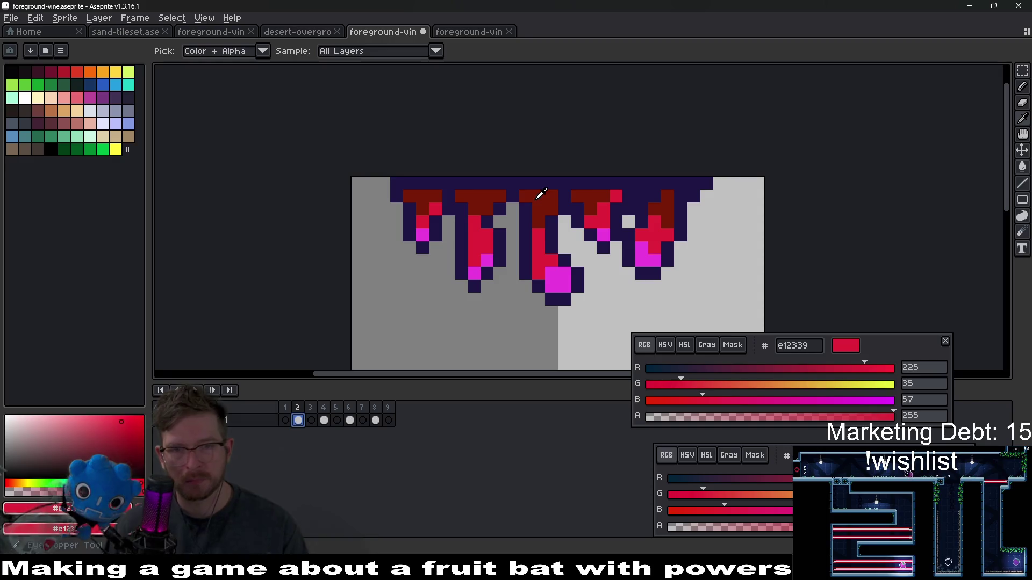
pyautogui.rightClick(540, 195)
pyautogui.click(310, 420)
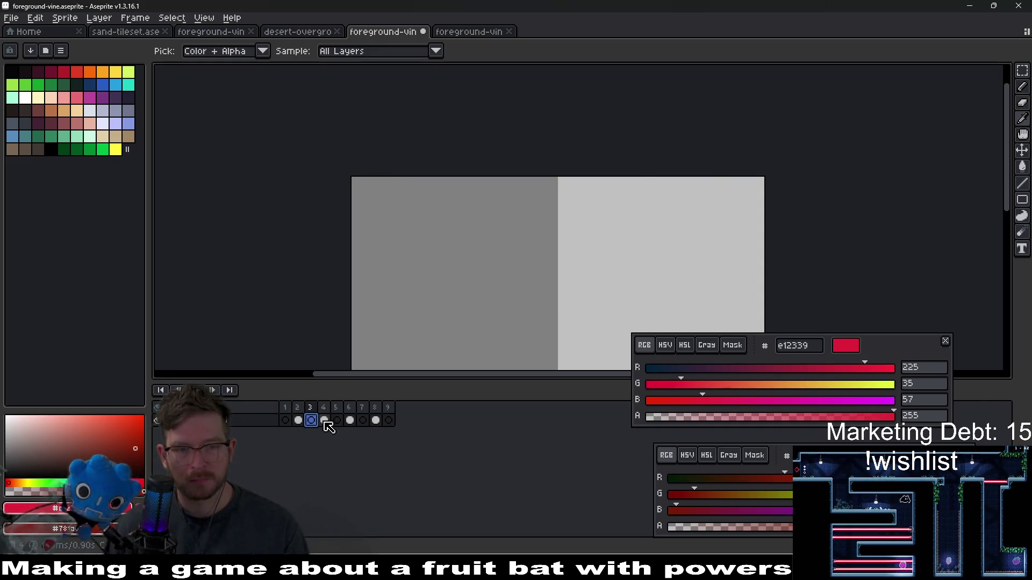
pyautogui.click(323, 420)
pyautogui.scroll(2, 571, 223)
pyautogui.press('v')
pyautogui.press('Left')
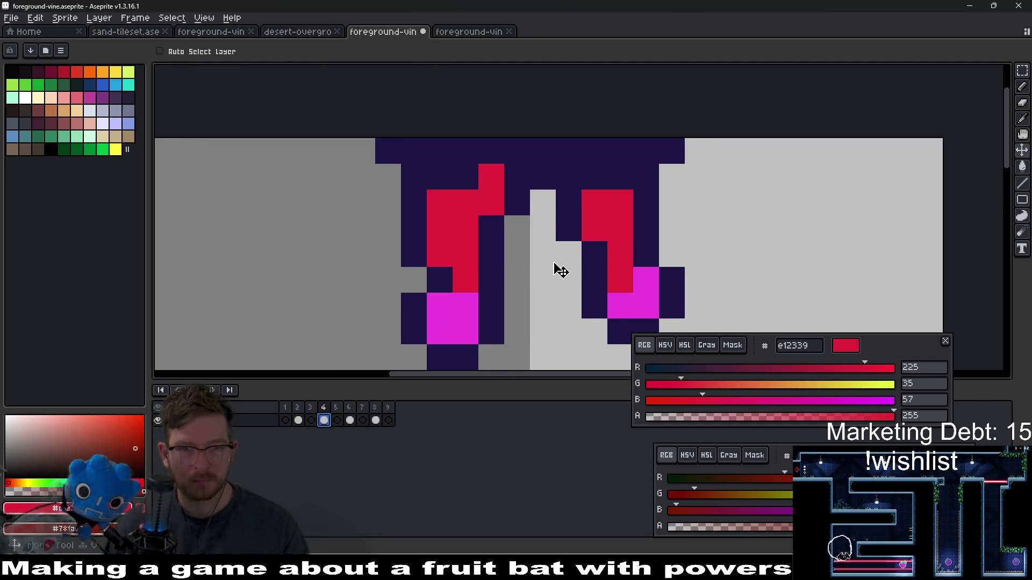
pyautogui.press('Left')
# Step: Paint dark red 781a07 over the tops of the right and left vine strands
pyautogui.press('b')
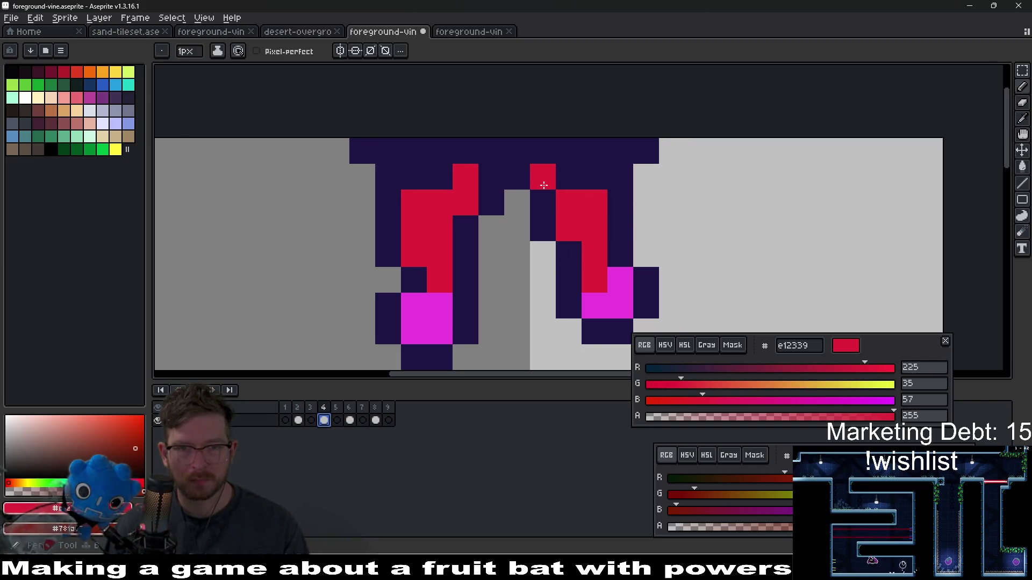
pyautogui.moveTo(573, 171)
pyautogui.mouseDown()
pyautogui.moveTo(544, 173)
pyautogui.moveTo(555, 161)
pyautogui.moveTo(546, 172)
pyautogui.moveTo(579, 196)
pyautogui.mouseUp()
pyautogui.moveTo(504, 170); pyautogui.dragTo(410, 177)
pyautogui.click(399, 186)
pyautogui.hotkey('ctrl', 'z')
# Step: Restore the top-row outline pixels to navy 1f1545
pyautogui.click(488, 177)
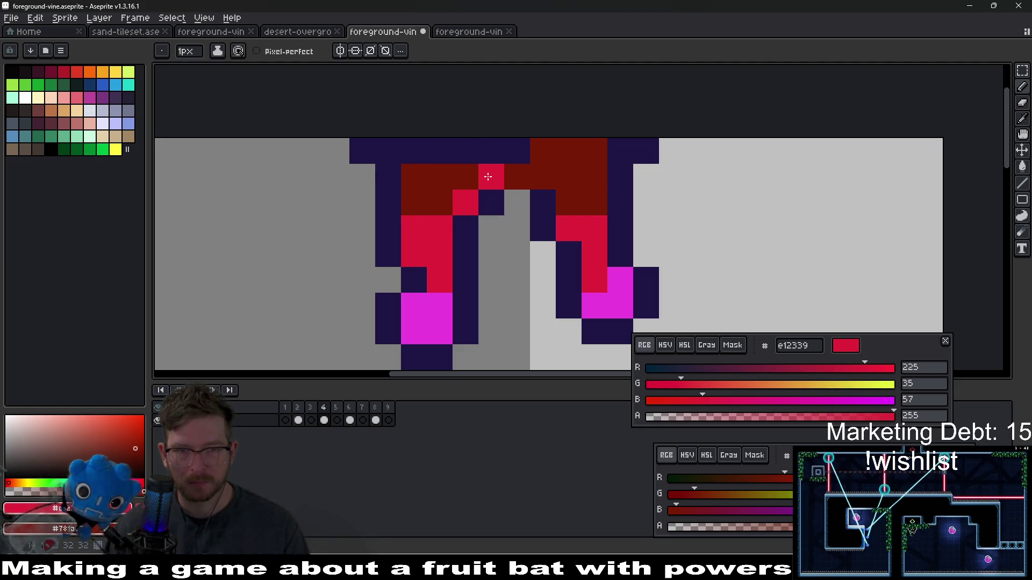
pyautogui.hotkey('ctrl', 'z')
pyautogui.hotkey('ctrl', 'z')
pyautogui.keyDown('alt'); pyautogui.click(545, 206); pyautogui.keyUp('alt')
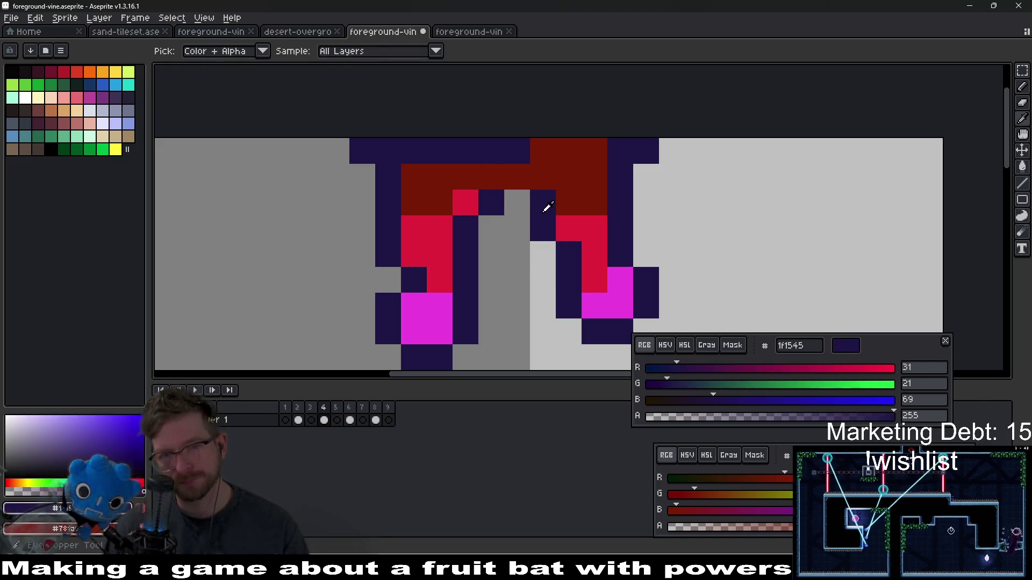
pyautogui.click(515, 178)
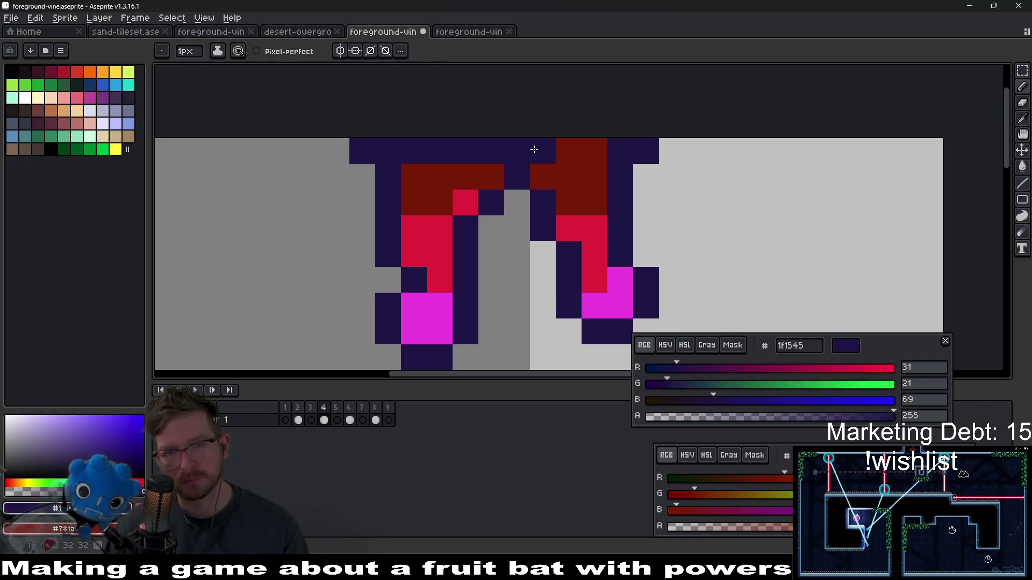
pyautogui.moveTo(534, 149); pyautogui.dragTo(614, 142)
pyautogui.scroll(-3, 613, 194)
pyautogui.scroll(-1, 613, 194)
pyautogui.scroll(2, 597, 192)
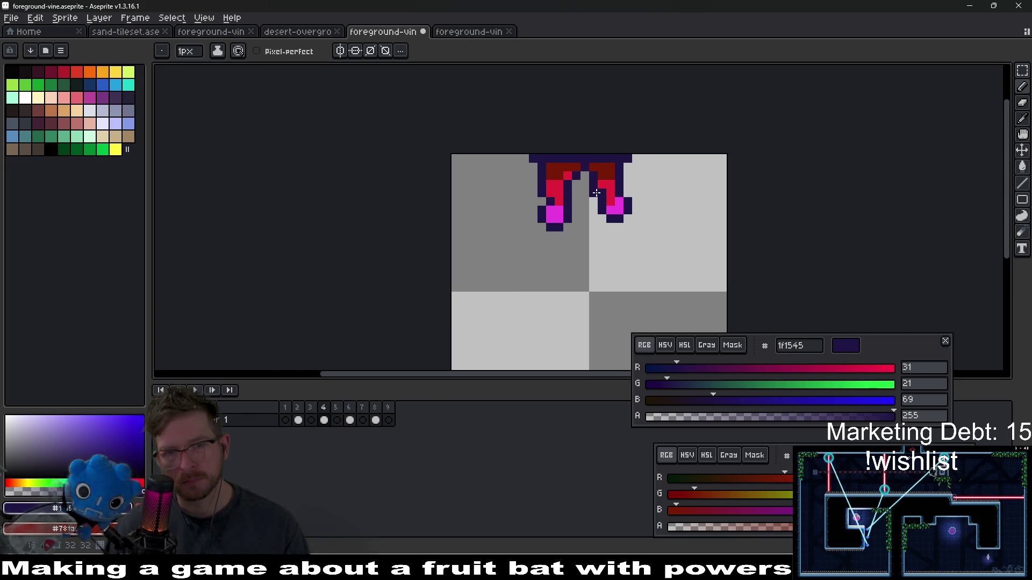
pyautogui.scroll(2, 597, 193)
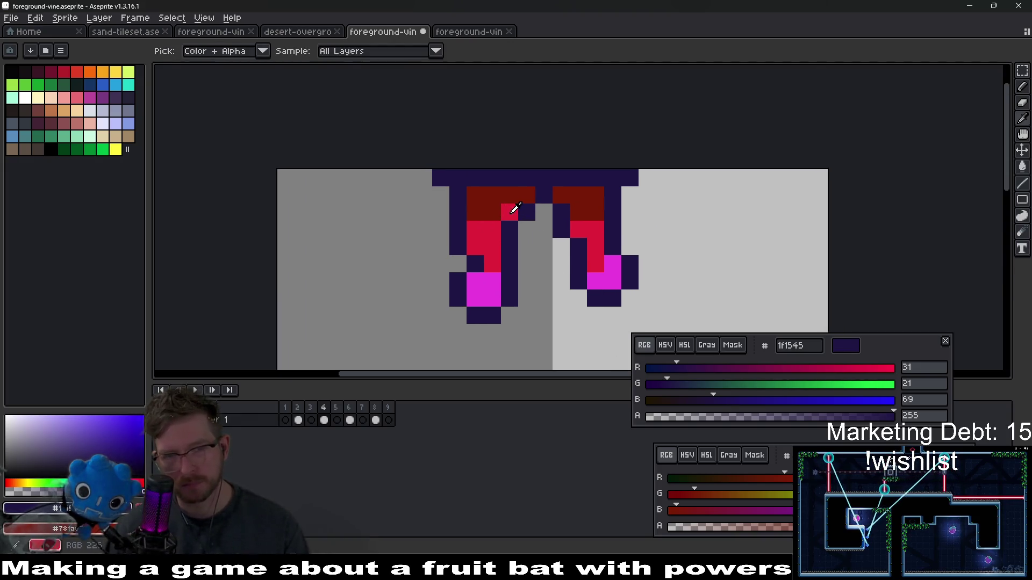
# Step: Turn stray navy and crimson stem pixels dark red on both strands
pyautogui.click(513, 211)
pyautogui.click(484, 210)
pyautogui.click(479, 231)
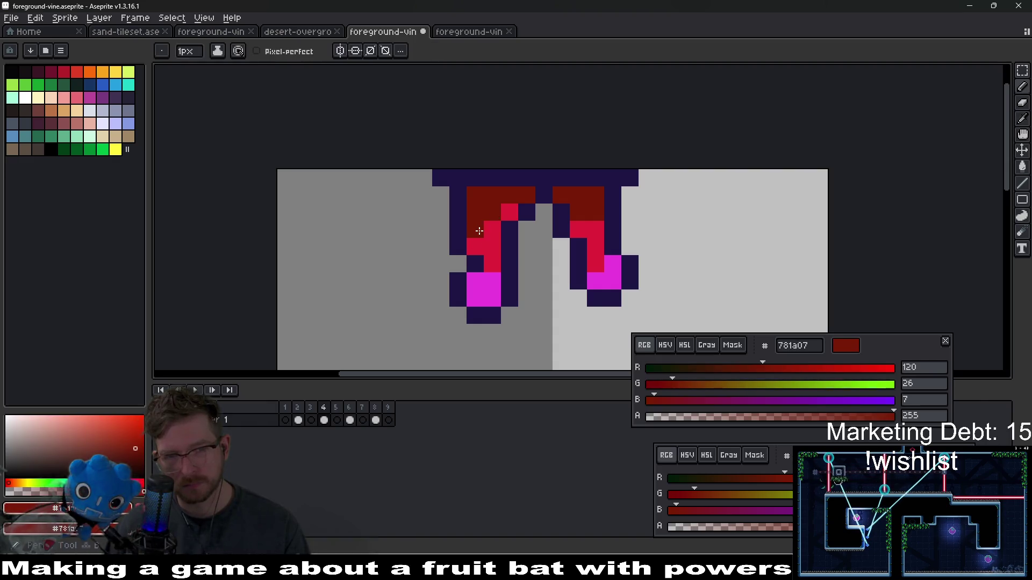
pyautogui.scroll(-3, 561, 237)
pyautogui.scroll(3, 583, 228)
pyautogui.click(573, 228)
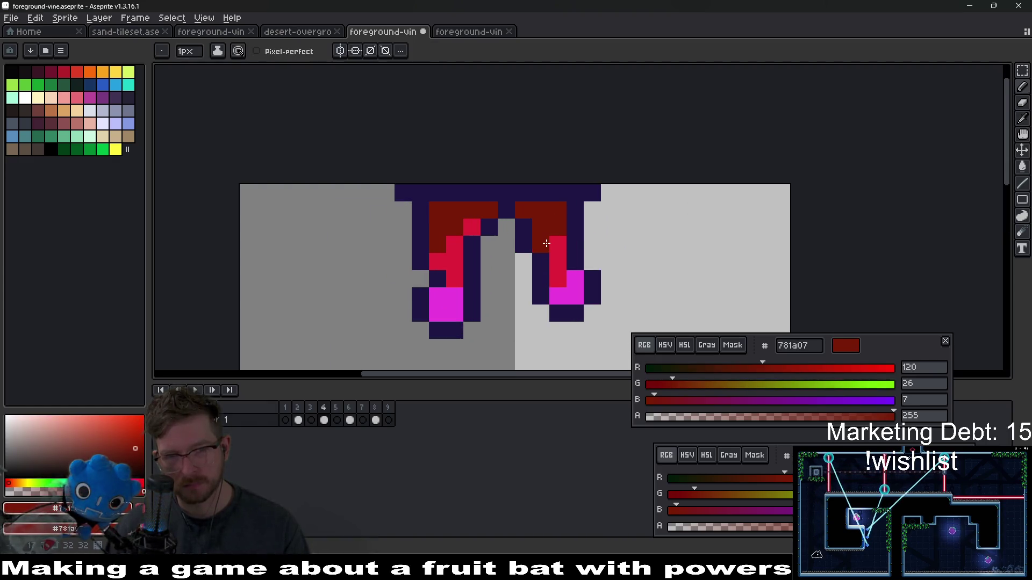
pyautogui.click(558, 244)
pyautogui.scroll(-3, 558, 242)
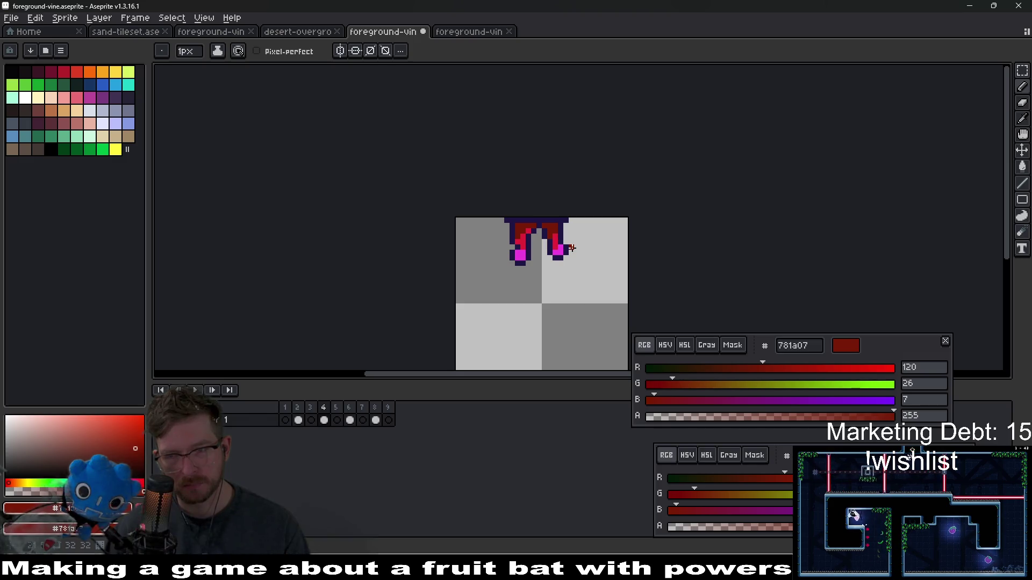
pyautogui.scroll(-1, 572, 248)
pyautogui.scroll(4, 569, 244)
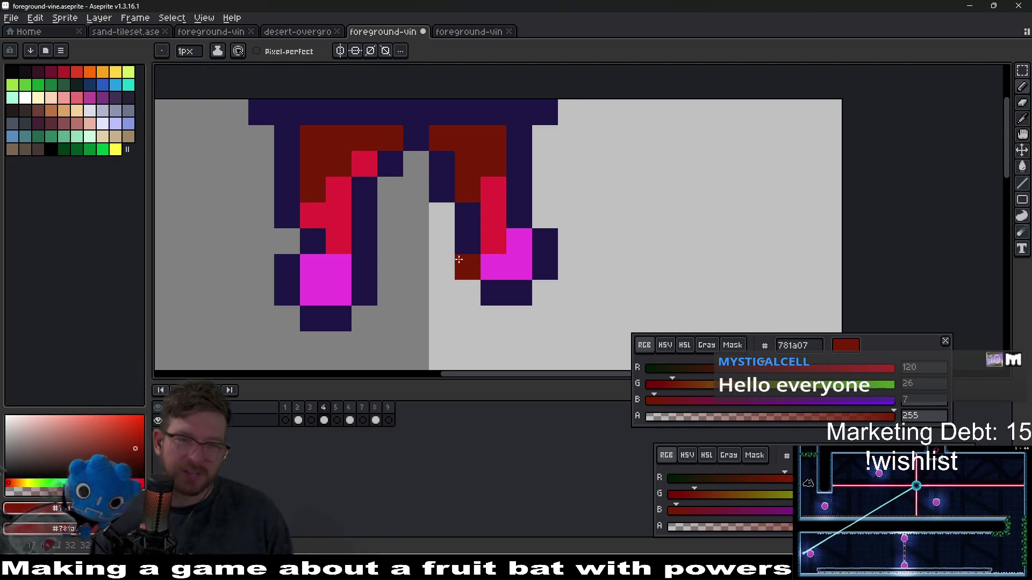
pyautogui.scroll(-3, 509, 166)
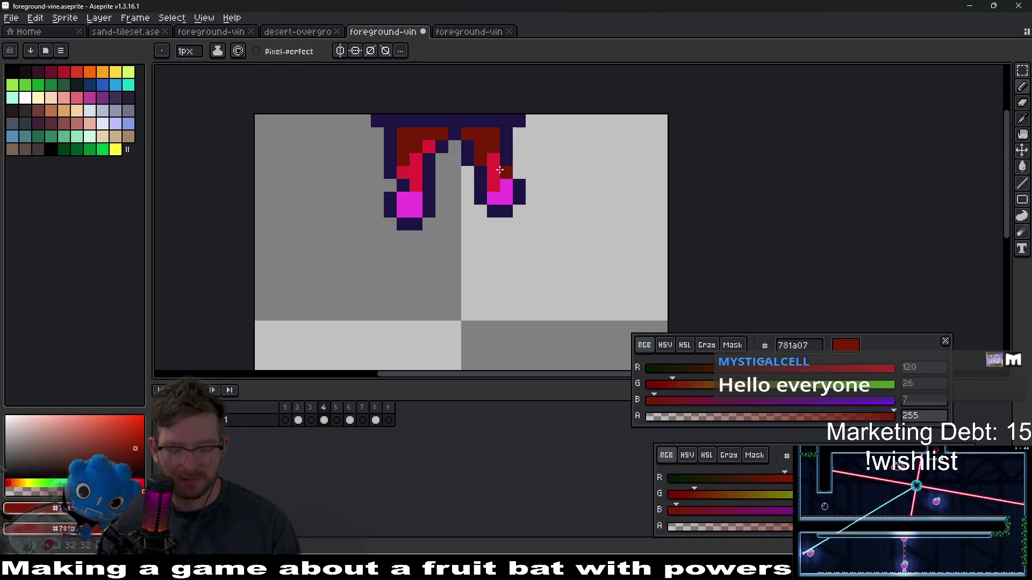
# Step: Add a navy pixel to the vine's top edge
pyautogui.press('m')
pyautogui.press('i')
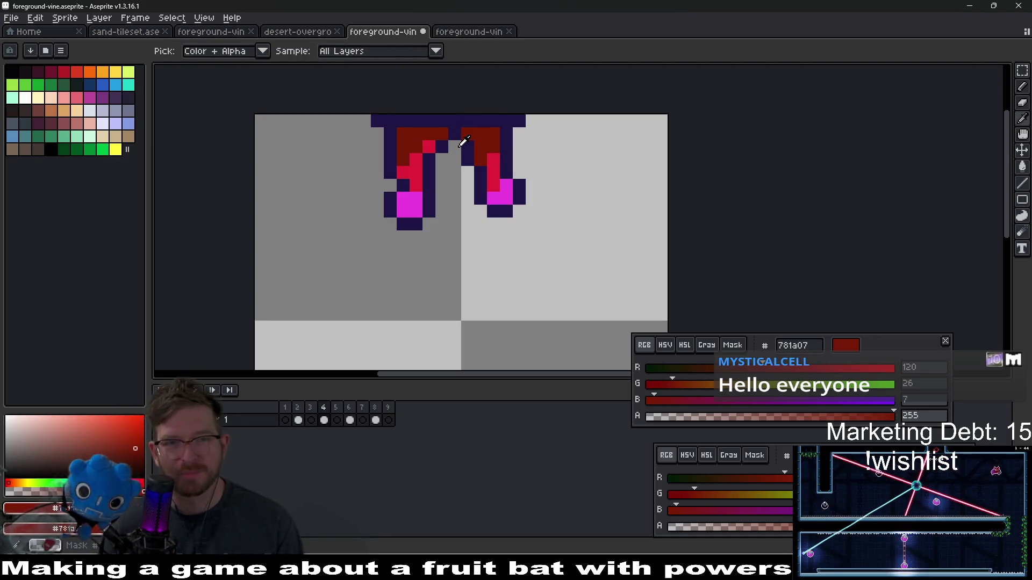
pyautogui.click(460, 145)
pyautogui.press('b')
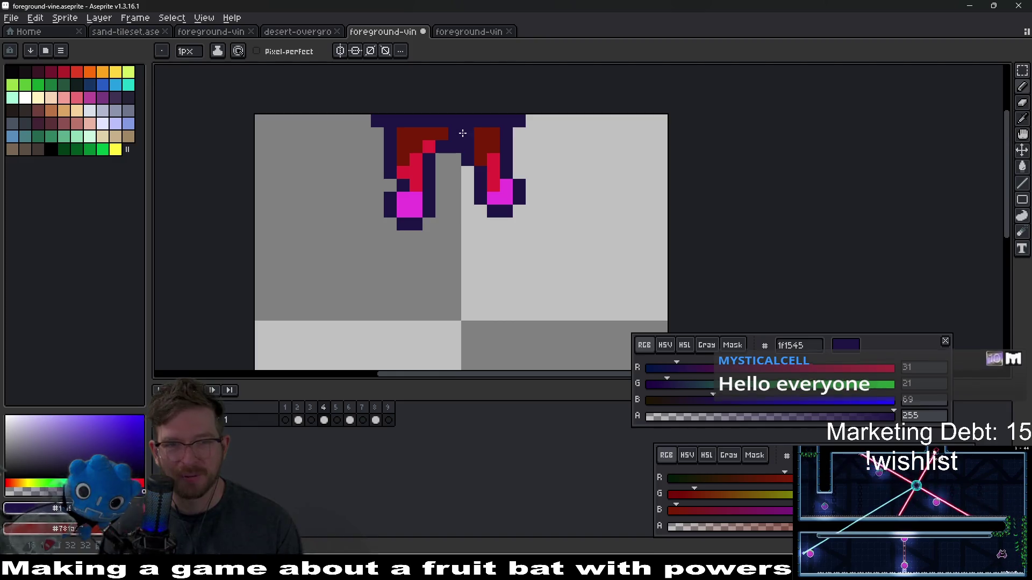
pyautogui.click(531, 135)
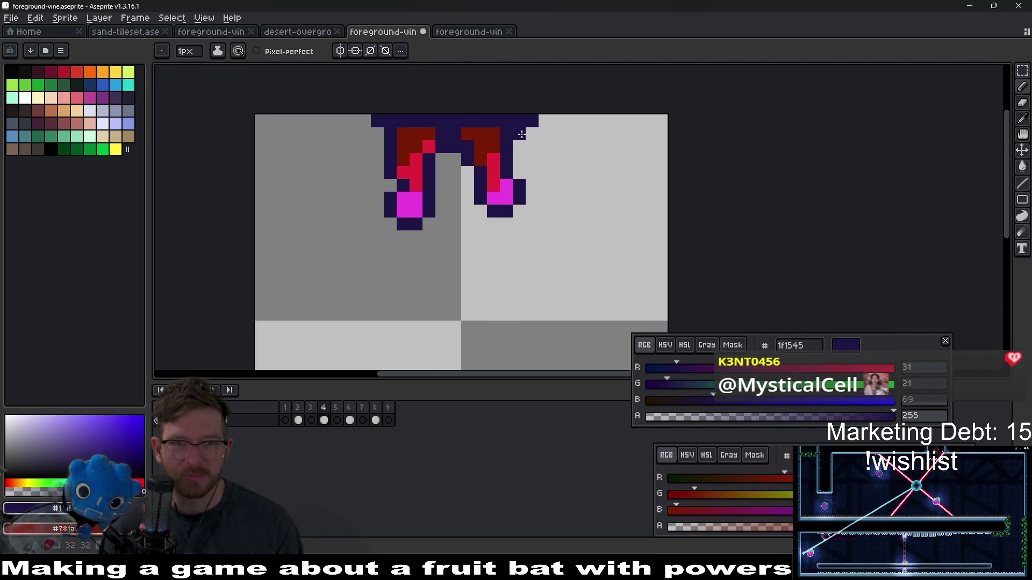
# Step: Pan the view slightly across the sprite's top bar
pyautogui.scroll(-5, 500, 164)
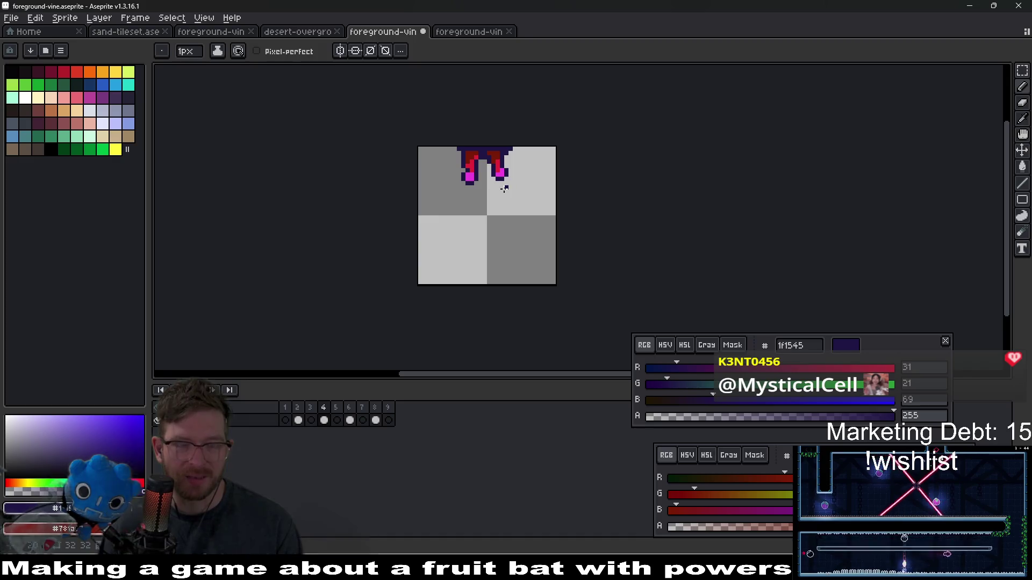
pyautogui.press('m')
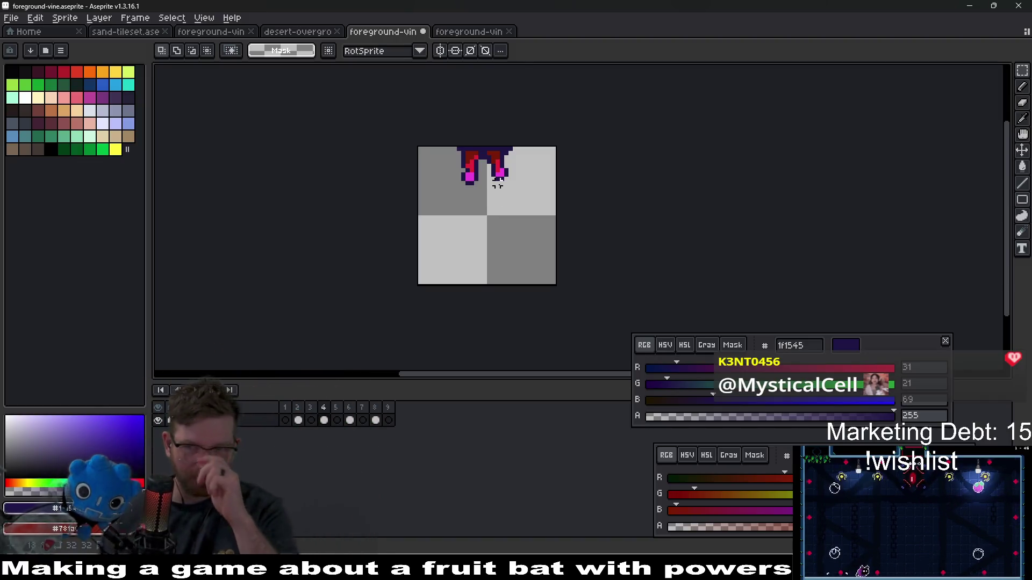
pyautogui.scroll(2, 517, 156)
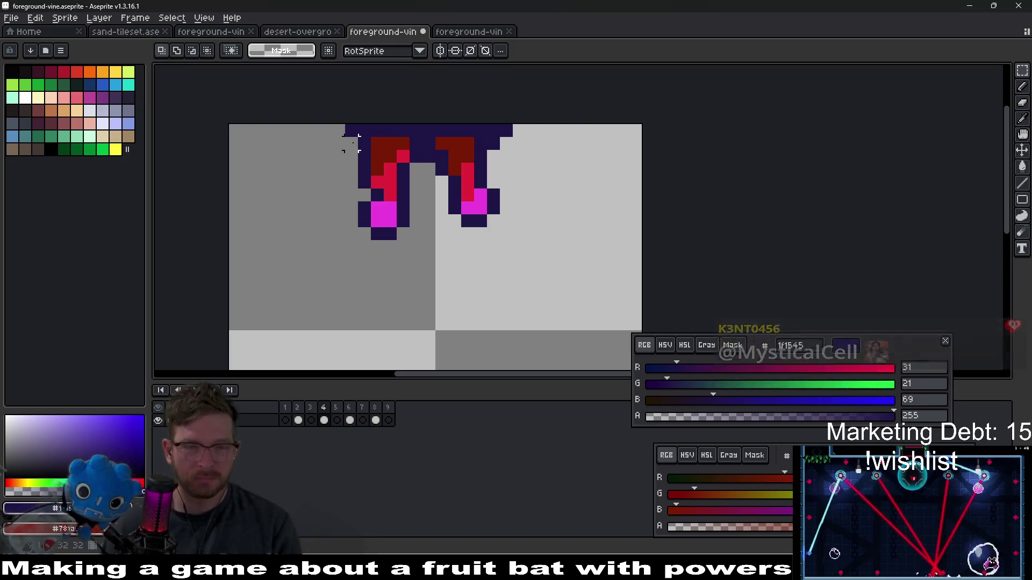
pyautogui.moveTo(346, 147); pyautogui.dragTo(373, 139)
pyautogui.press('i')
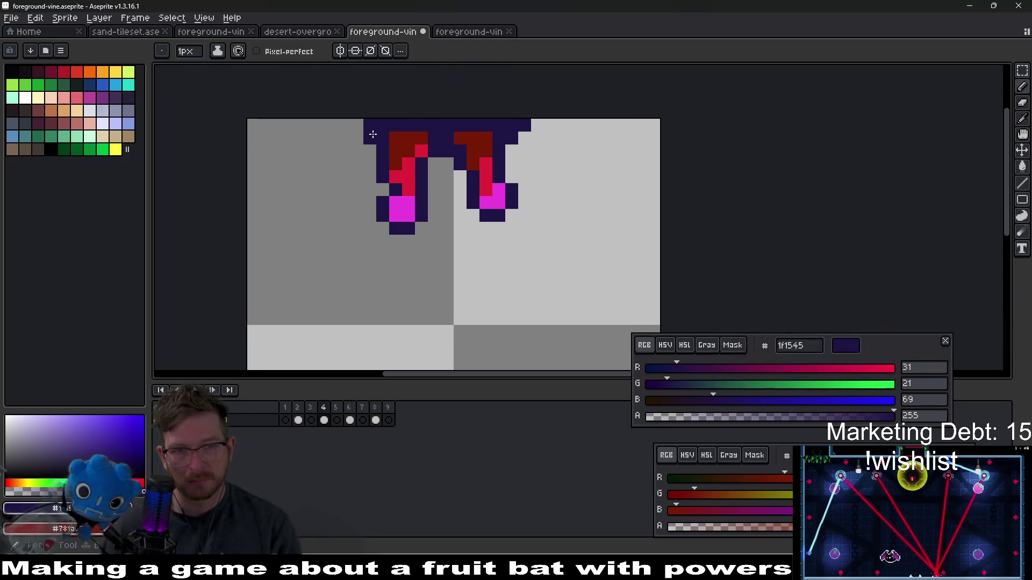
pyautogui.scroll(-3, 532, 162)
# Step: Try a 16px canvas width, cancel it, and add a navy pixel on the top bar
pyautogui.hotkey('ctrl', 'alt', 'c')
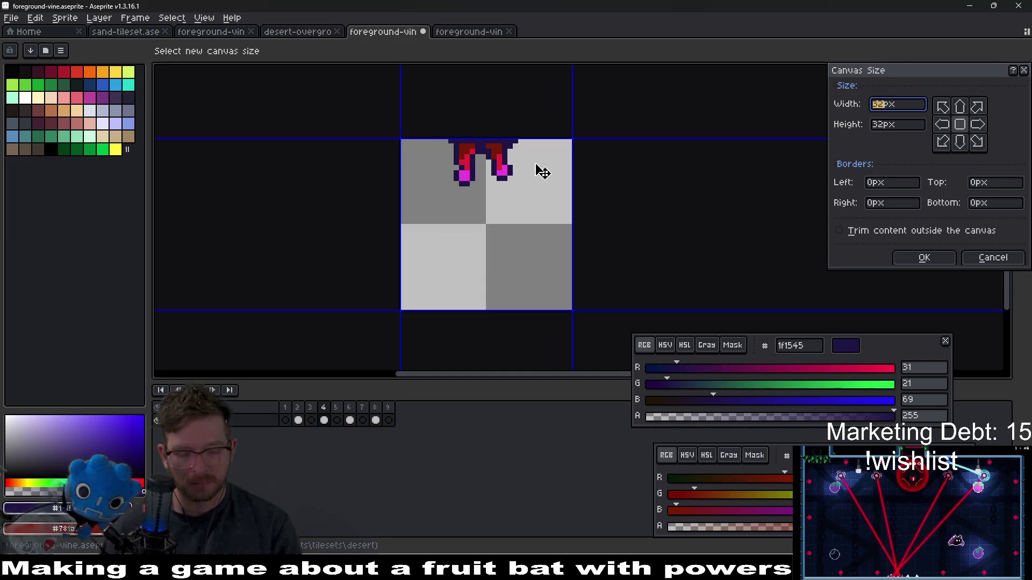
pyautogui.write('16')
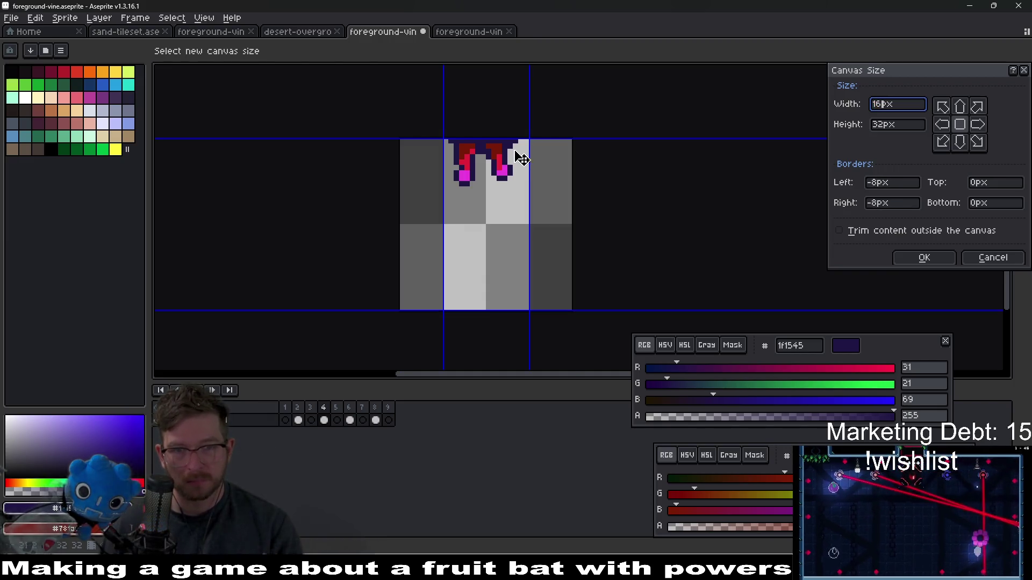
pyautogui.press('Escape')
pyautogui.scroll(4, 515, 141)
pyautogui.click(515, 148)
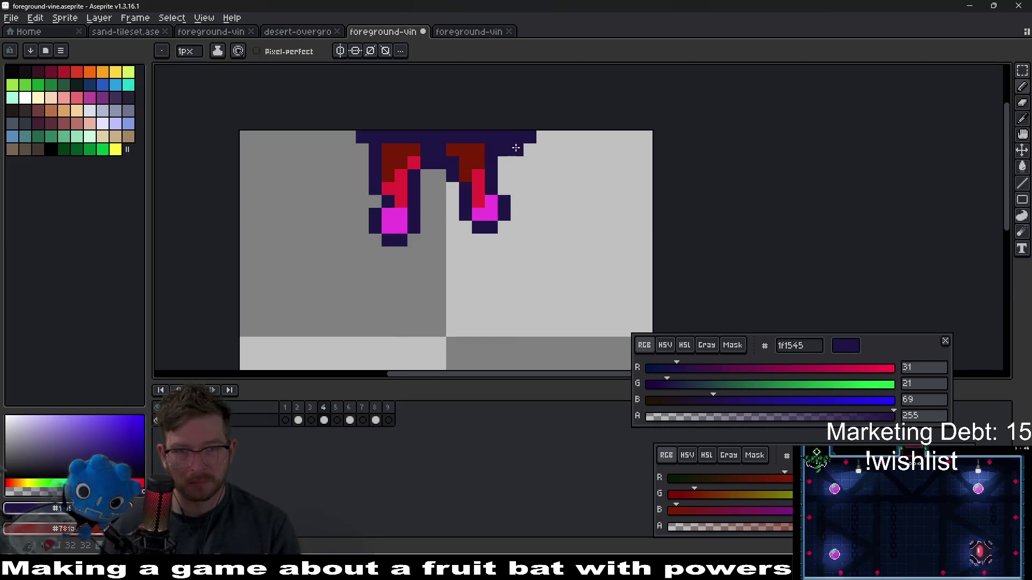
# Step: Move the right vine strand one pixel right and deselect
pyautogui.press('m')
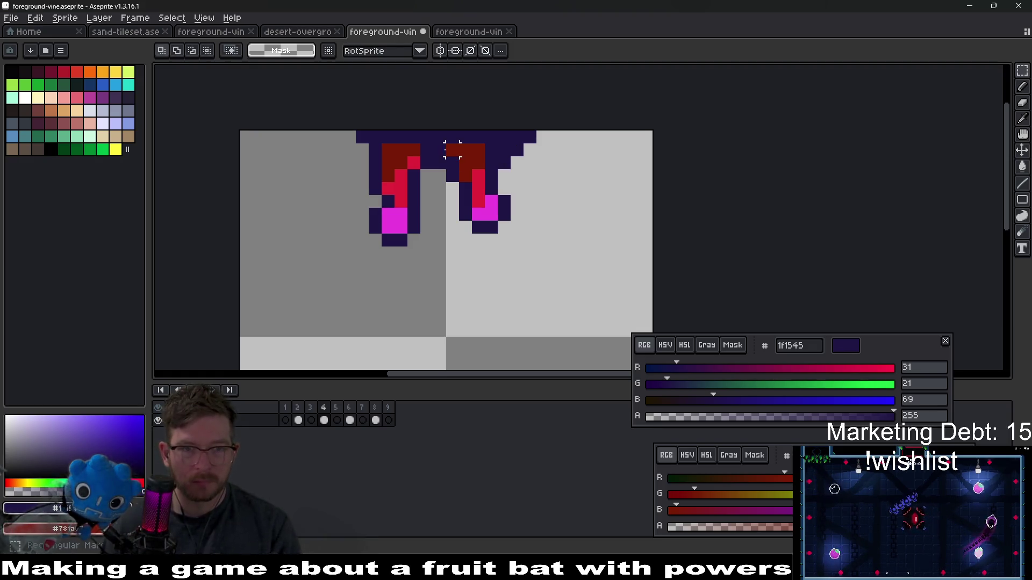
pyautogui.moveTo(443, 142); pyautogui.dragTo(524, 234)
pyautogui.moveTo(505, 235); pyautogui.dragTo(518, 236)
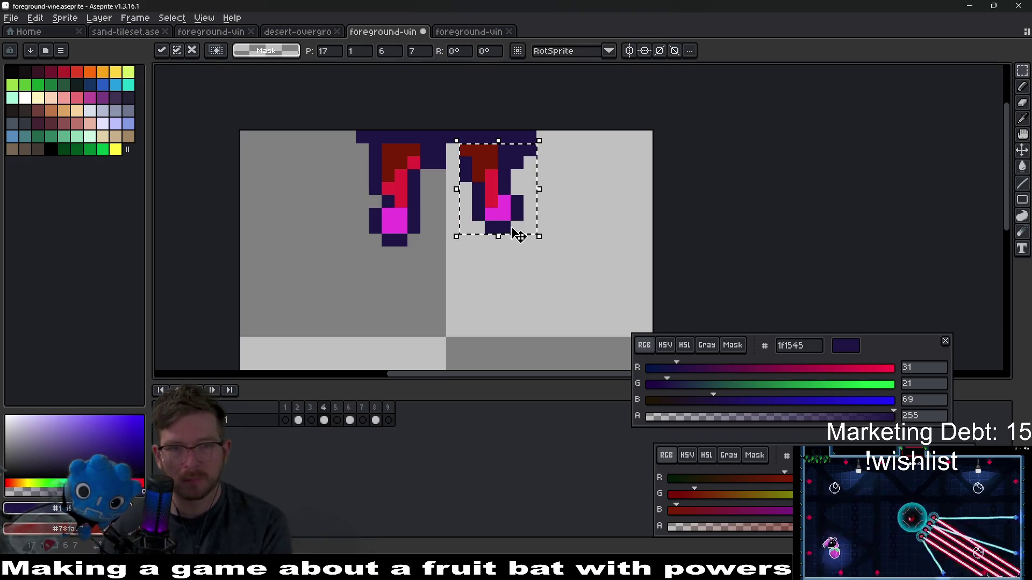
pyautogui.press('Left')
pyautogui.hotkey('ctrl', 'd')
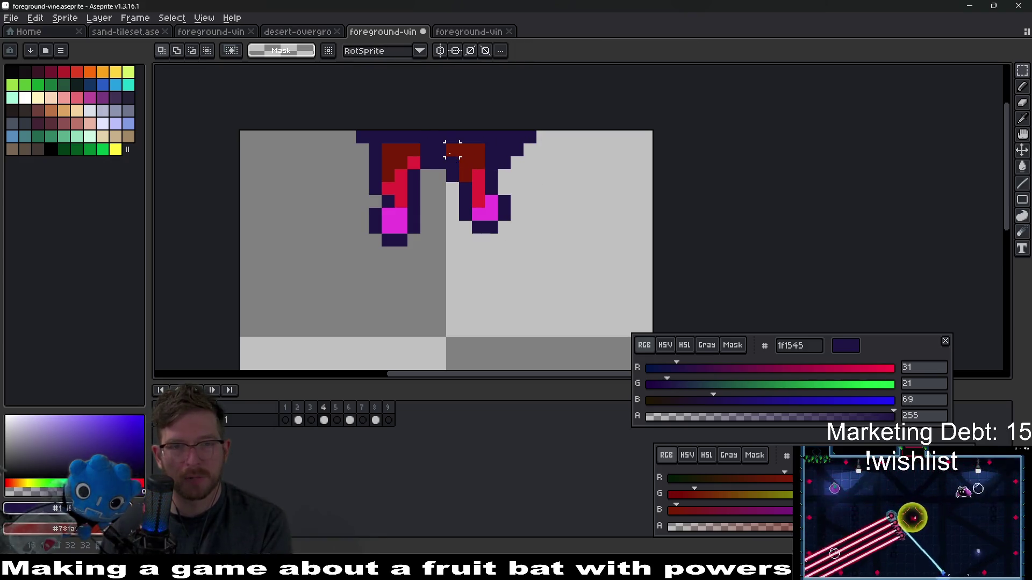
pyautogui.moveTo(452, 149); pyautogui.dragTo(510, 247)
pyautogui.press('Right')
pyautogui.hotkey('ctrl', 'd')
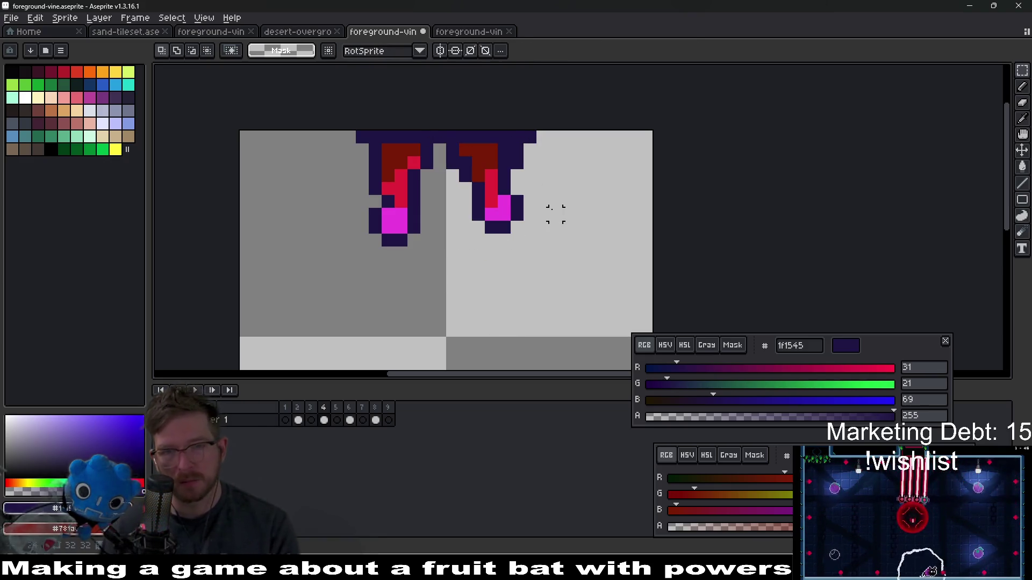
# Step: Fill the gap between the strands with navy and add a dark red pixel atop the left stem
pyautogui.scroll(1, 476, 162)
pyautogui.press('alt')
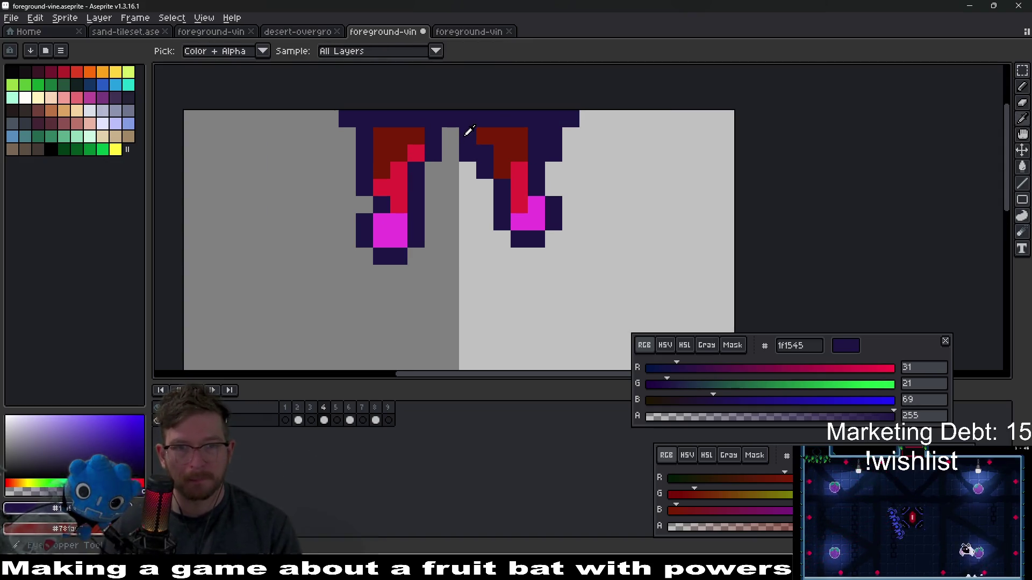
pyautogui.moveTo(468, 131); pyautogui.dragTo(441, 151)
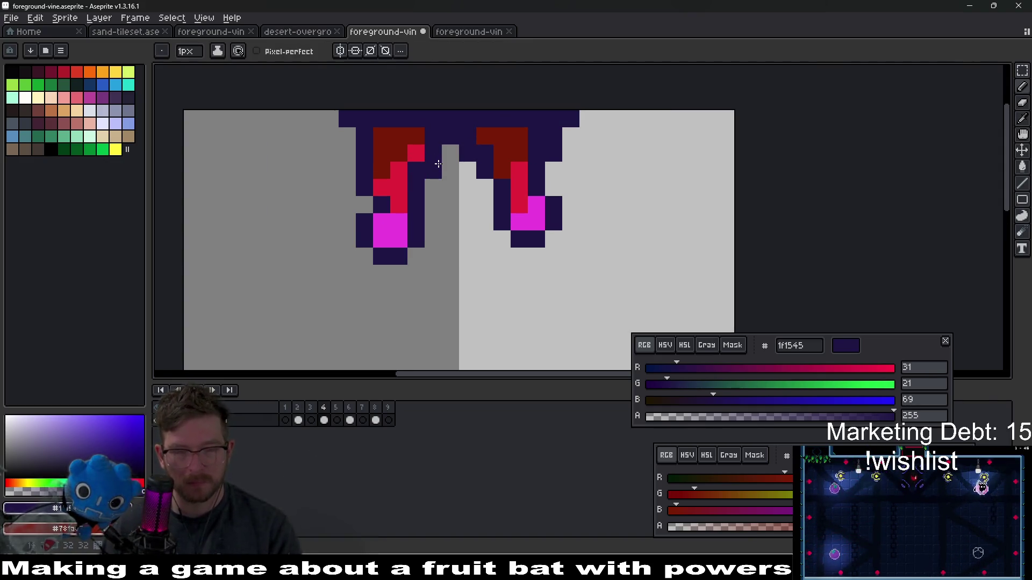
pyautogui.press('alt')
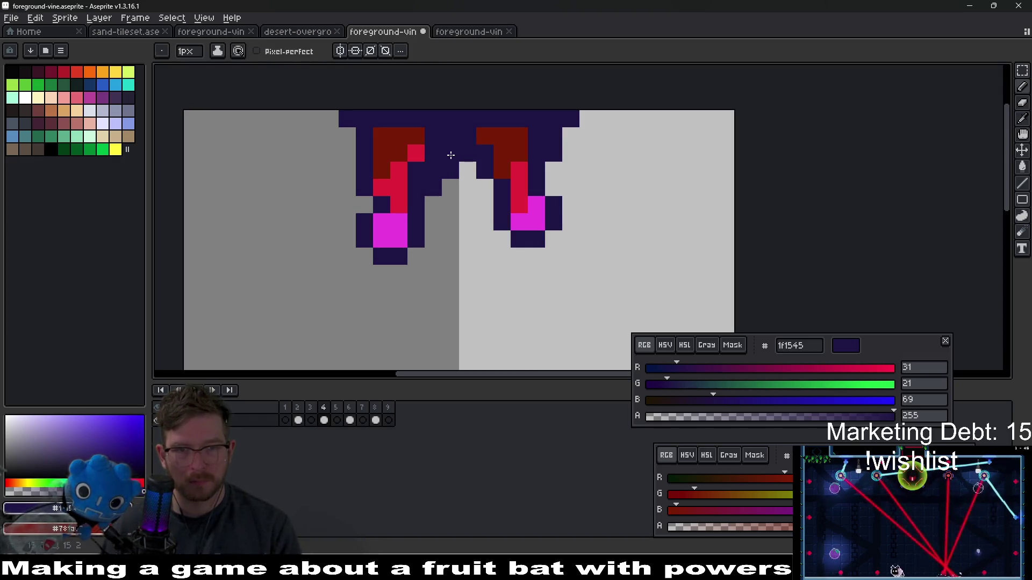
pyautogui.keyDown('alt'); pyautogui.click(396, 138); pyautogui.keyUp('alt')
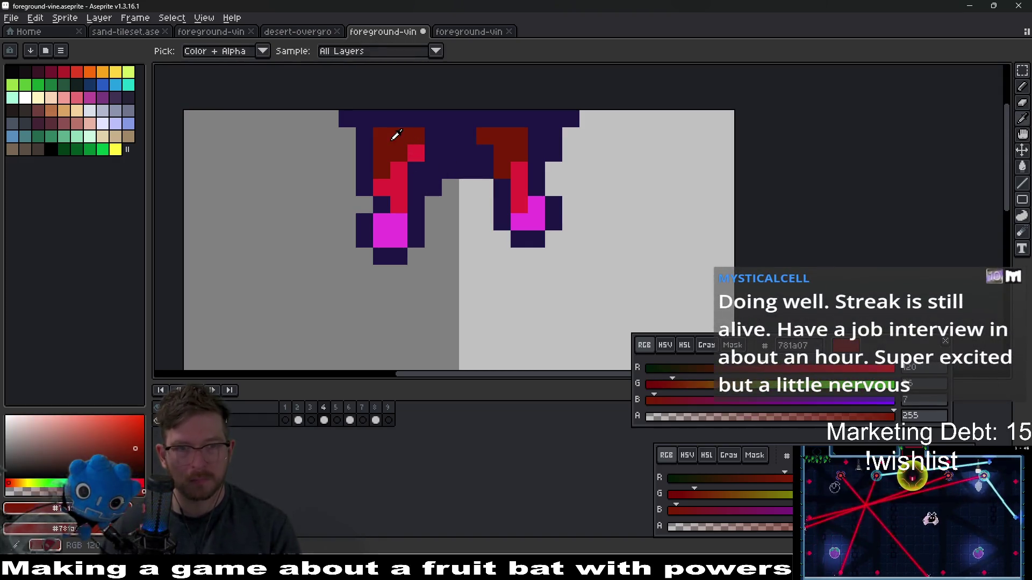
pyautogui.click(438, 159)
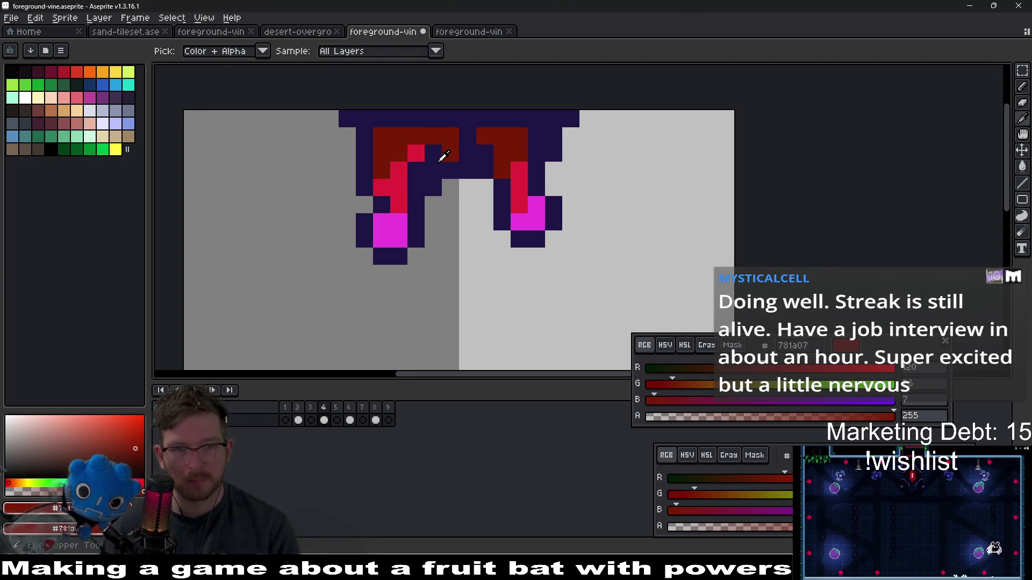
pyautogui.keyDown('alt'); pyautogui.click(436, 153); pyautogui.keyUp('alt')
pyautogui.scroll(-5, 495, 151)
pyautogui.scroll(8, 495, 152)
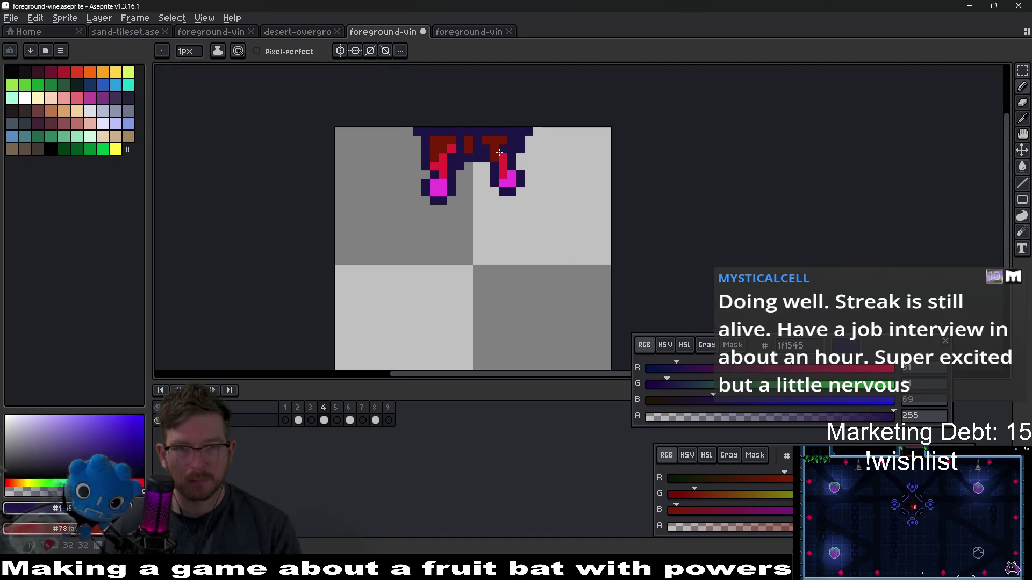
# Step: Paint the grey pixels between the strands navy, then several of them dark red
pyautogui.moveTo(395, 221)
pyautogui.mouseDown()
pyautogui.moveTo(365, 269)
pyautogui.moveTo(433, 222)
pyautogui.mouseUp()
pyautogui.keyDown('alt'); pyautogui.click(382, 138); pyautogui.keyUp('alt')
pyautogui.moveTo(387, 177)
pyautogui.mouseDown()
pyautogui.moveTo(349, 219)
pyautogui.moveTo(361, 184)
pyautogui.moveTo(442, 184)
pyautogui.mouseUp()
pyautogui.scroll(-4, 442, 185)
pyautogui.scroll(-4, 442, 185)
pyautogui.scroll(7, 446, 181)
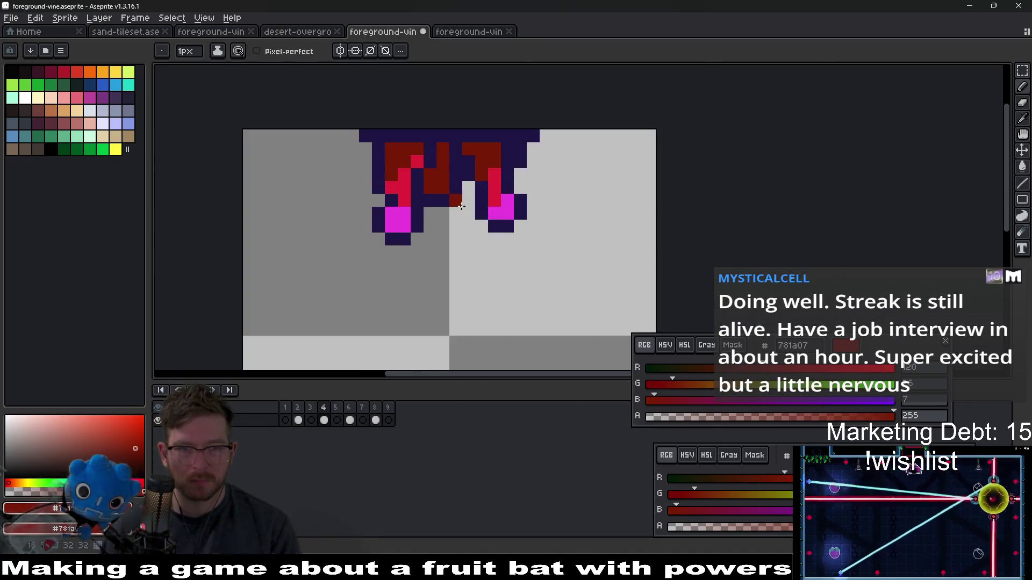
# Step: Repaint left stem pixels with magenta and red, restoring one to dark blue
pyautogui.hotkey('ctrl', 'z')
pyautogui.keyDown('alt'); pyautogui.click(531, 226); pyautogui.keyUp('alt')
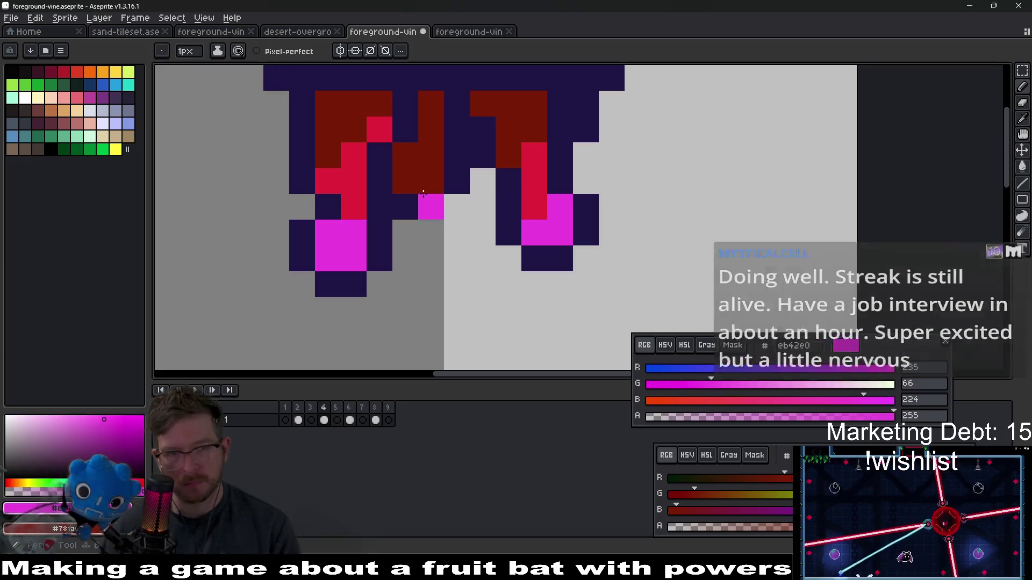
pyautogui.click(405, 181)
pyautogui.click(528, 209)
pyautogui.keyDown('alt'); pyautogui.click(529, 173); pyautogui.keyUp('alt')
pyautogui.click(534, 207)
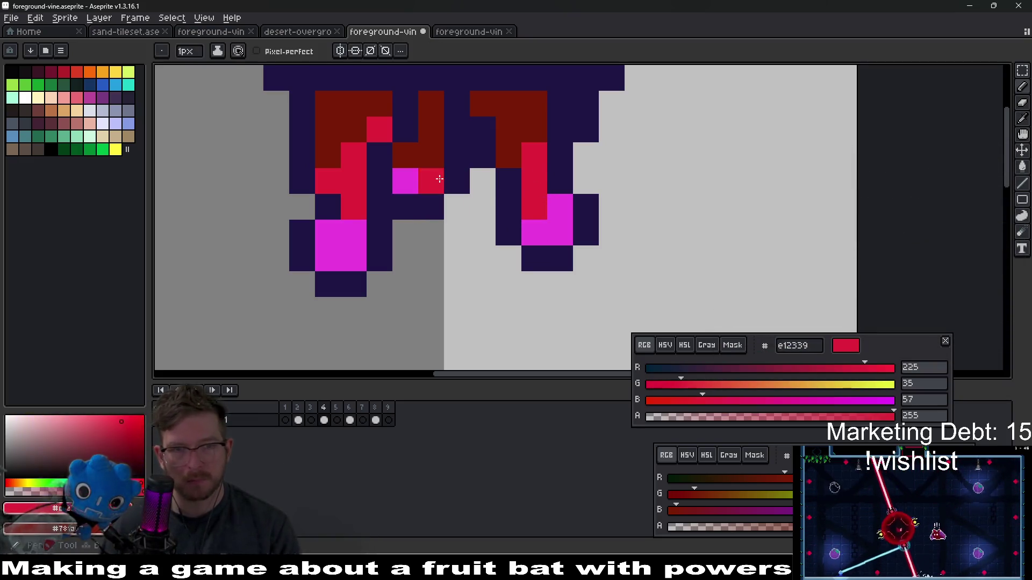
pyautogui.click(405, 181)
# Step: Add a run of single red pixels down the left stem with the Pencil
pyautogui.press('v')
pyautogui.press('b')
pyautogui.click(405, 156)
pyautogui.click(431, 156)
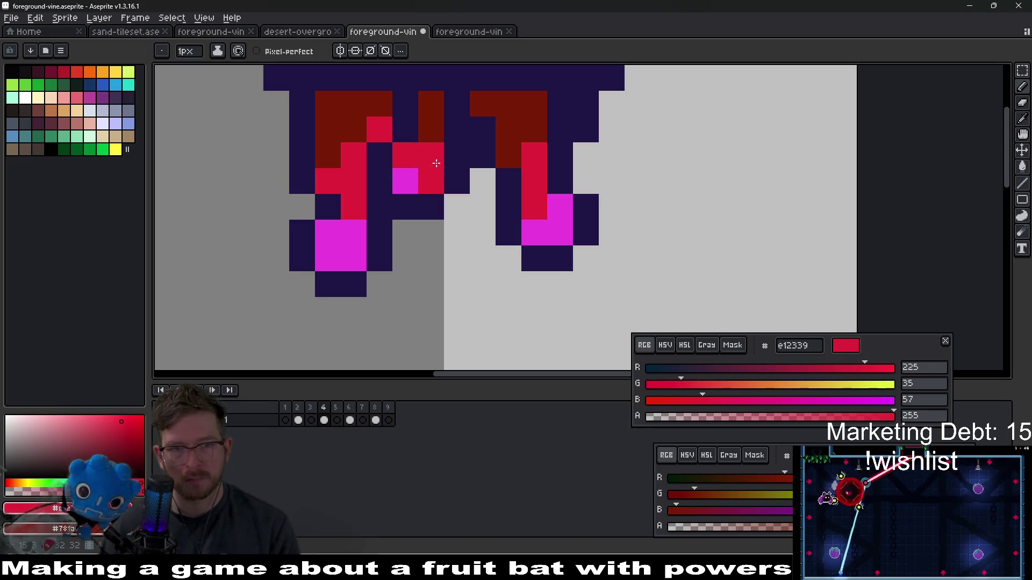
pyautogui.click(508, 207)
# Step: Zoom out and recentre to check the vine, then save the file with Ctrl+S
pyautogui.scroll(-4, 522, 206)
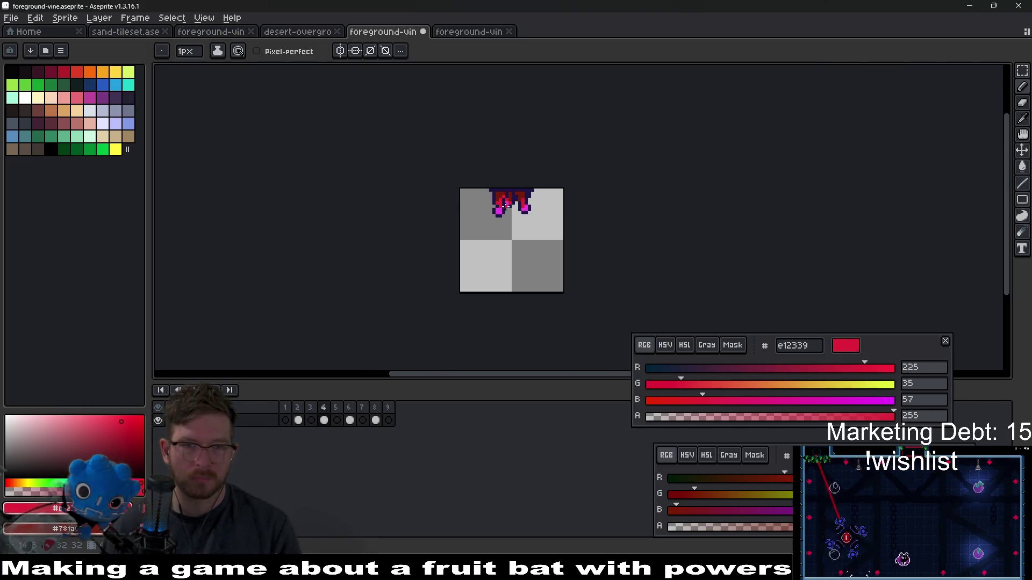
pyautogui.scroll(4, 529, 215)
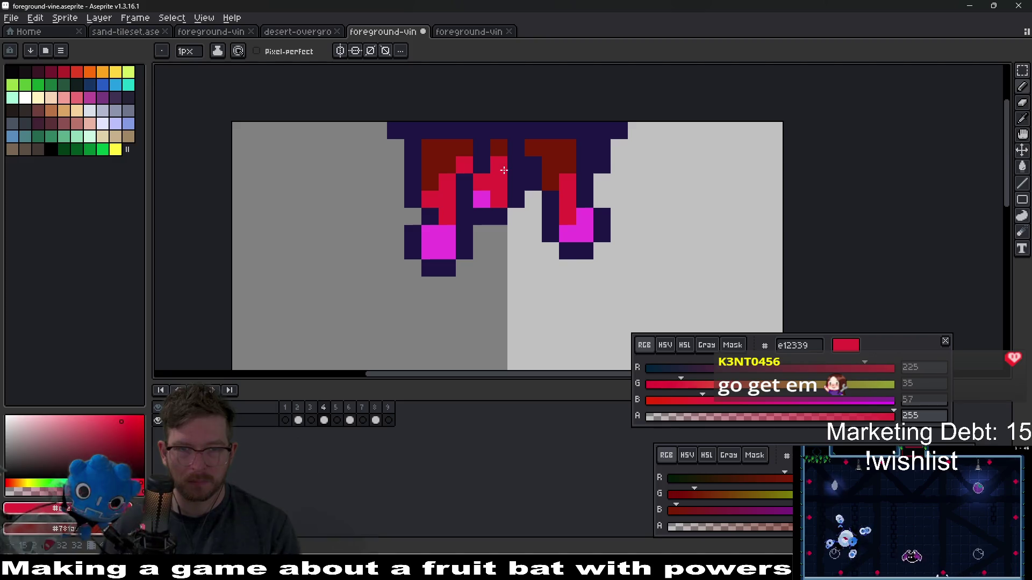
pyautogui.scroll(-5, 560, 221)
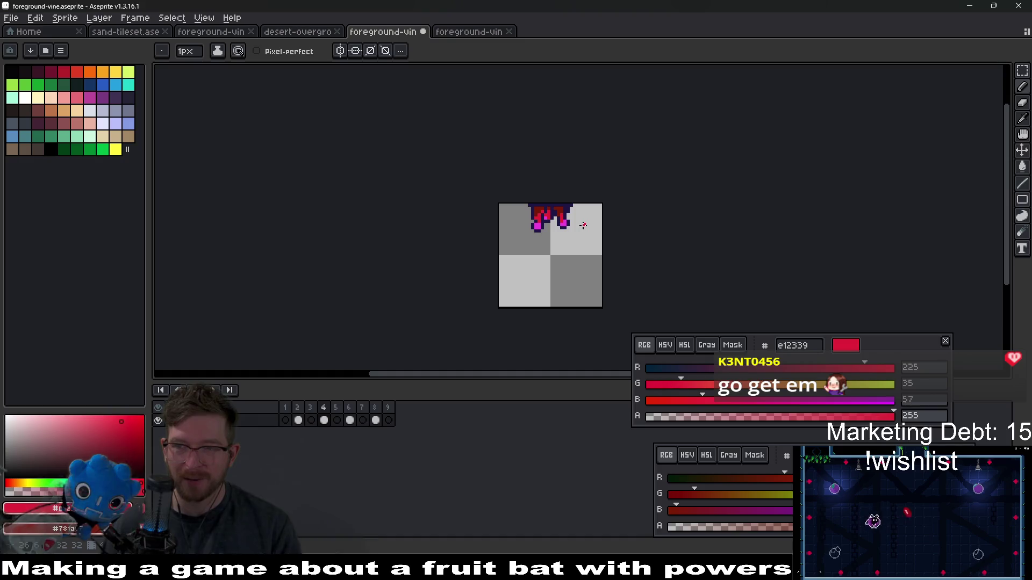
pyautogui.scroll(5, 527, 225)
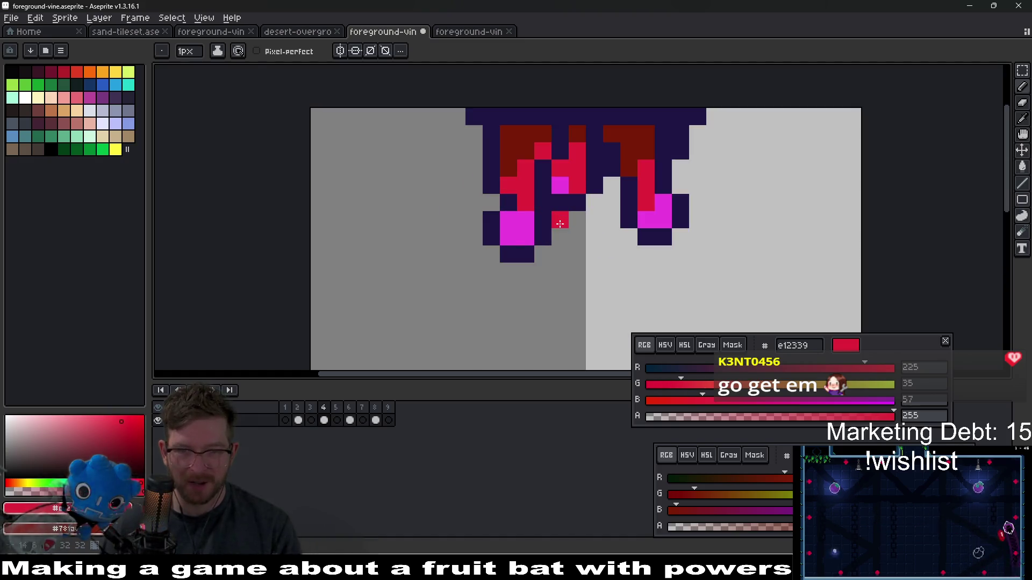
pyautogui.scroll(-3, 517, 224)
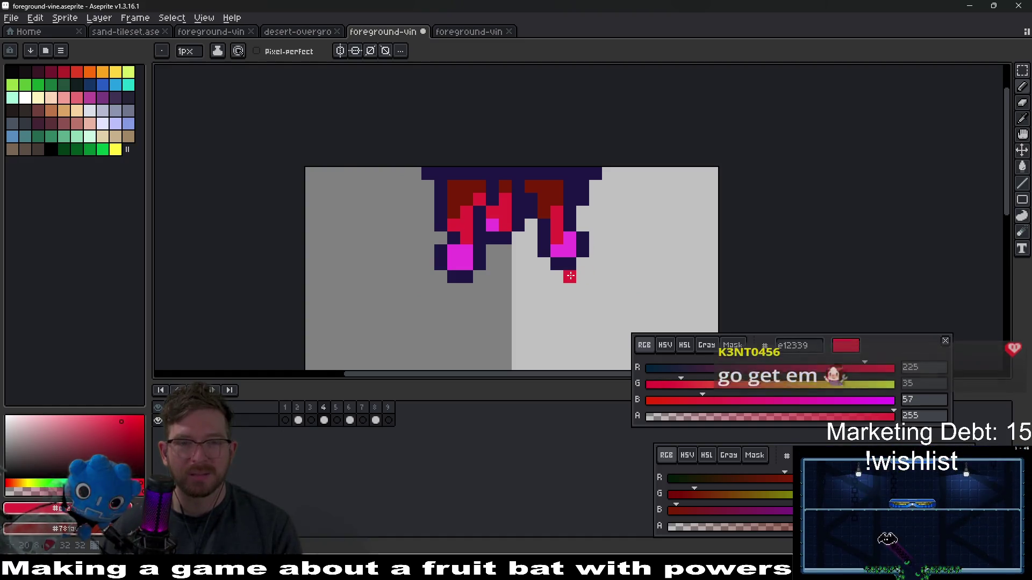
pyautogui.scroll(-3, 590, 263)
pyautogui.moveTo(591, 263)
pyautogui.mouseDown()
pyautogui.moveTo(511, 235)
pyautogui.moveTo(482, 192)
pyautogui.moveTo(516, 178)
pyautogui.mouseUp()
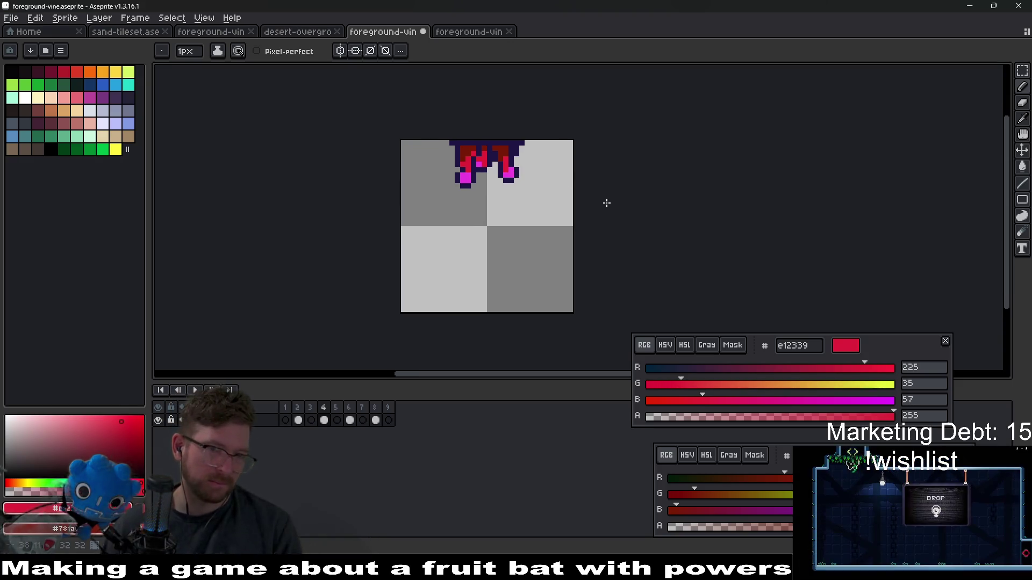
pyautogui.scroll(-2, 524, 189)
pyautogui.hotkey('ctrl', 's')
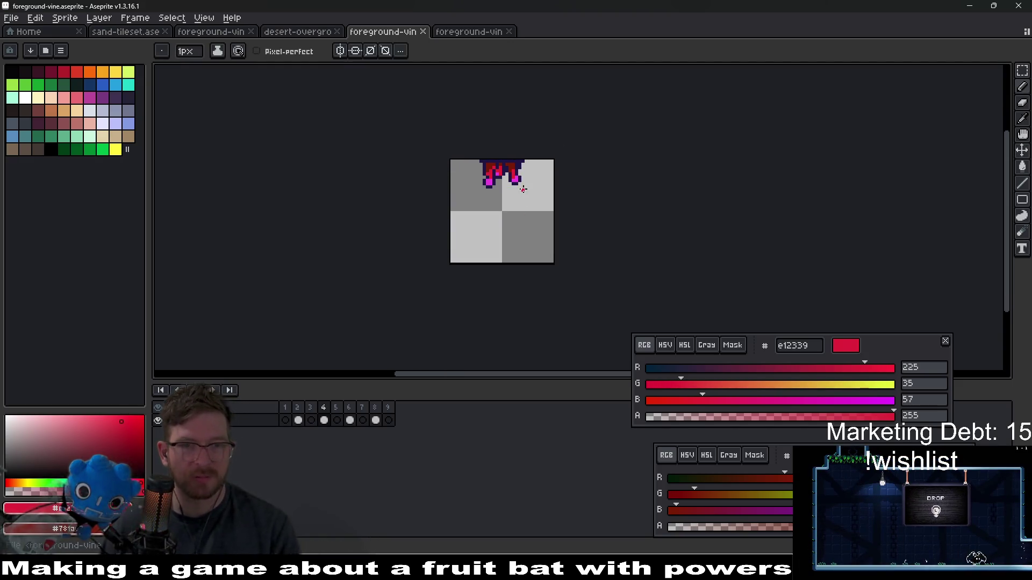
# Step: Return to the first frame and eyedrop the teal from the desert overgrowth sprite
pyautogui.click(285, 420)
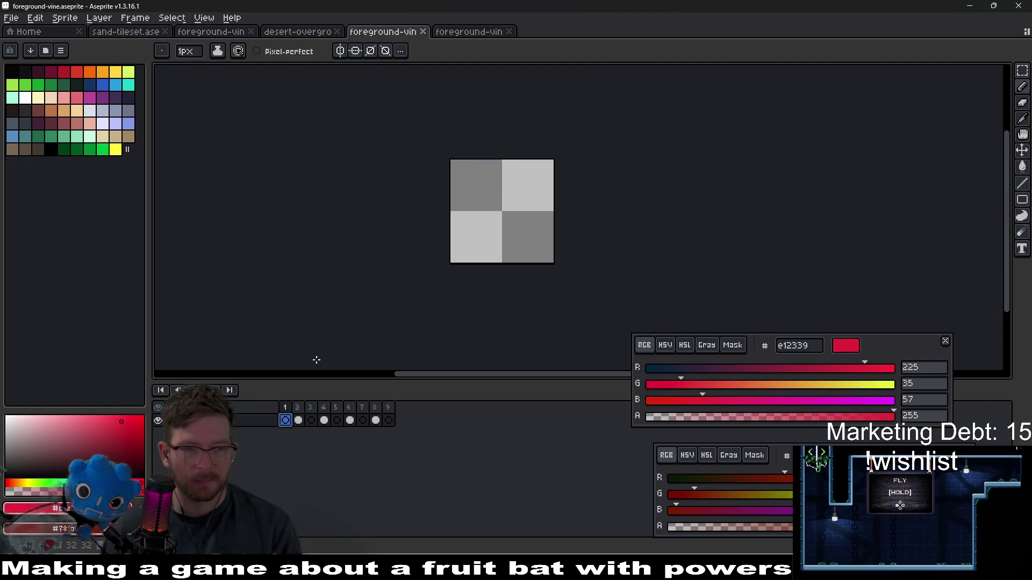
pyautogui.click(456, 32)
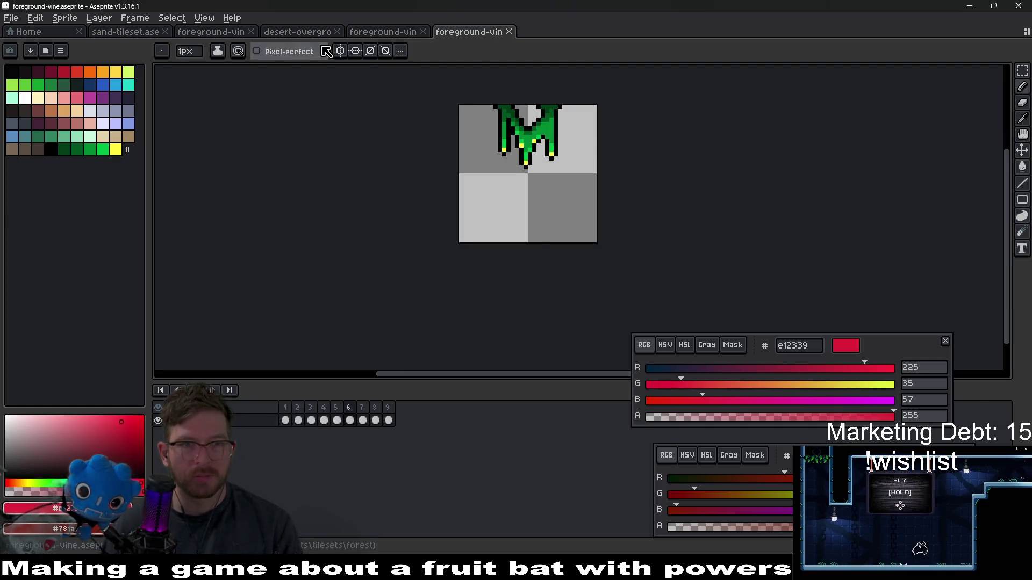
pyautogui.click(306, 33)
pyautogui.moveTo(466, 264); pyautogui.dragTo(491, 236)
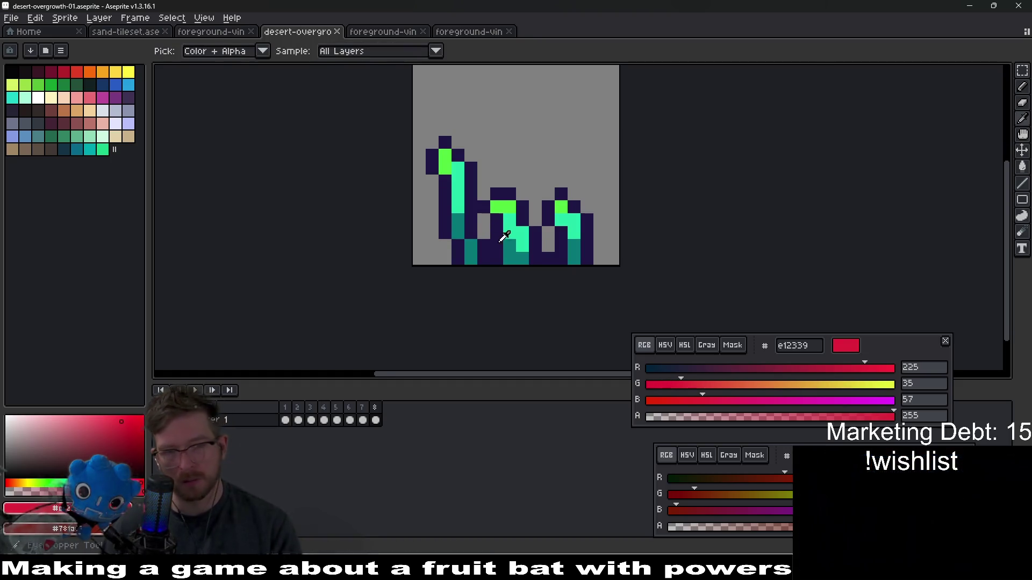
pyautogui.keyDown('alt'); pyautogui.click(524, 257); pyautogui.keyUp('alt')
# Step: Close the purple vine sprite's tab
pyautogui.click(210, 32)
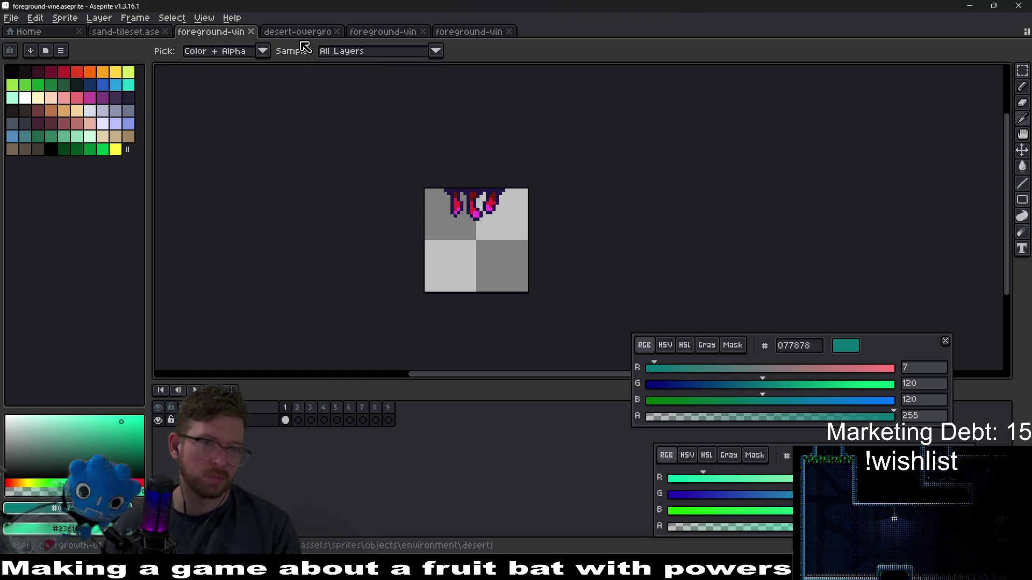
pyautogui.click(471, 33)
pyautogui.click(386, 32)
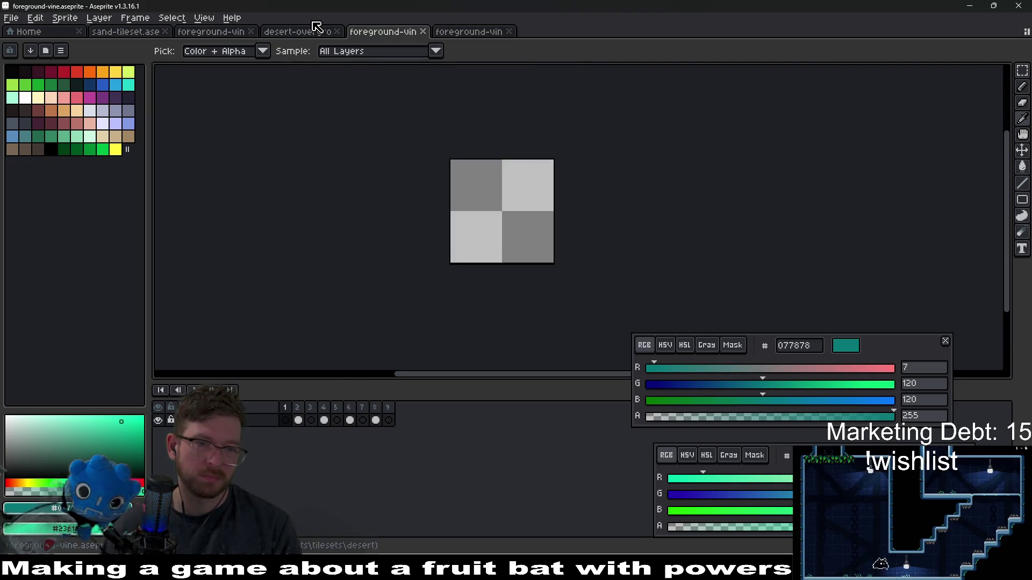
pyautogui.click(203, 34)
pyautogui.middleClick(204, 38)
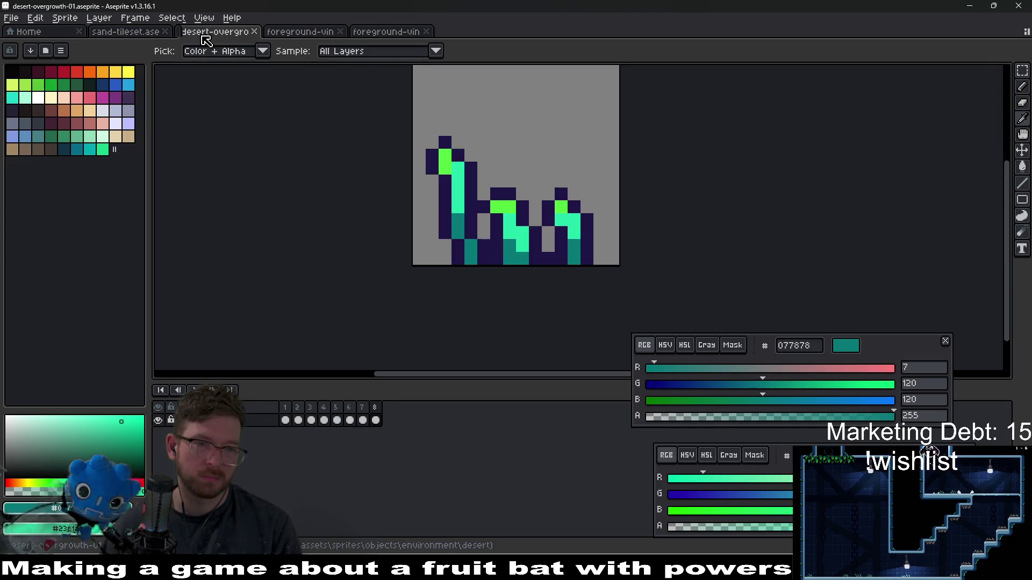
# Step: Switch to the empty foreground-vine sprite and select Layer 1 for drawing
pyautogui.click(292, 35)
pyautogui.click(211, 34)
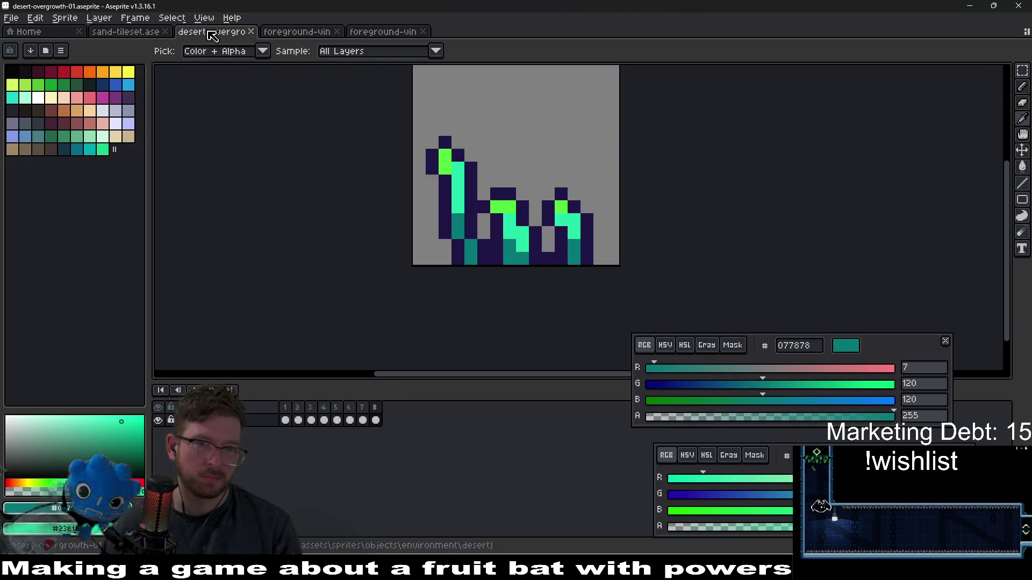
pyautogui.click(294, 37)
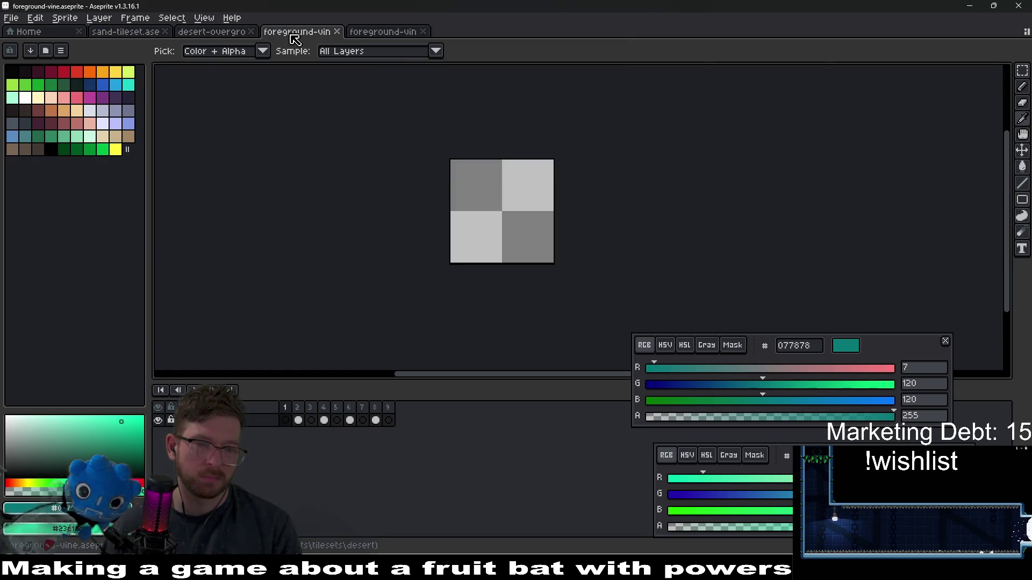
pyautogui.click(306, 411)
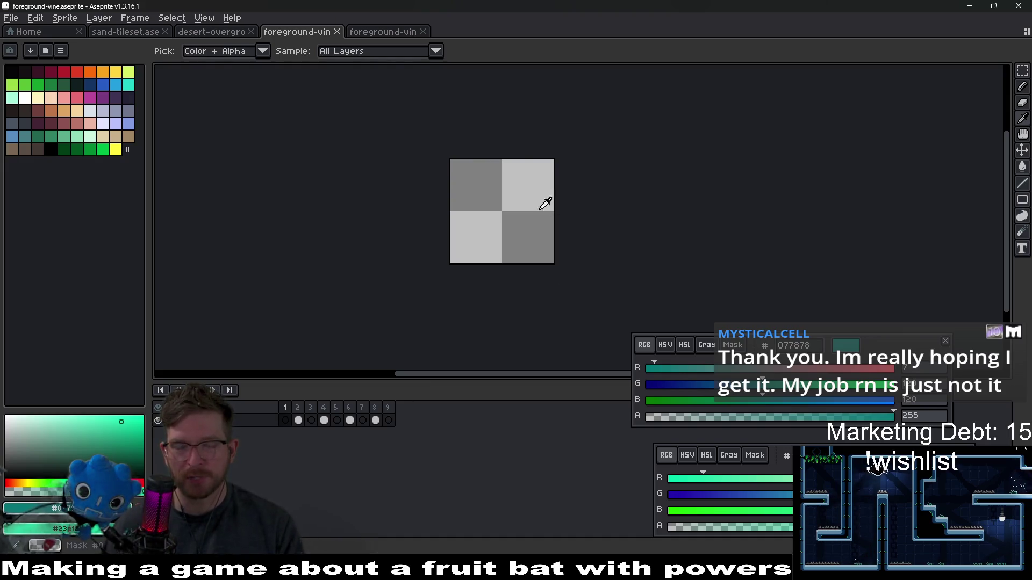
# Step: Zoom in and draw a teal vine hanging from the top edge, extending right
pyautogui.scroll(2, 537, 198)
pyautogui.click(509, 154)
pyautogui.scroll(2, 465, 156)
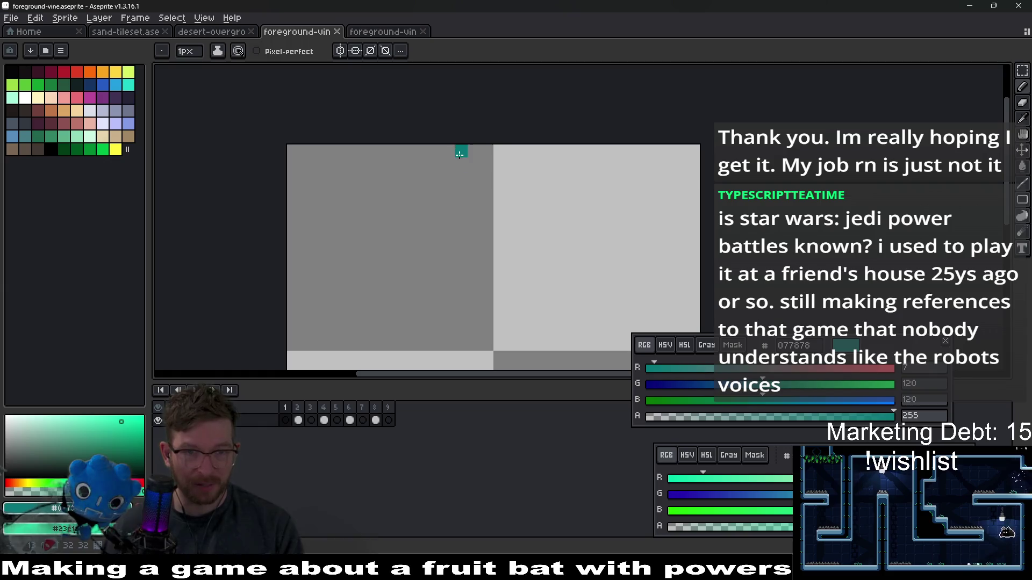
pyautogui.moveTo(460, 154)
pyautogui.mouseDown()
pyautogui.moveTo(461, 207)
pyautogui.moveTo(461, 161)
pyautogui.moveTo(473, 164)
pyautogui.moveTo(490, 198)
pyautogui.moveTo(499, 151)
pyautogui.moveTo(532, 194)
pyautogui.moveTo(537, 232)
pyautogui.moveTo(527, 217)
pyautogui.mouseUp()
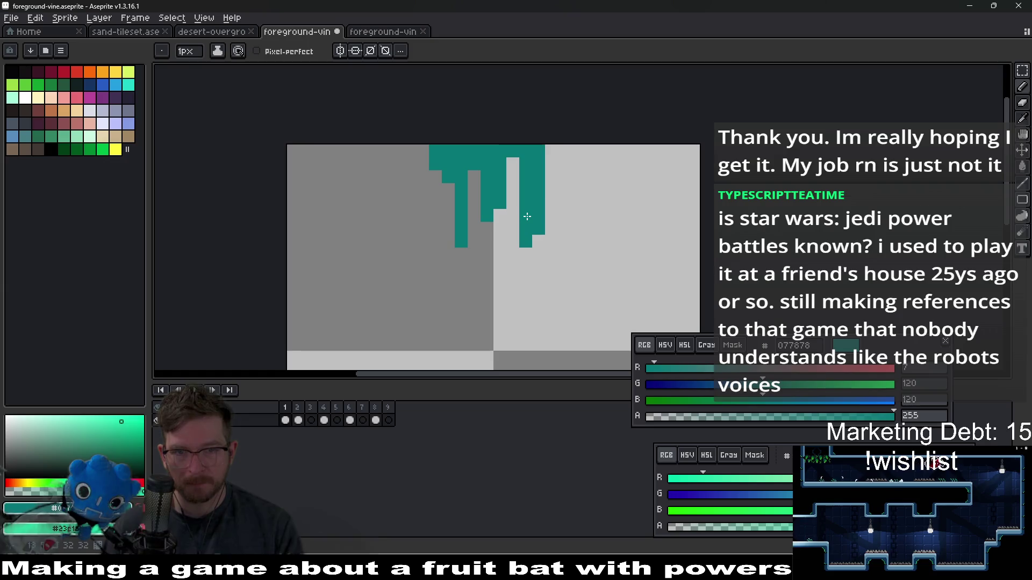
pyautogui.moveTo(551, 169); pyautogui.dragTo(557, 164)
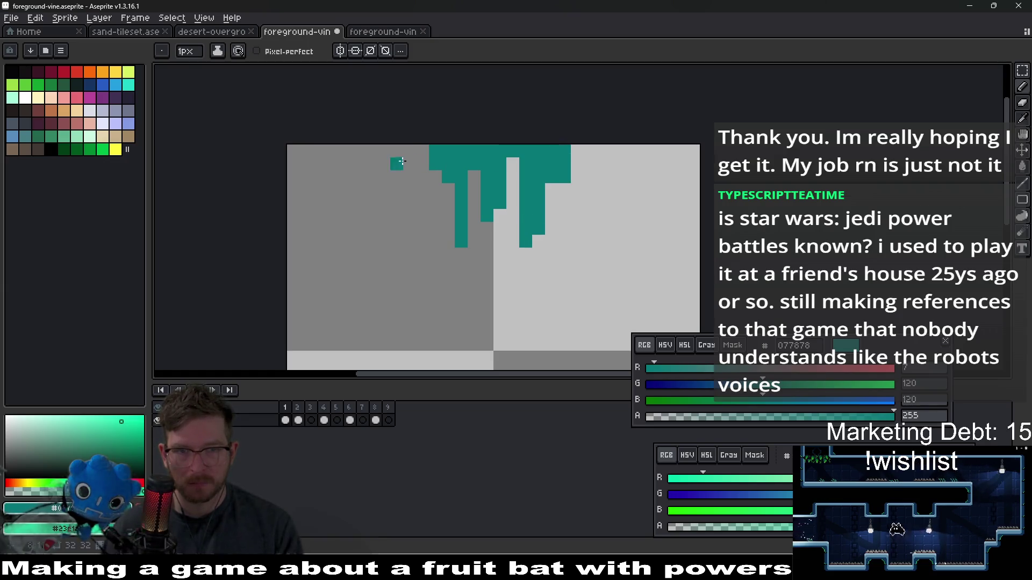
# Step: Add a light-green highlight pixel on the left, save the sprite, and switch to the browser
pyautogui.click(422, 177)
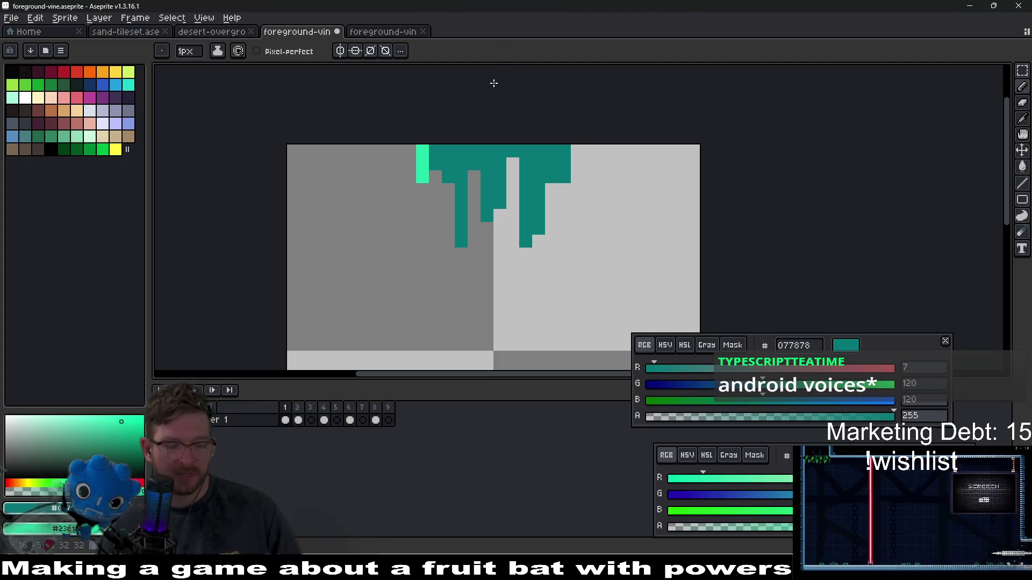
pyautogui.hotkey('ctrl', 's')
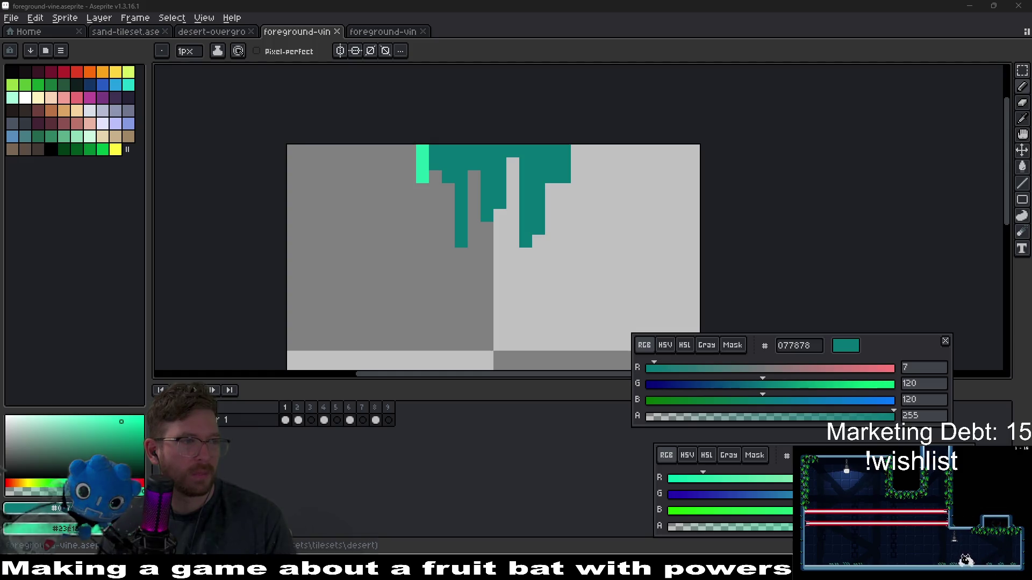
pyautogui.hotkey('alt', 'Tab')
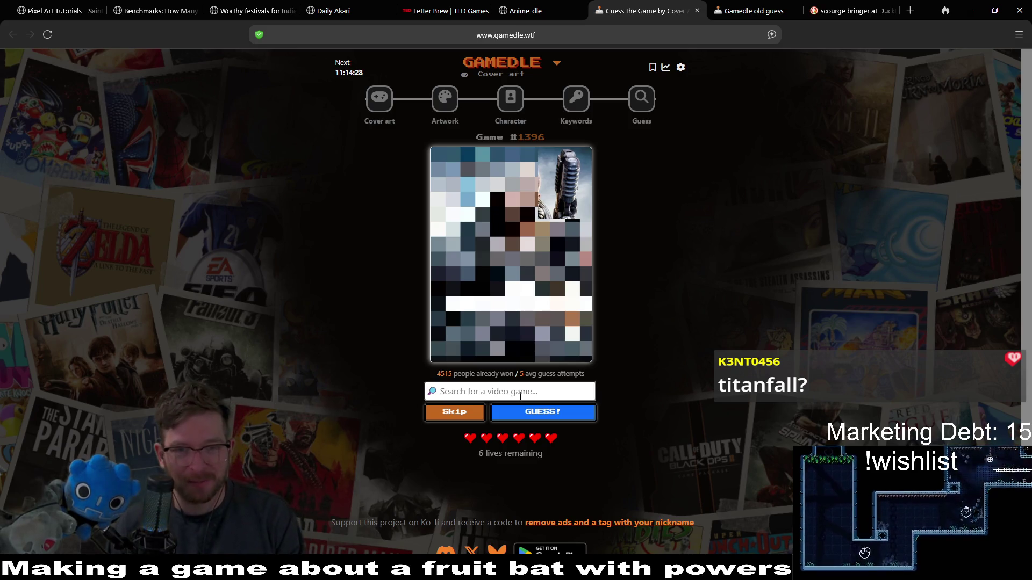
# Step: Guess Titanfall 2 from the 'titan f' suggestions, then clear a half-typed search
pyautogui.write('titan fall')
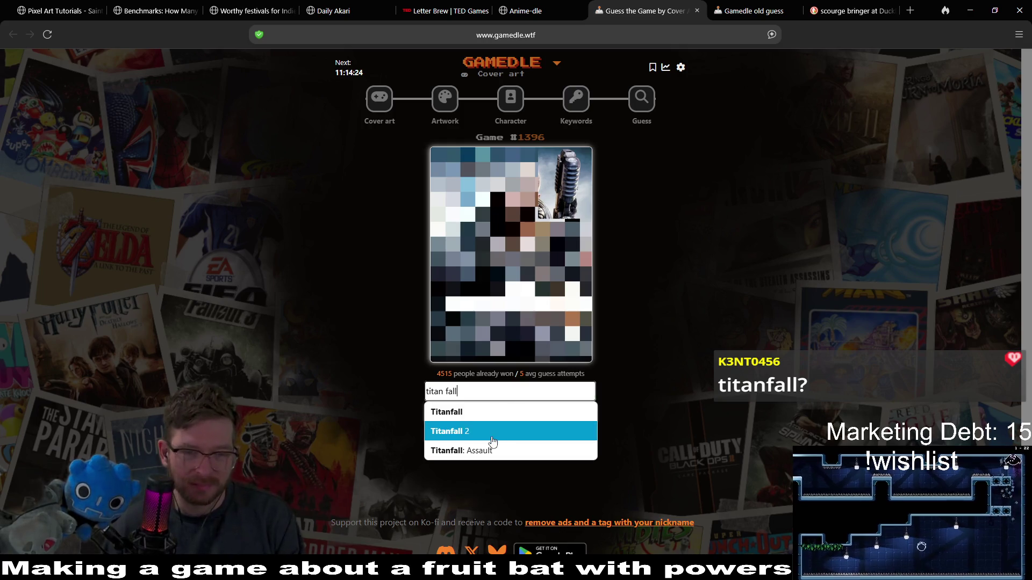
pyautogui.click(529, 428)
pyautogui.click(544, 414)
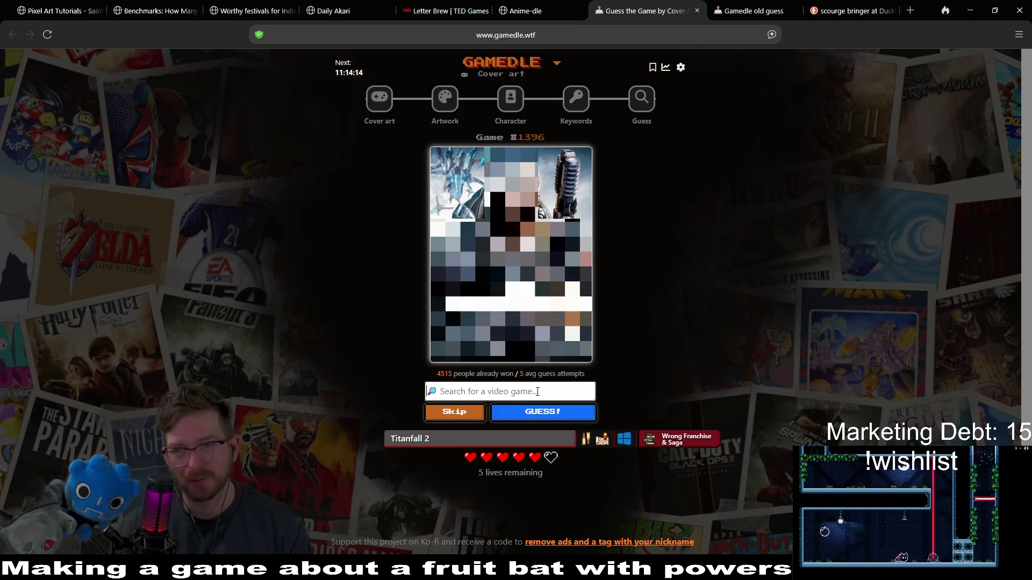
pyautogui.write('ch')
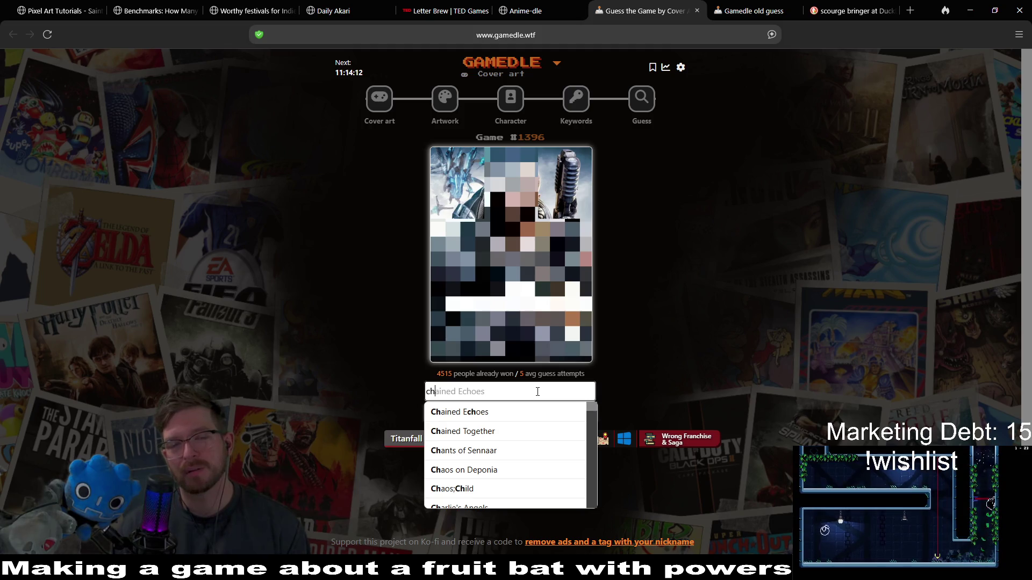
pyautogui.press('Return')
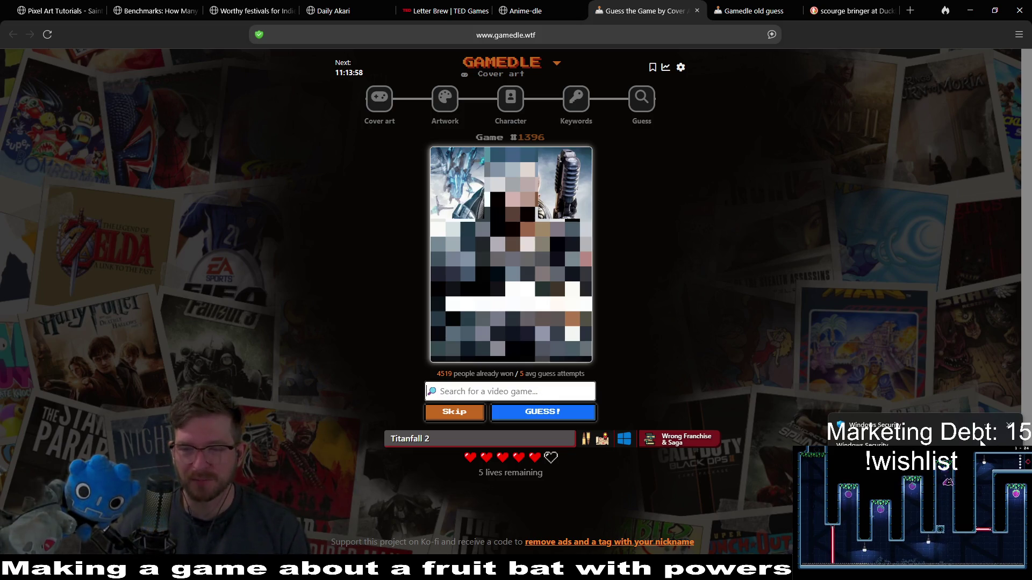
# Step: Dismiss the security notification and try, then erase, a few partial searches
pyautogui.click(1009, 425)
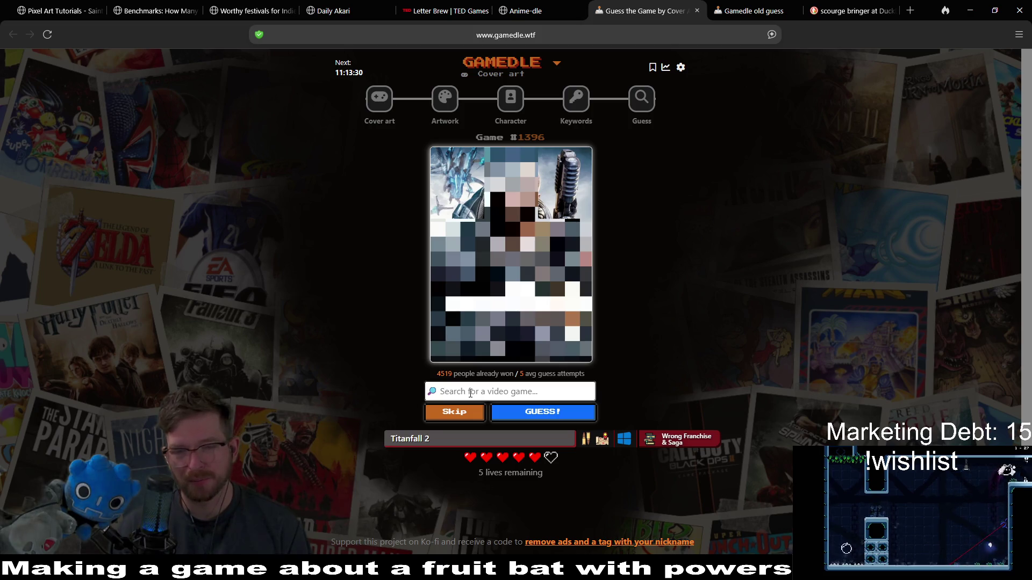
pyautogui.moveTo(586, 446)
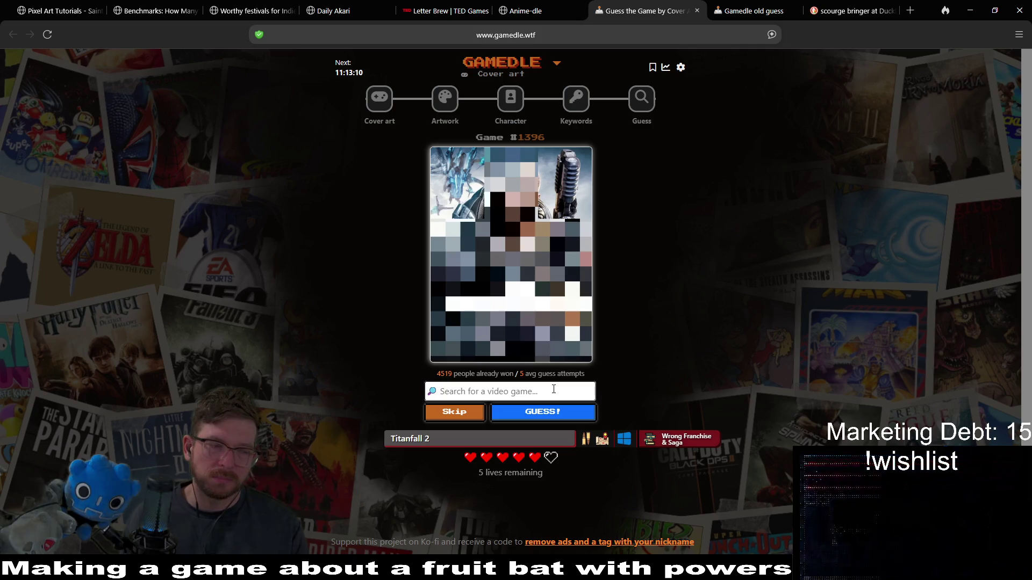
pyautogui.write('ch')
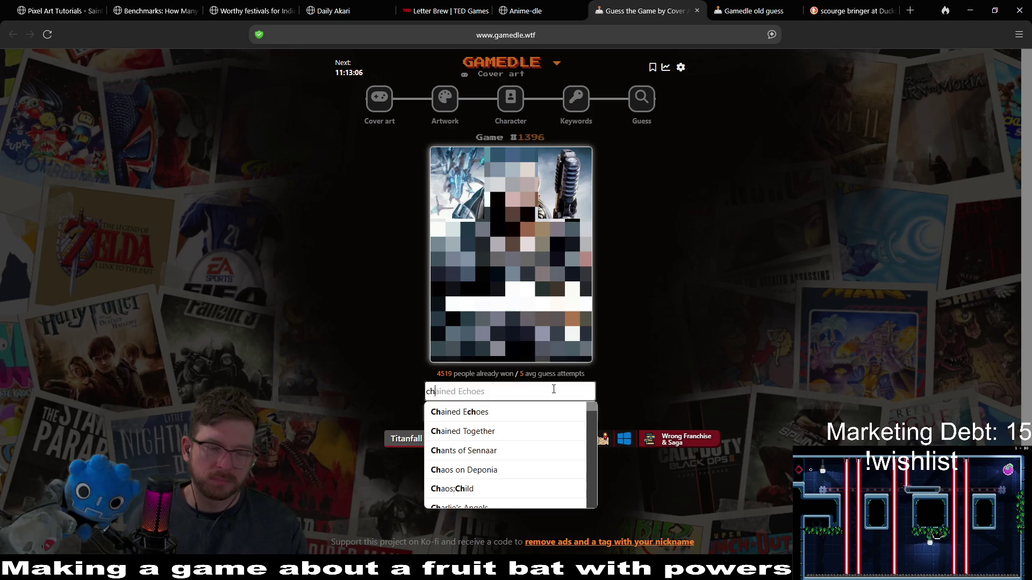
pyautogui.press('BackSpace')
pyautogui.write('ro')
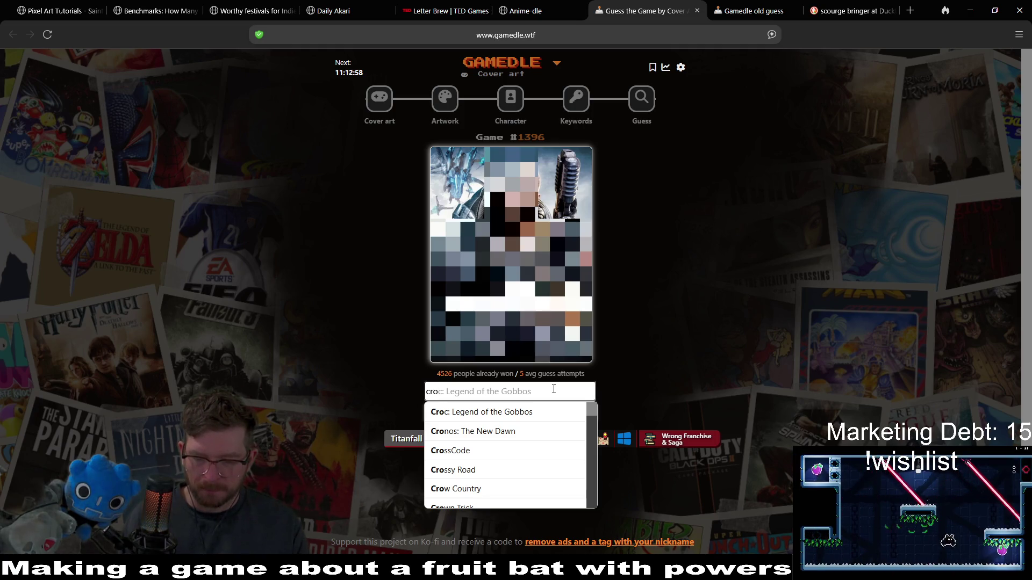
pyautogui.press('BackSpace')
pyautogui.press('BackSpace')
pyautogui.write('h')
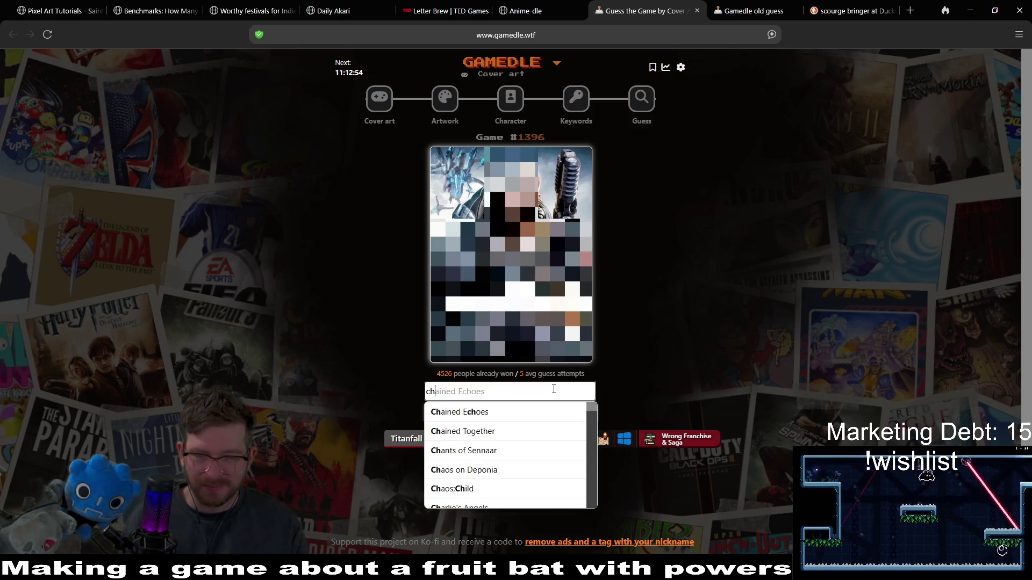
pyautogui.press('BackSpace')
pyautogui.press('BackSpace')
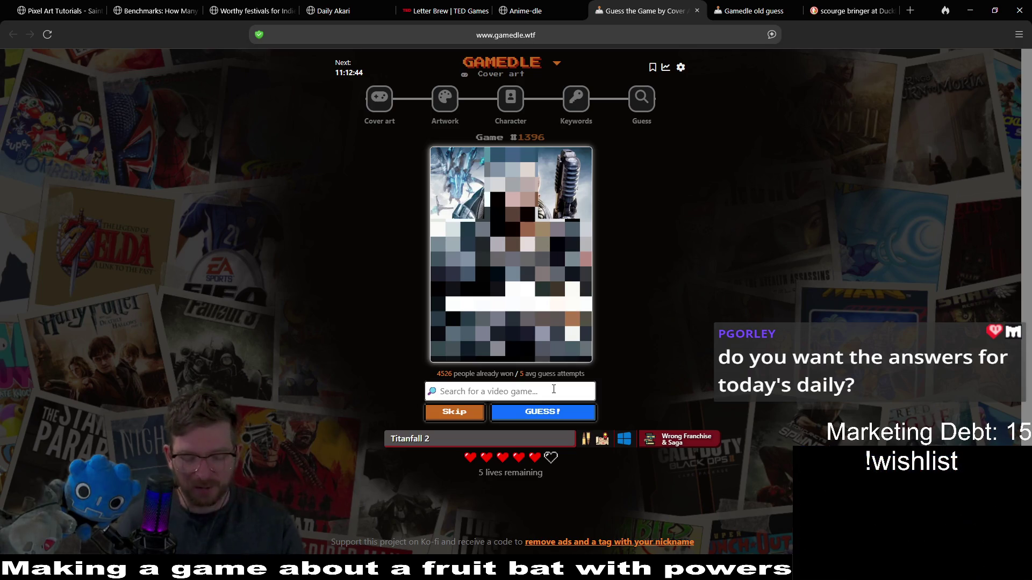
# Step: Search 'crysis' and choose Crysis 3 from the suggestions
pyautogui.click(553, 389)
pyautogui.write('crysis')
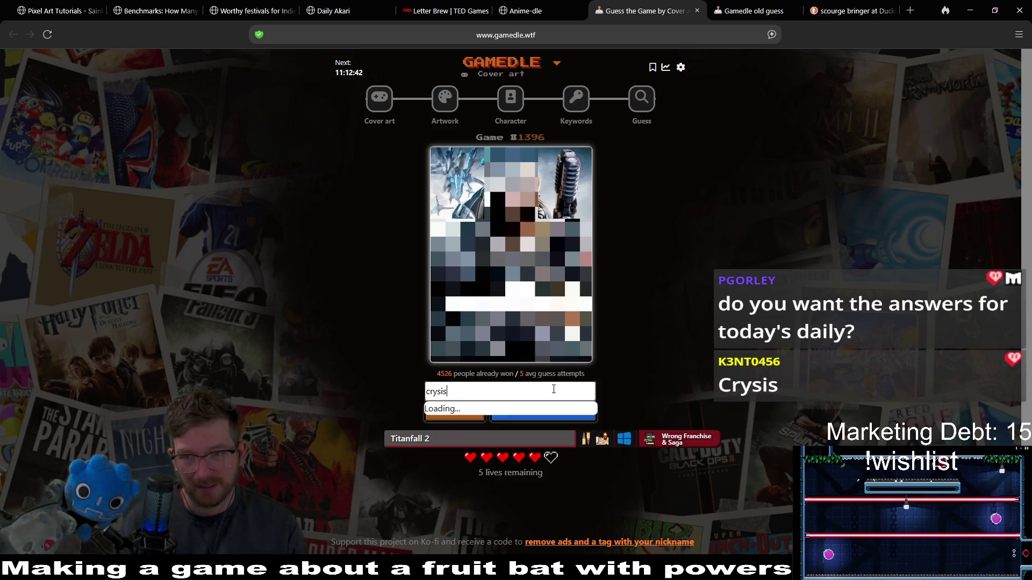
pyautogui.click(506, 451)
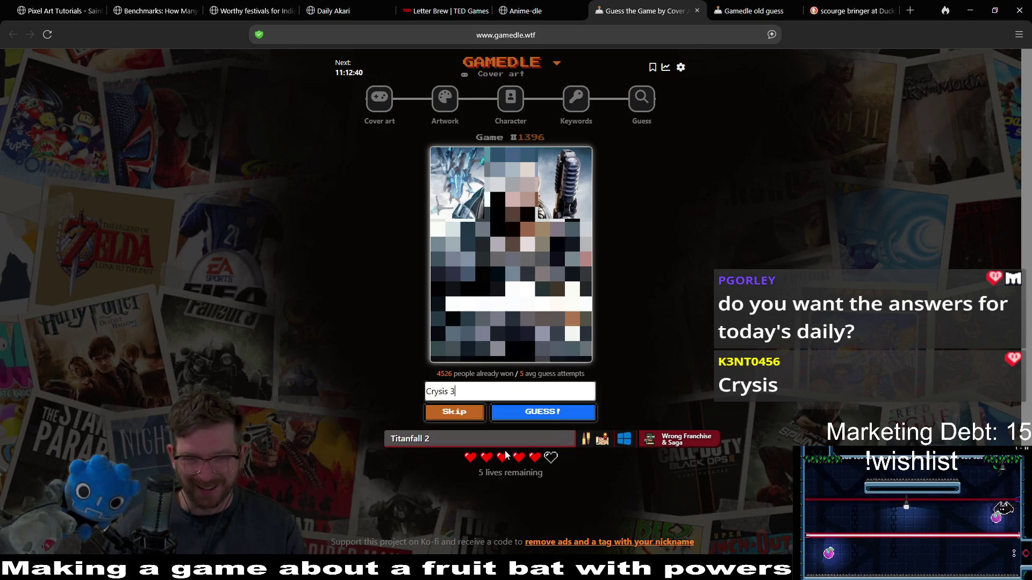
# Step: Submit Crysis 3, Crysis 2 and Crysis as guesses, all wrong
pyautogui.click(566, 420)
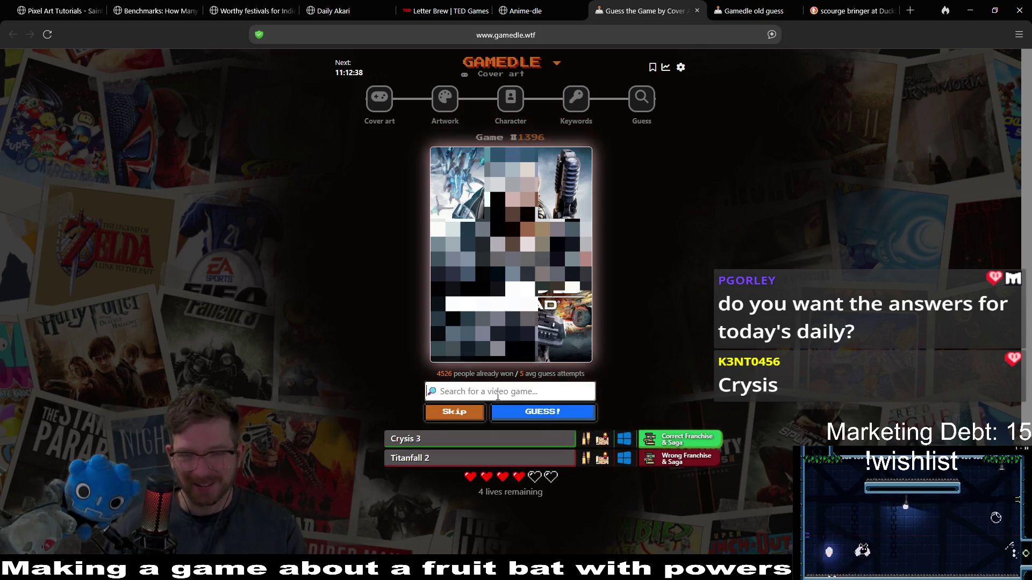
pyautogui.write('crysis')
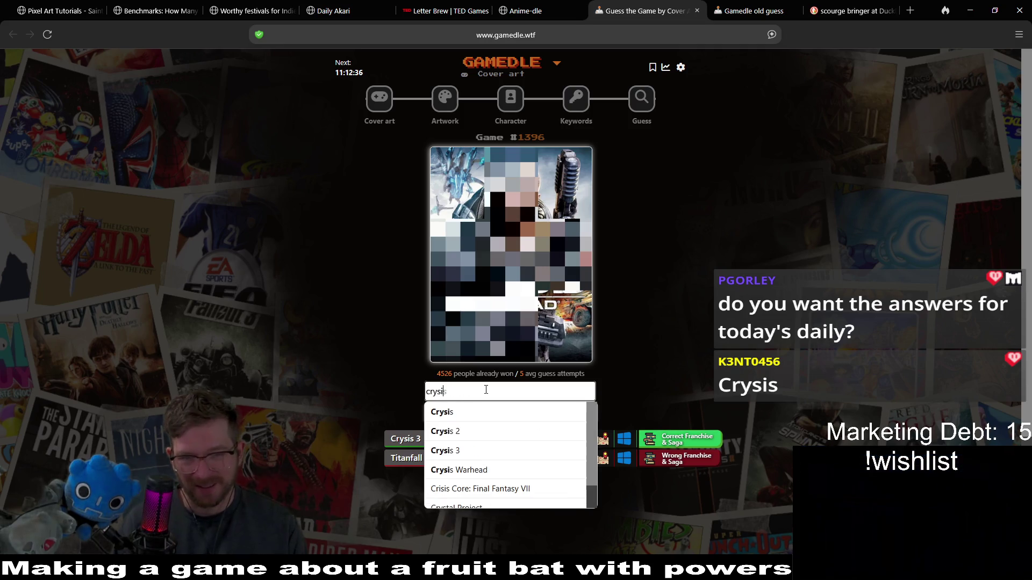
pyautogui.click(476, 437)
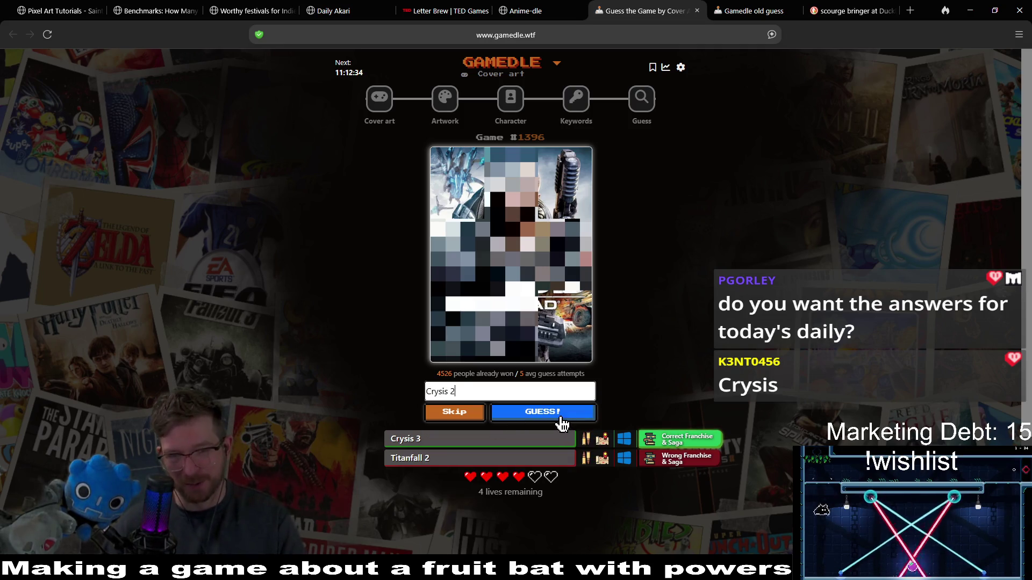
pyautogui.click(559, 419)
pyautogui.write('crysis')
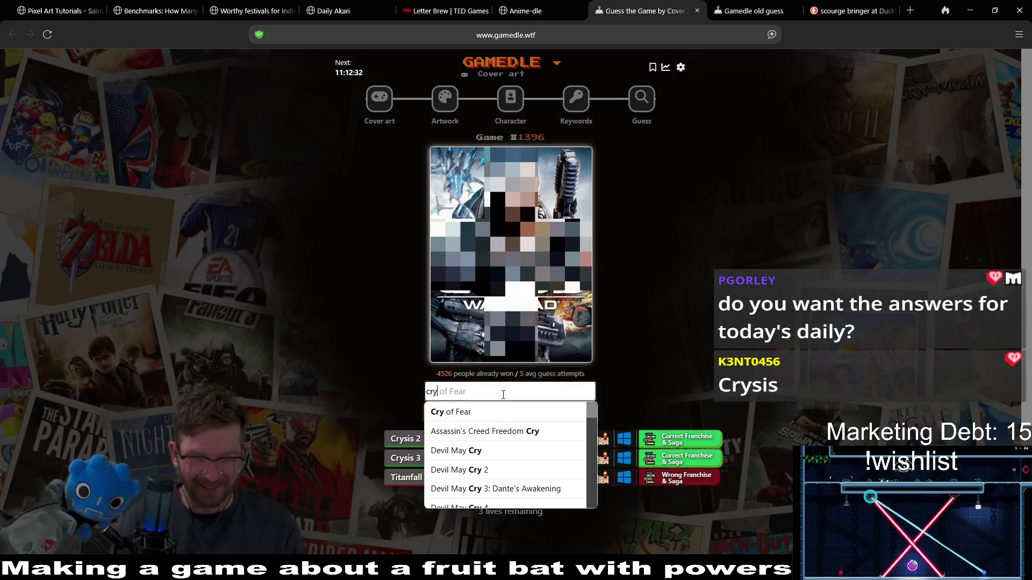
pyautogui.click(513, 422)
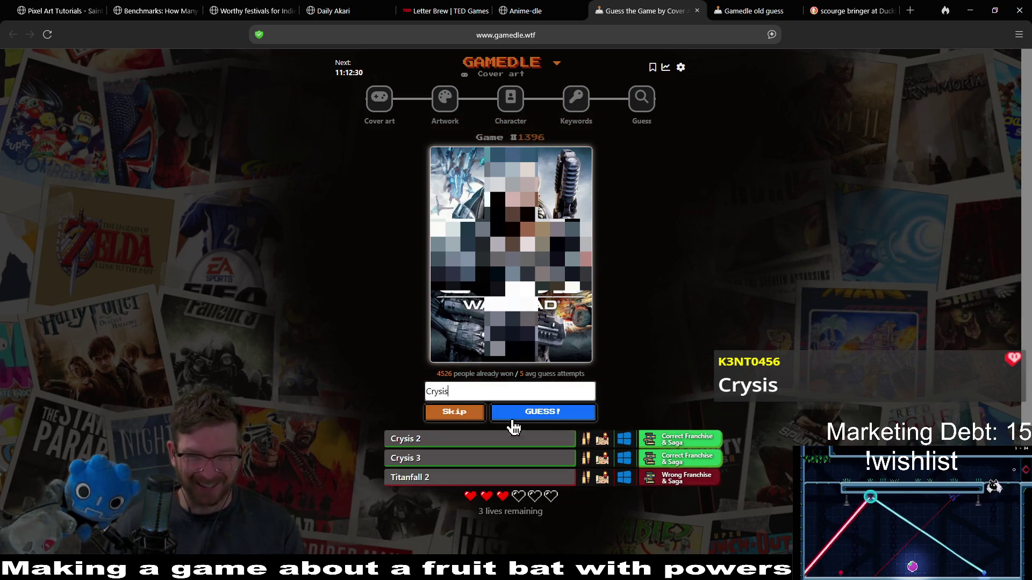
pyautogui.click(551, 422)
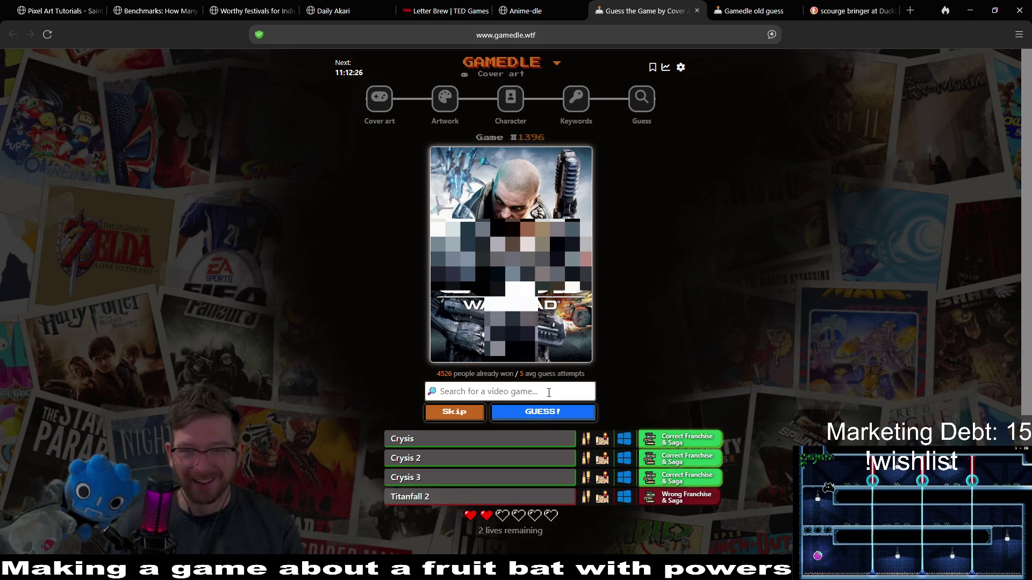
# Step: Guess Crysis Warhead correctly and move on to the Artwork round
pyautogui.write('crysis')
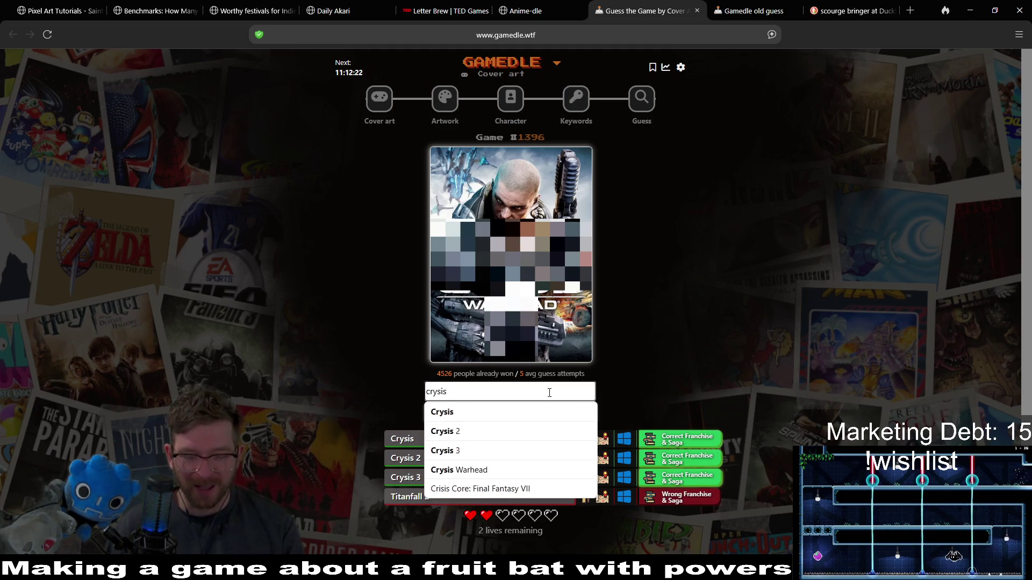
pyautogui.click(510, 469)
pyautogui.click(543, 412)
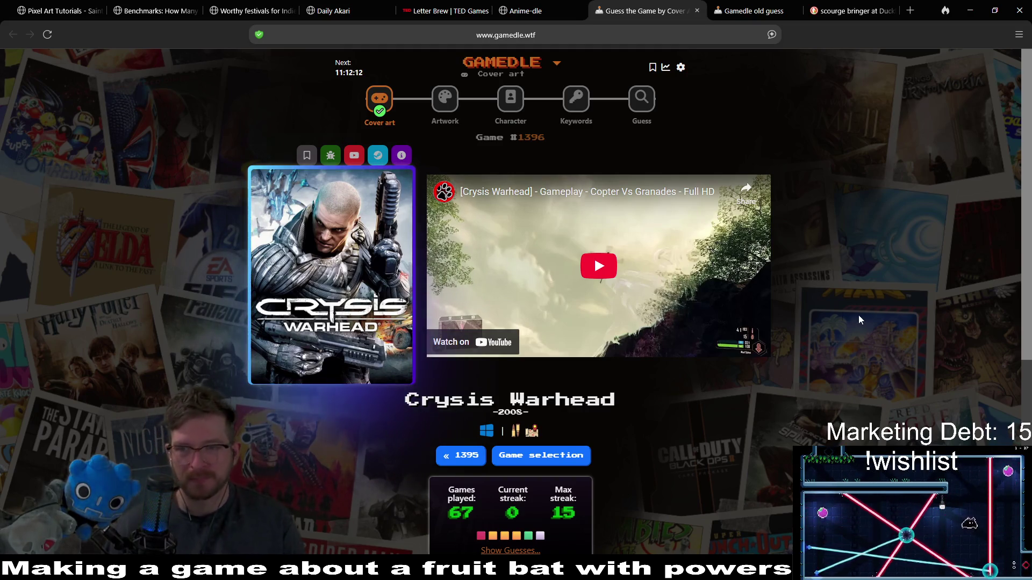
pyautogui.click(443, 102)
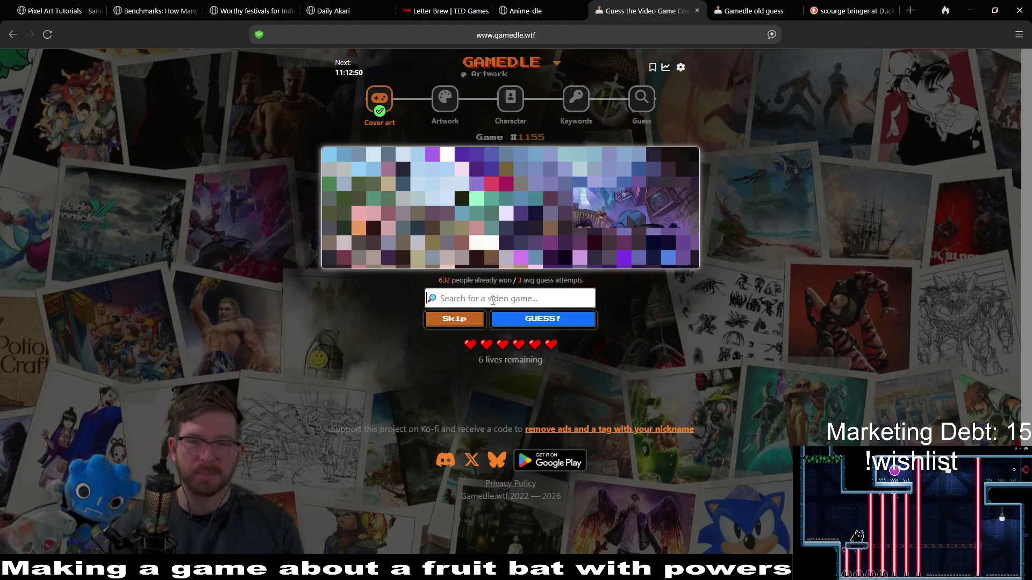
# Step: Search 'ab' and submit Absolum as the first artwork guess
pyautogui.write('abs')
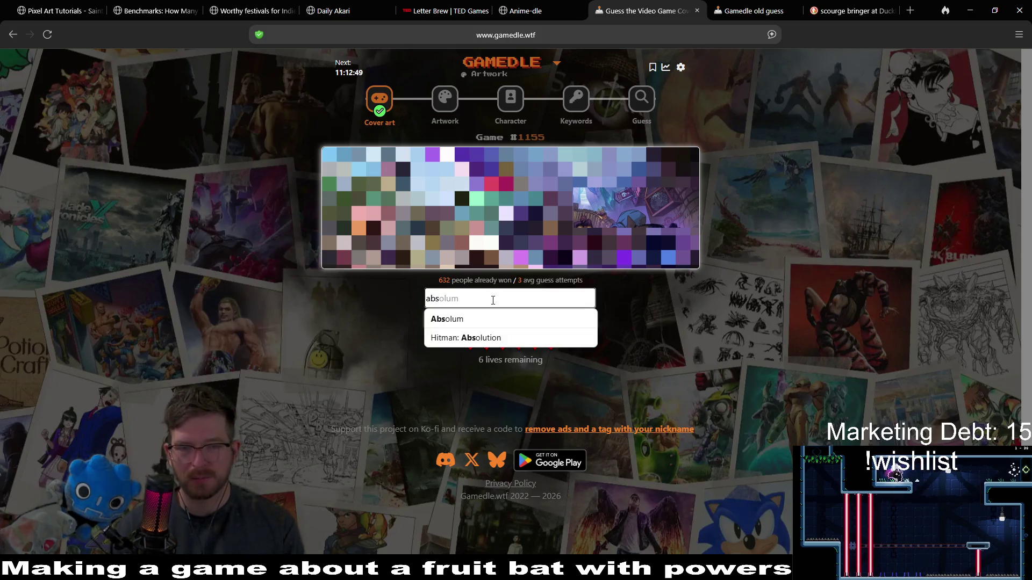
pyautogui.click(491, 318)
pyautogui.click(551, 322)
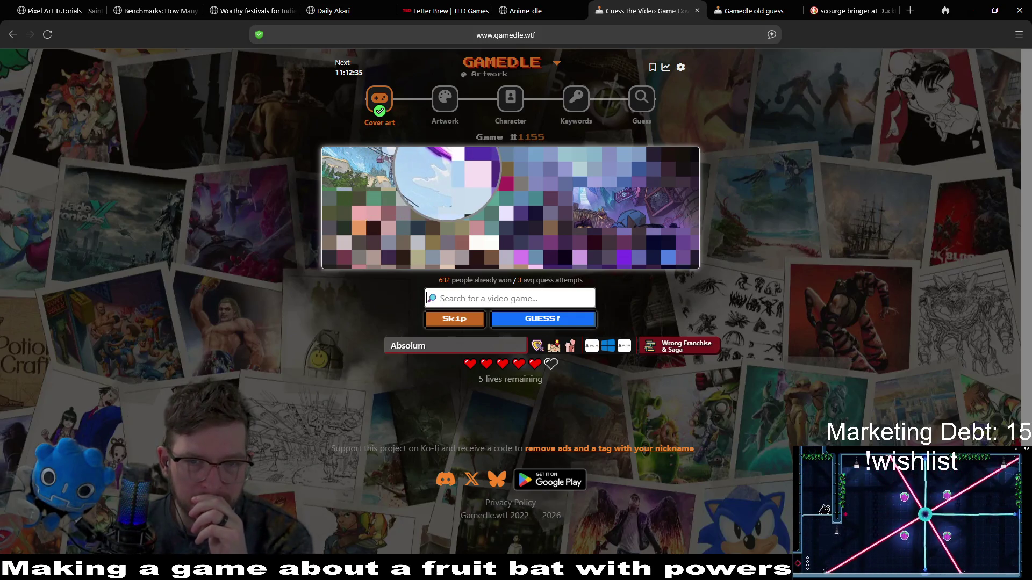
# Step: Skip the remaining attempts until Game Over reveals Dungeons of Hinterberg, then open the Character round
pyautogui.click(458, 332)
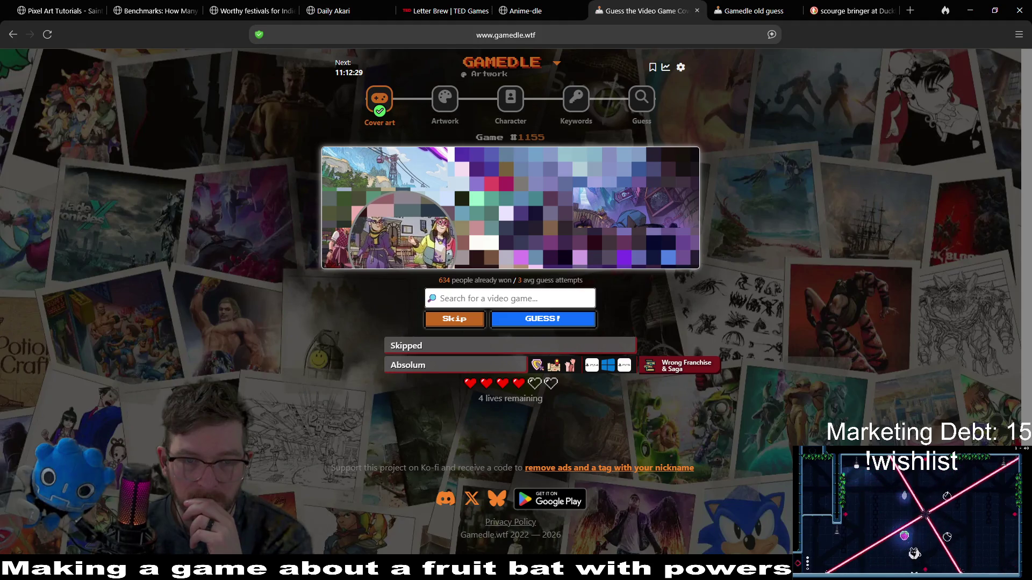
pyautogui.click(451, 320)
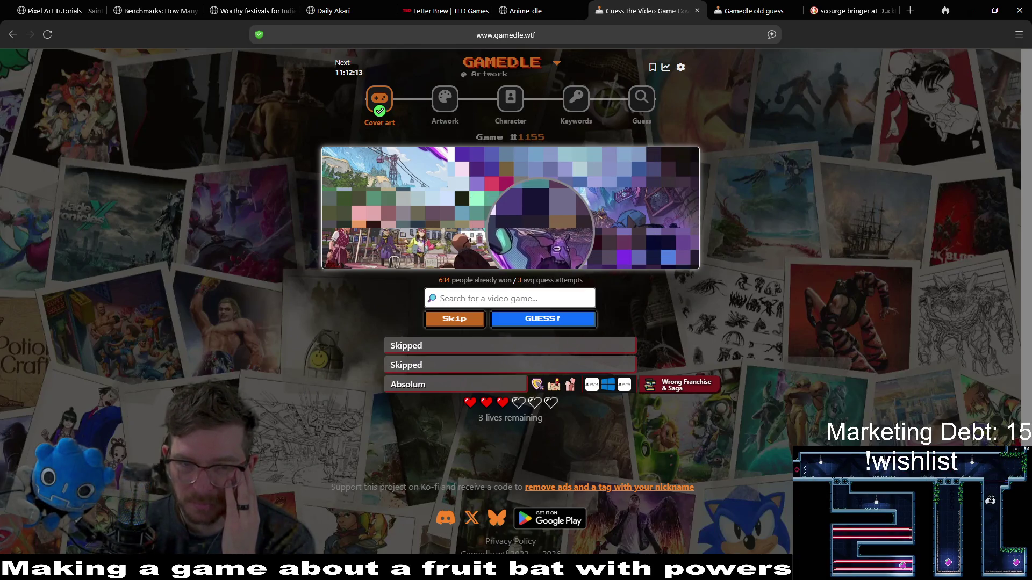
pyautogui.click(454, 321)
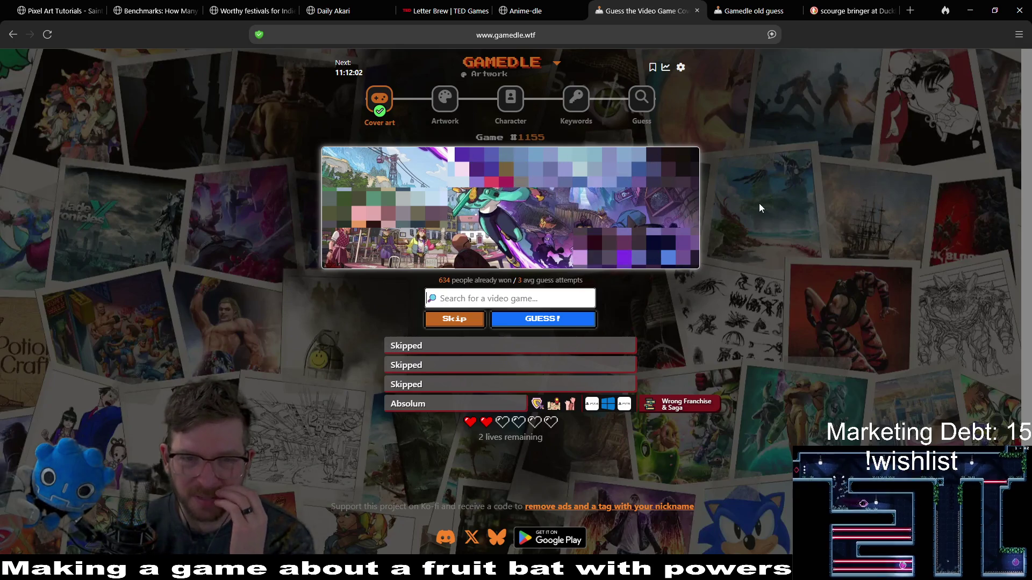
pyautogui.click(470, 324)
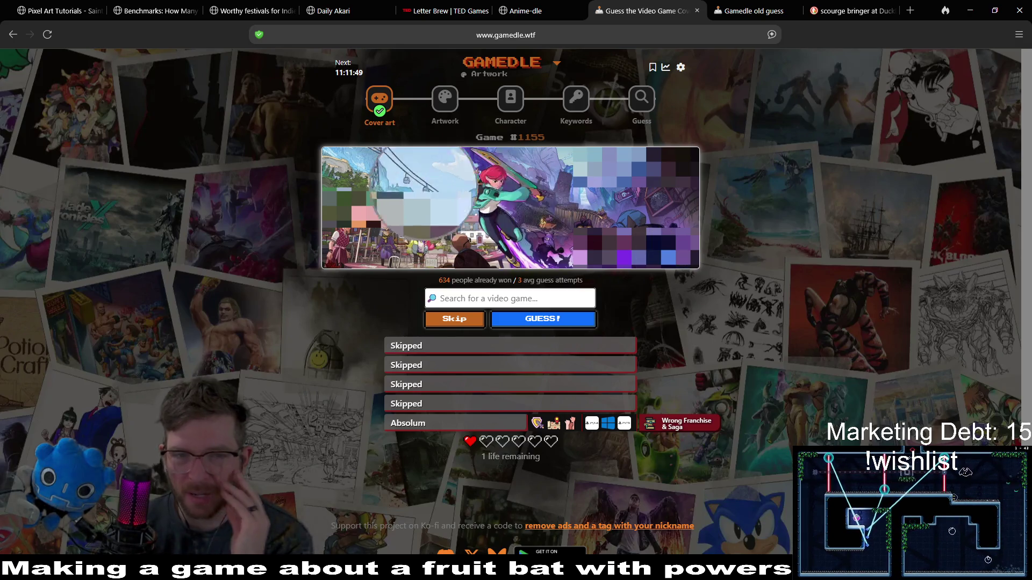
pyautogui.click(469, 327)
pyautogui.moveTo(468, 327); pyautogui.dragTo(464, 327)
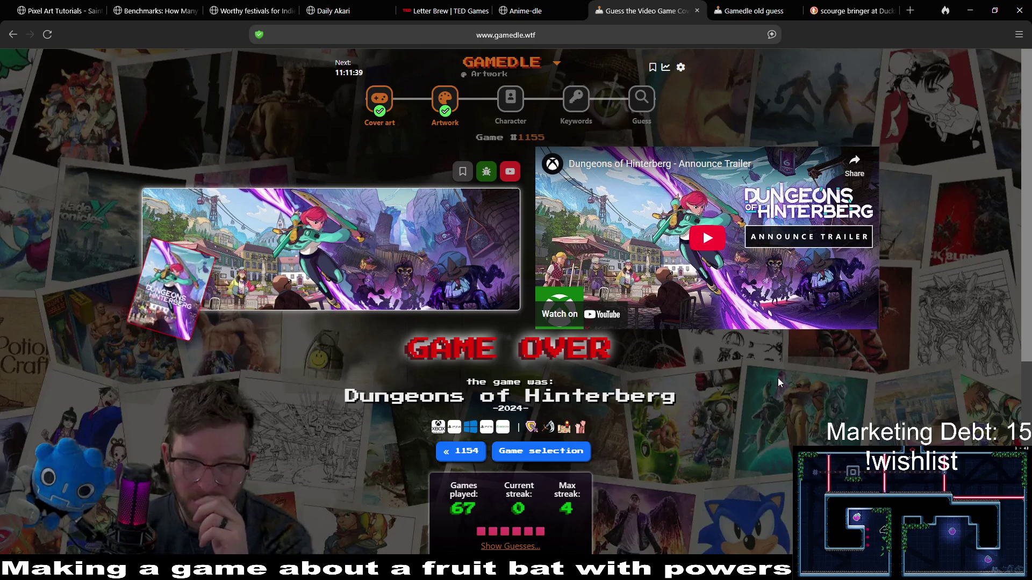
pyautogui.click(512, 98)
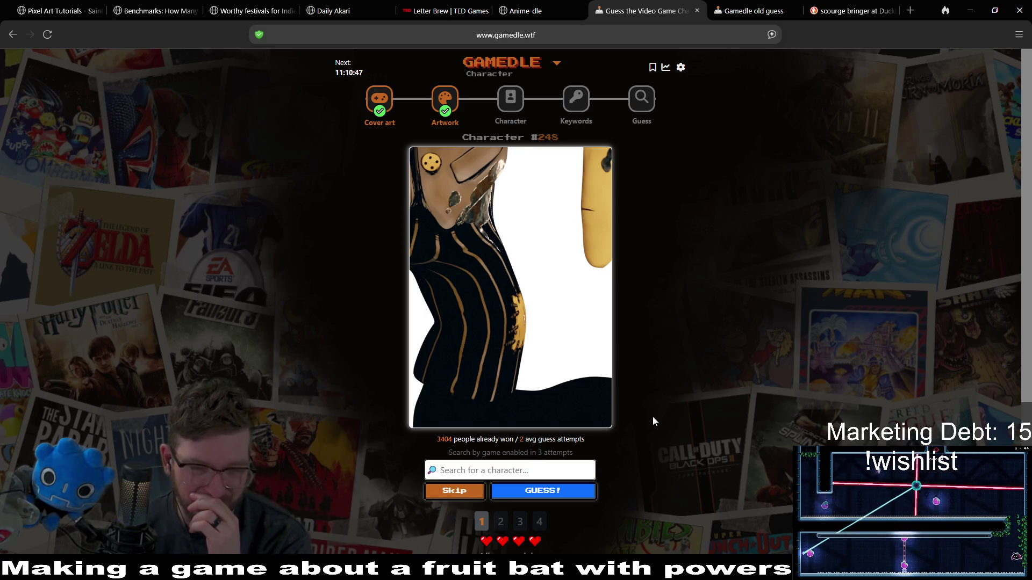
# Step: Skip one character attempt, then try and clear searches like 'mic', 'mouse' and 'mickey'
pyautogui.click(464, 493)
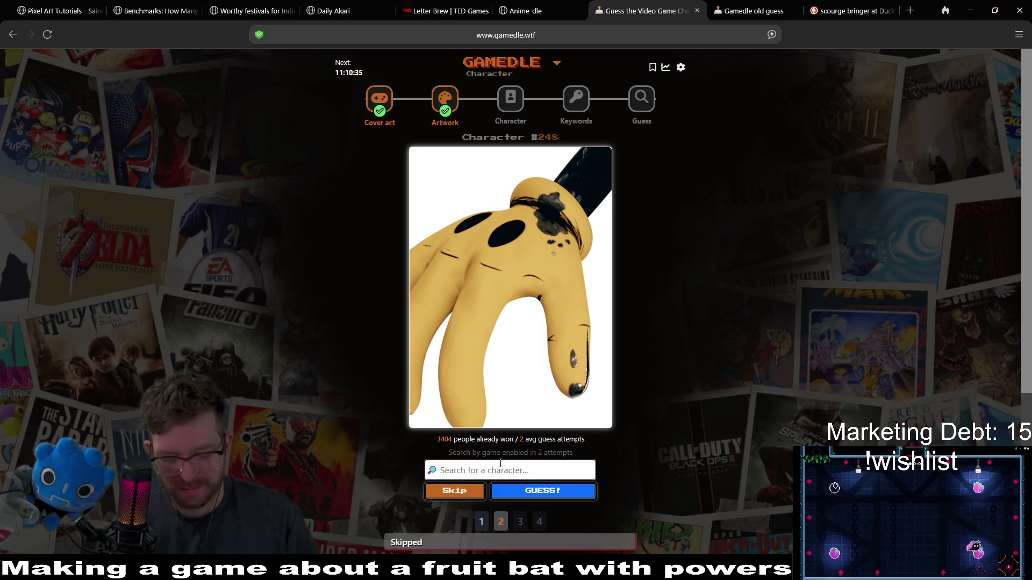
pyautogui.write('mic')
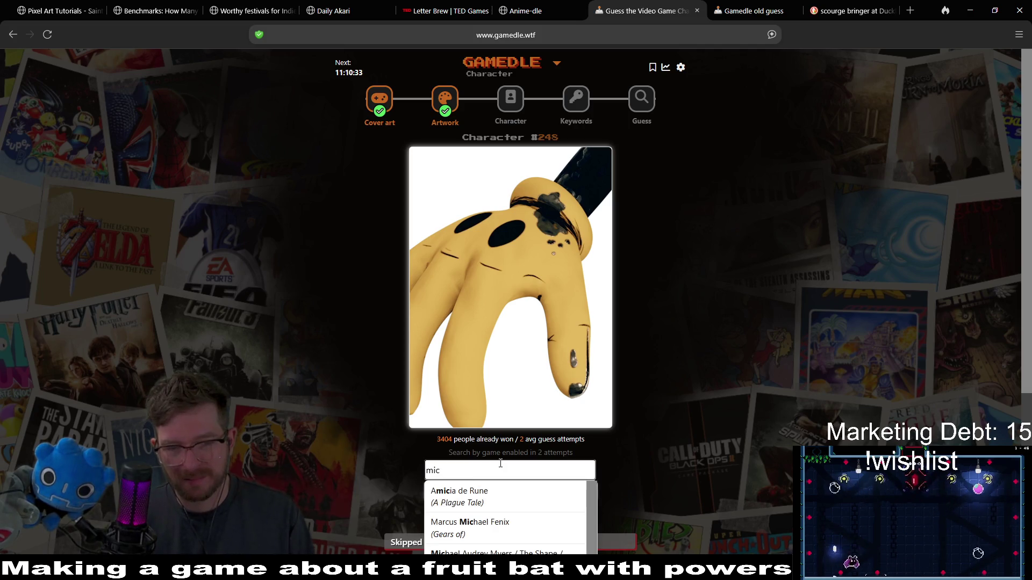
pyautogui.scroll(-5, 525, 519)
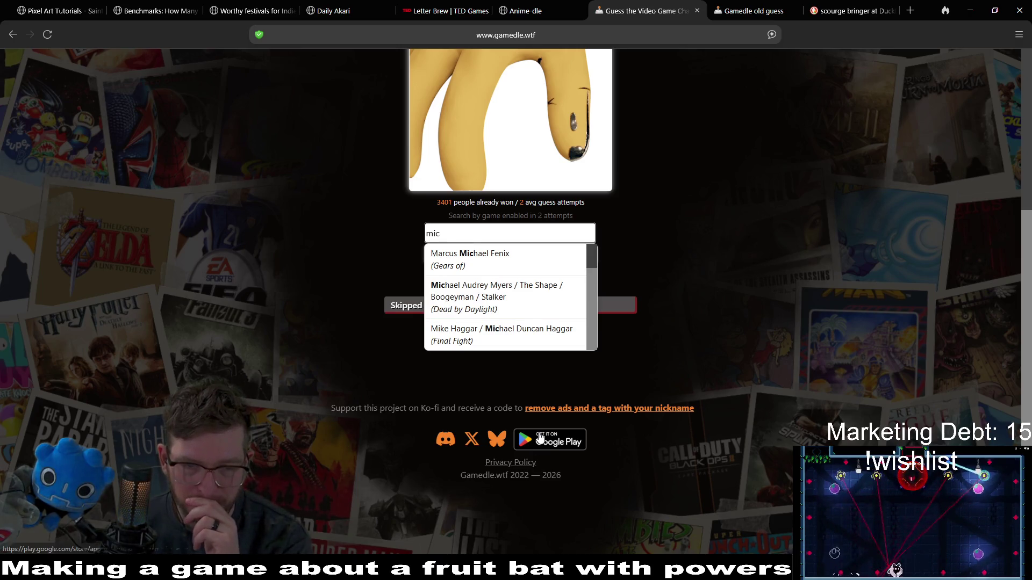
pyautogui.press('BackSpace')
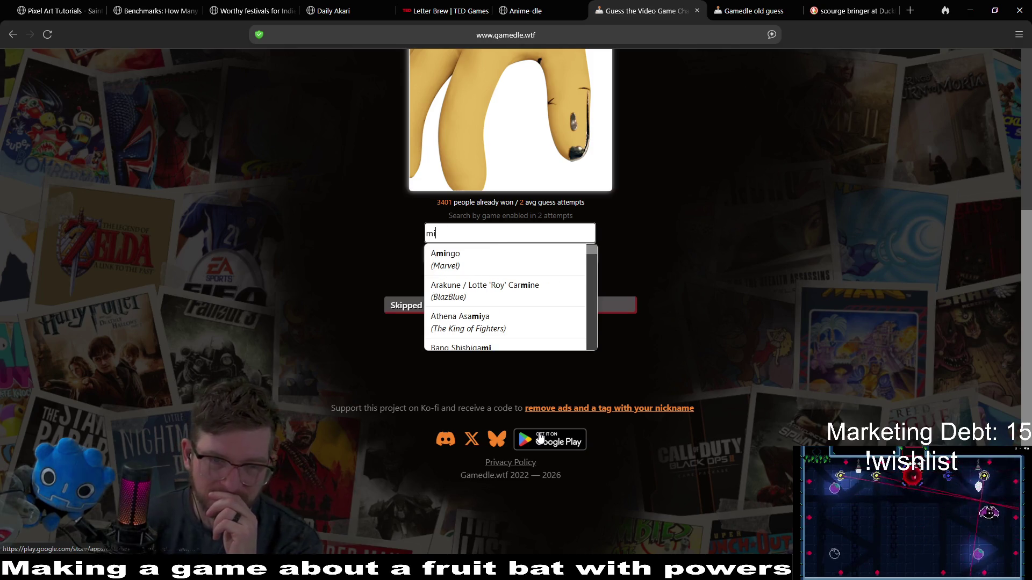
pyautogui.write('k')
pyautogui.scroll(-1, 532, 333)
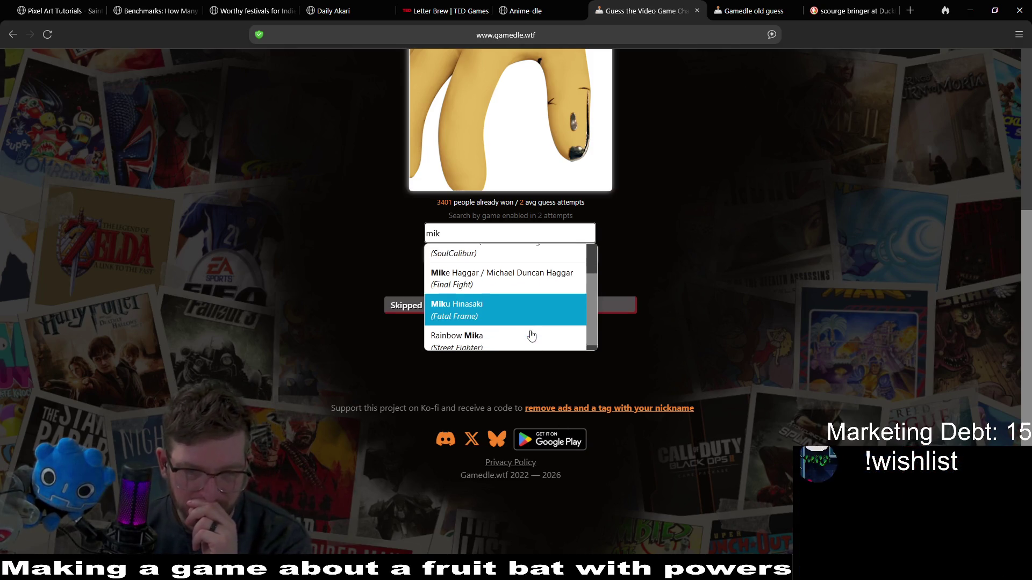
pyautogui.scroll(1, 524, 327)
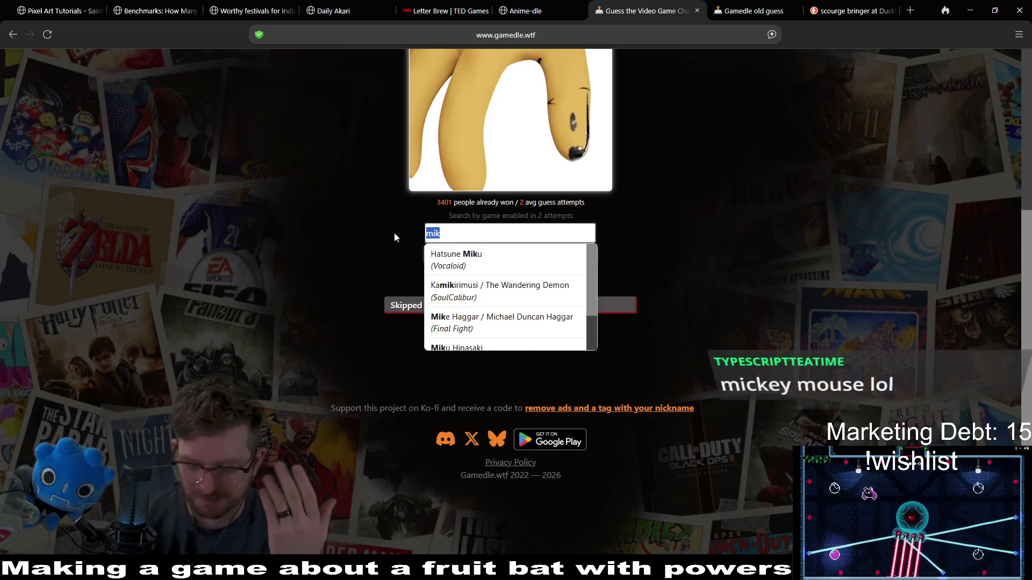
pyautogui.press('BackSpace')
pyautogui.write('mouse')
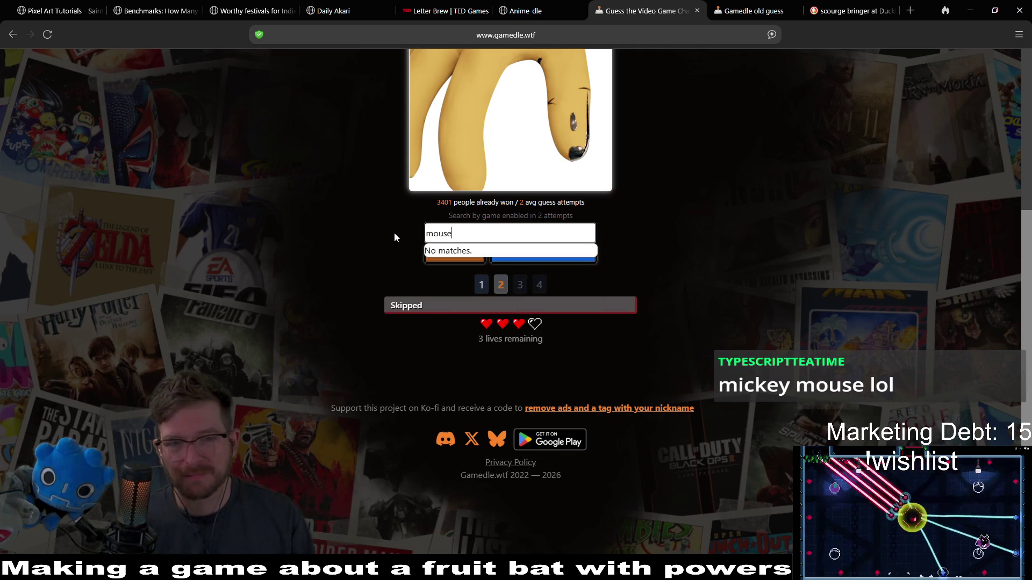
pyautogui.press('BackSpace')
pyautogui.press('BackSpace')
pyautogui.press('BackSpace')
pyautogui.press('BackSpace')
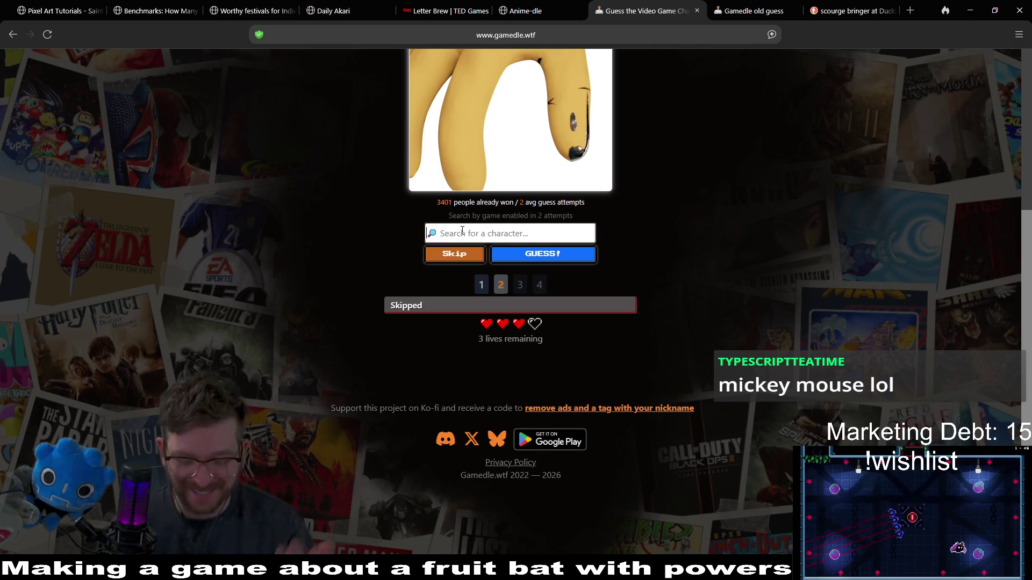
pyautogui.write('mickey')
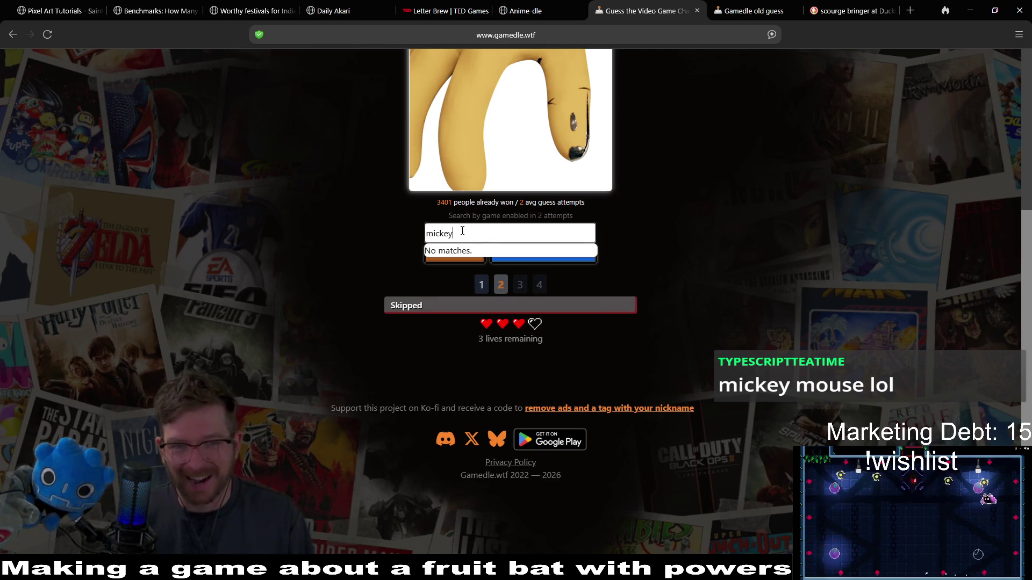
pyautogui.press('BackSpace')
pyautogui.press('BackSpace')
pyautogui.press('BackSpace')
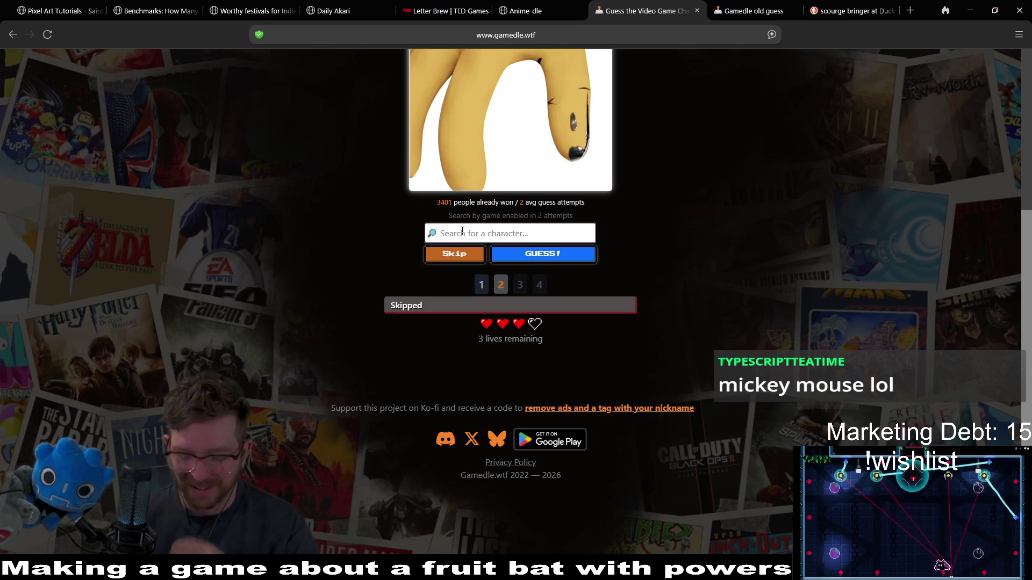
# Step: Skip the remaining character attempts until the round ends, revealing Bendy
pyautogui.click(467, 259)
pyautogui.moveTo(467, 263); pyautogui.dragTo(466, 263)
pyautogui.scroll(5, 715, 273)
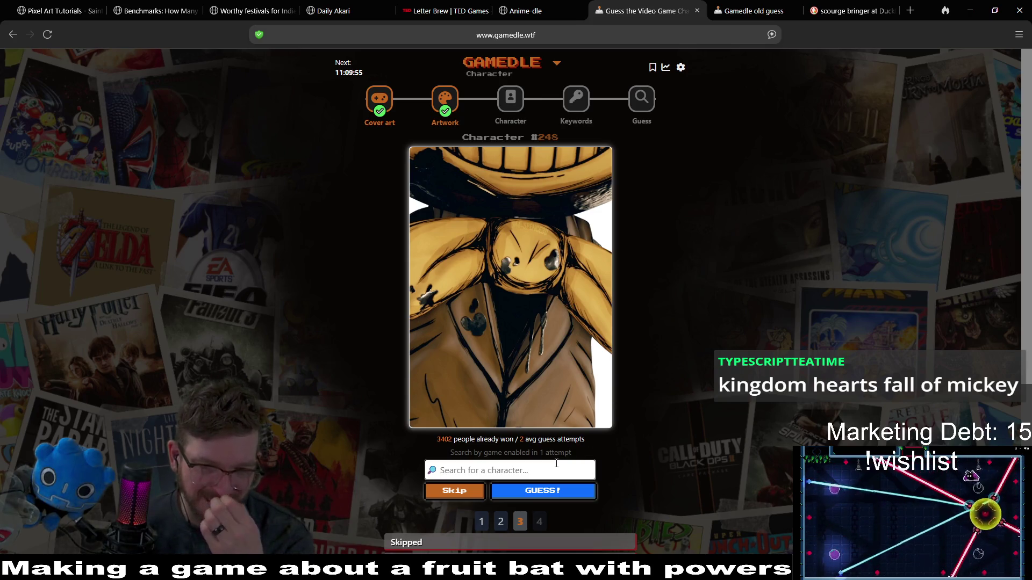
pyautogui.click(462, 497)
pyautogui.click(462, 497)
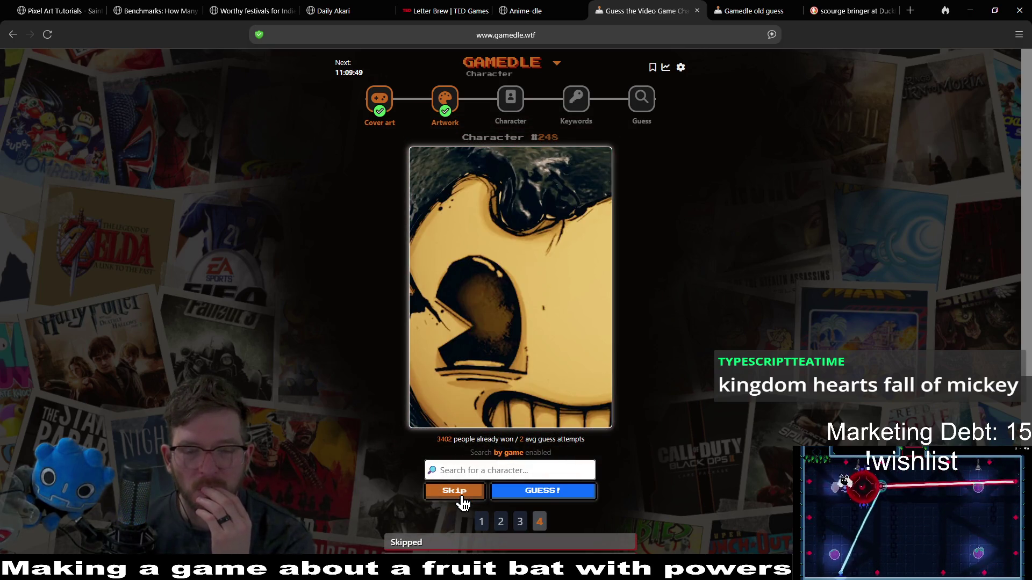
pyautogui.scroll(-2, 717, 301)
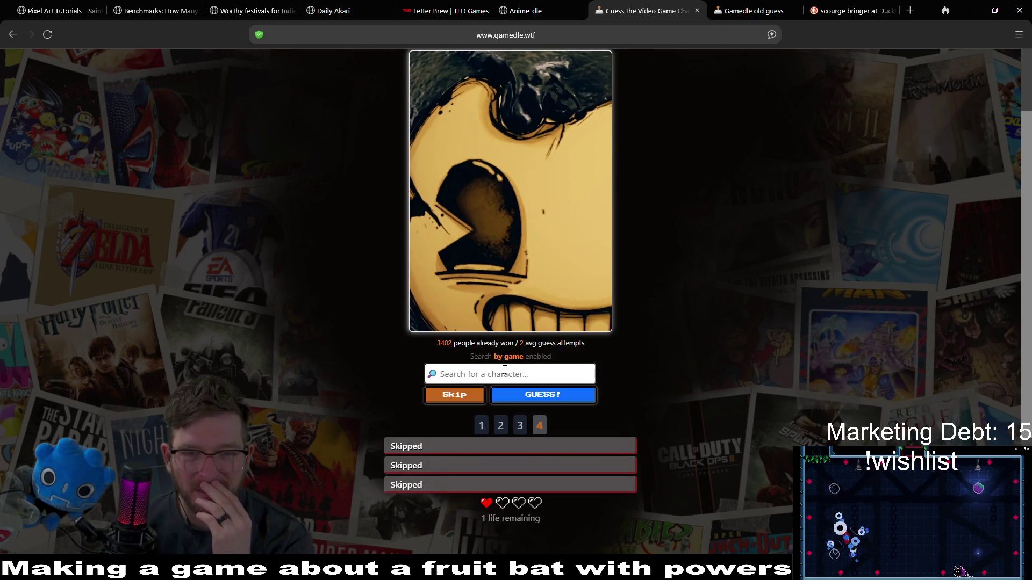
pyautogui.click(474, 399)
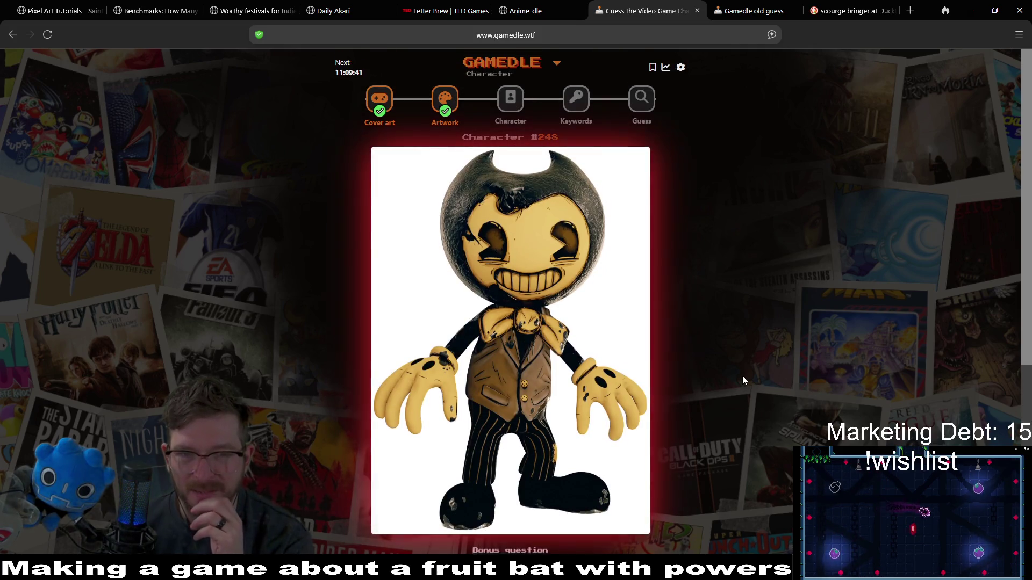
# Step: Answer the bonus question with Kingdom Hearts via 'kingdom hear', then open the Keywords puzzle
pyautogui.scroll(-3, 730, 380)
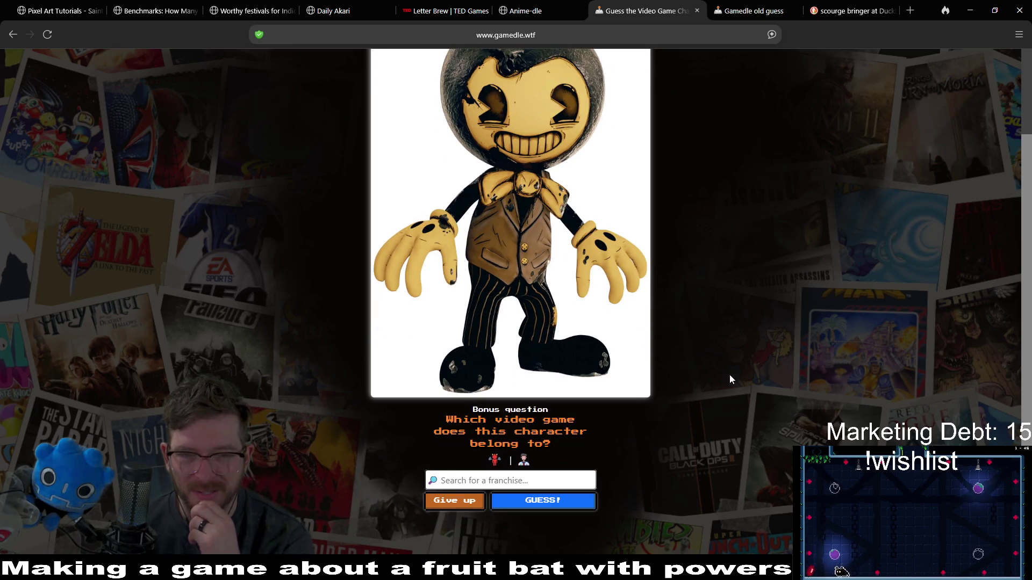
pyautogui.click(554, 481)
pyautogui.write('kingdom')
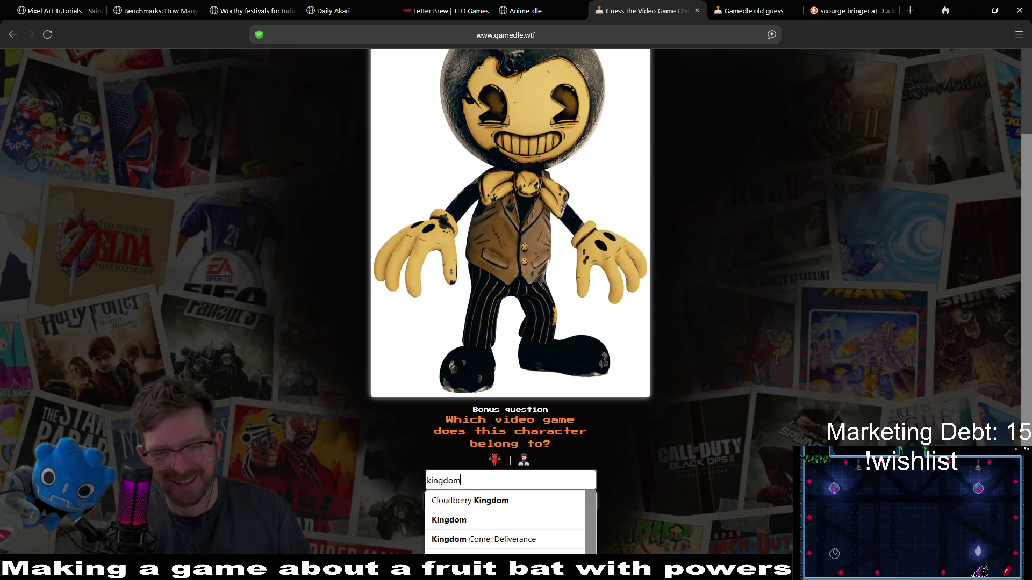
pyautogui.write(' hear')
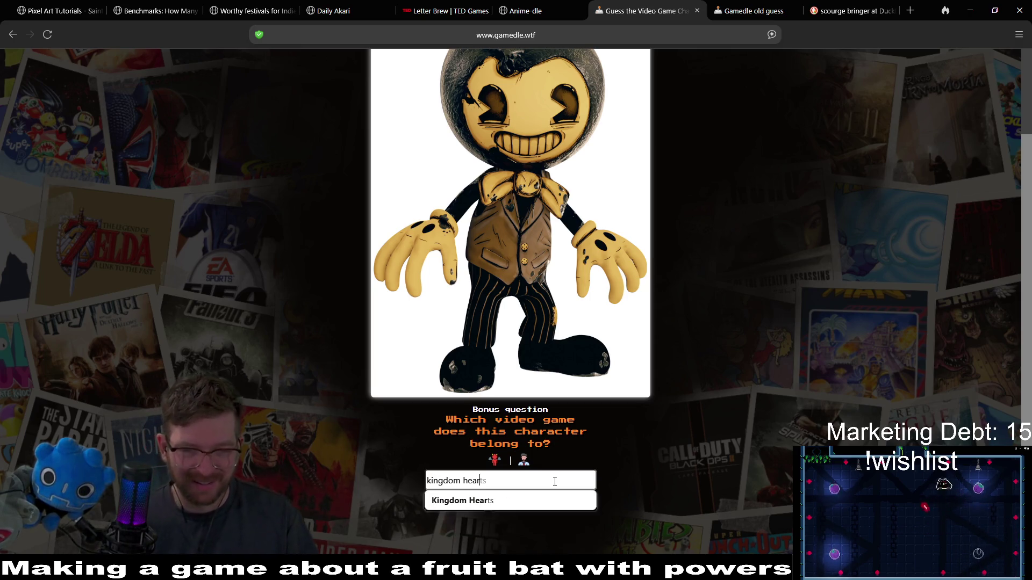
pyautogui.click(505, 508)
pyautogui.click(530, 501)
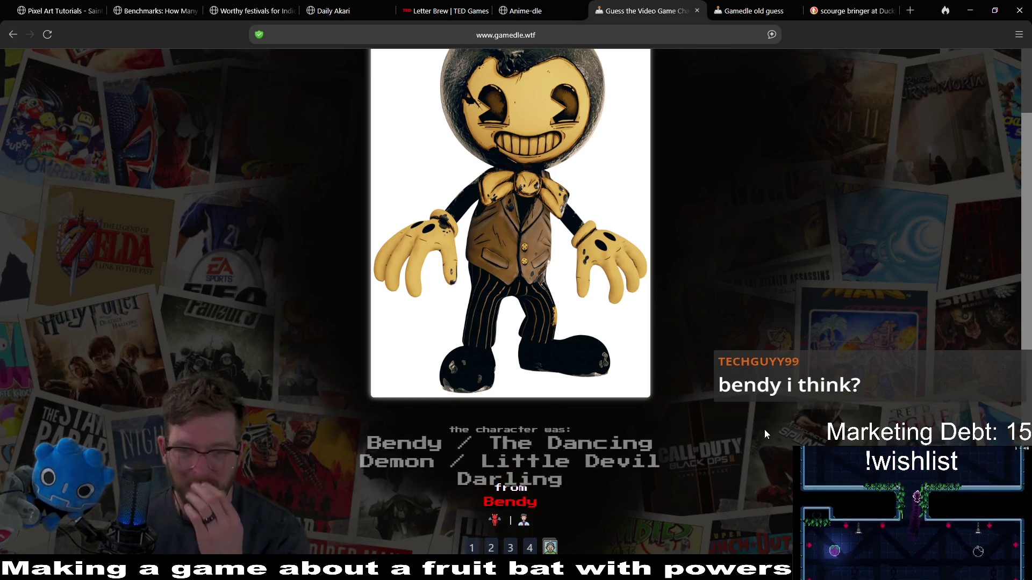
pyautogui.scroll(-1, 811, 315)
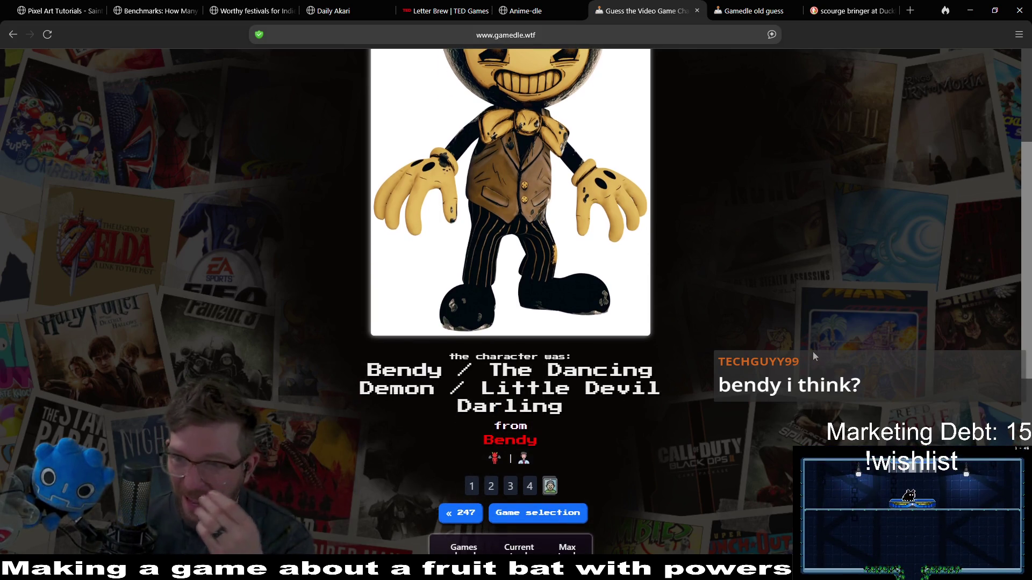
pyautogui.middleClick(806, 370)
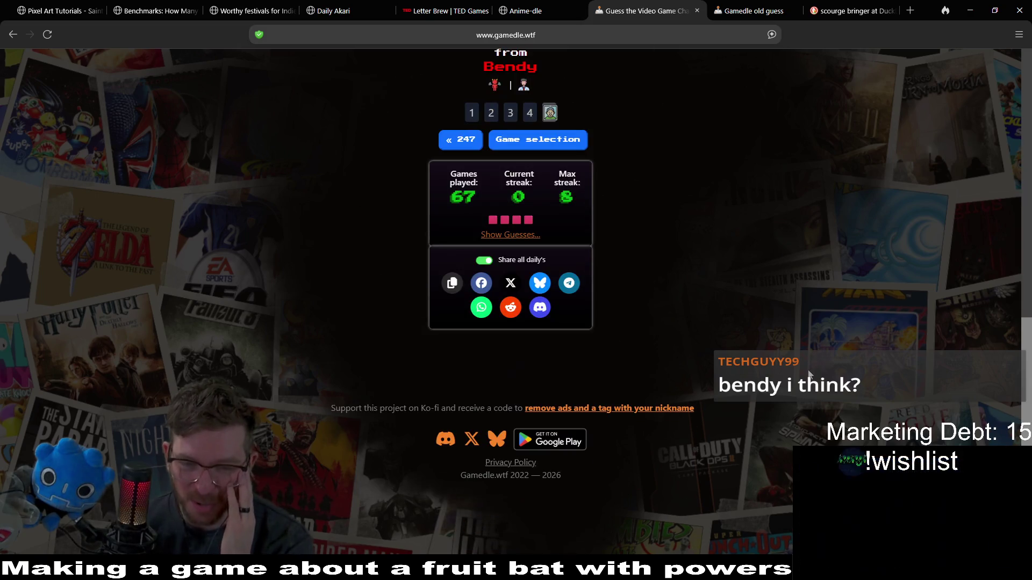
pyautogui.scroll(10, 806, 369)
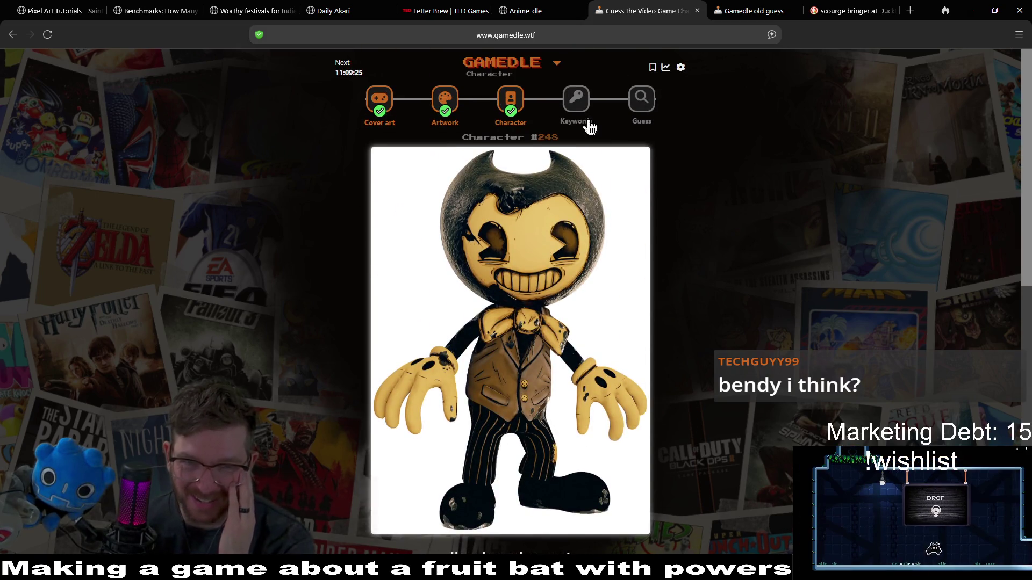
pyautogui.click(578, 105)
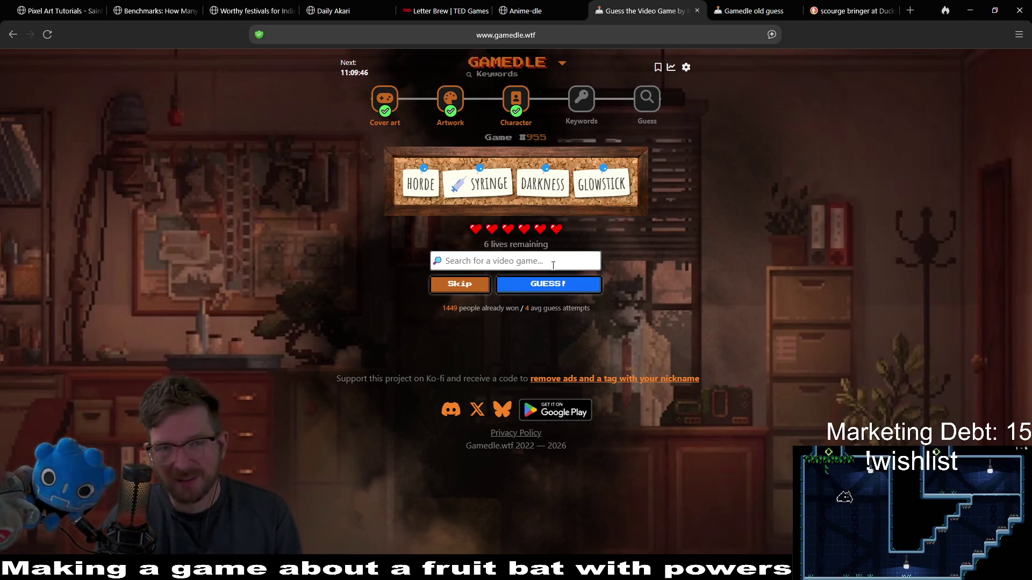
# Step: Guess Resident Evil 3 via 'resident e', then submit GTFO via 'gtfo' as the correct answer
pyautogui.write('residen')
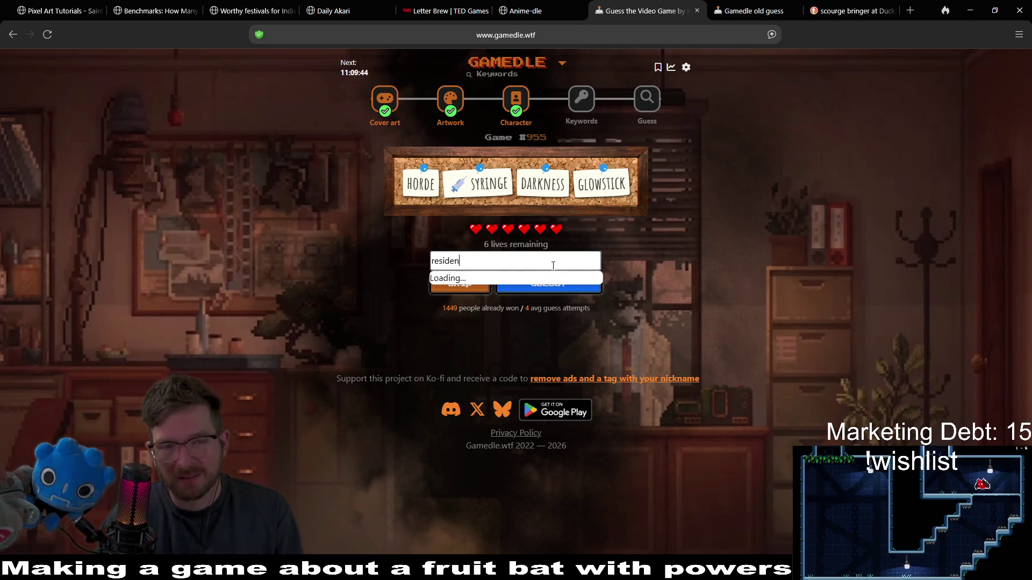
pyautogui.write('t e')
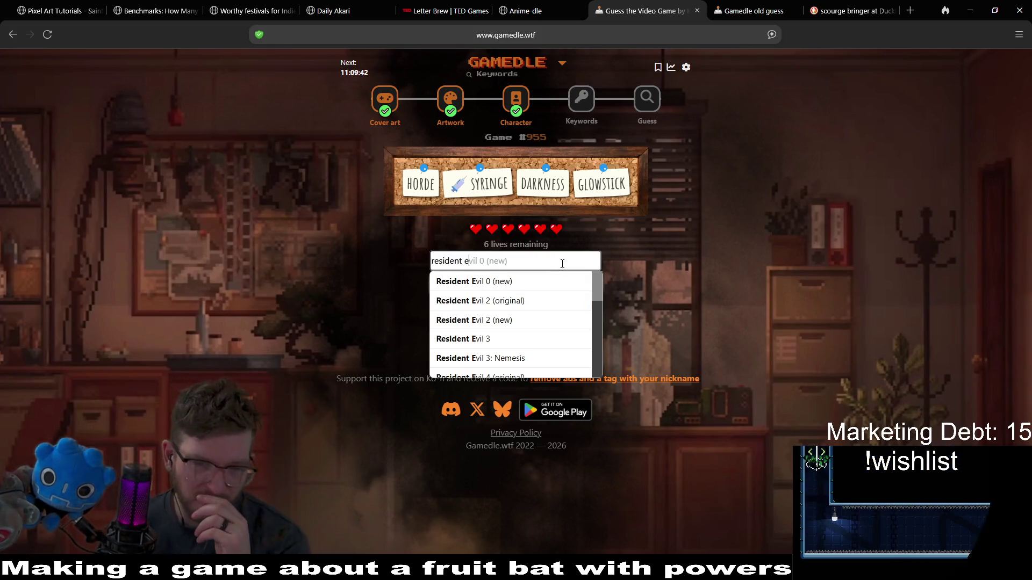
pyautogui.click(507, 339)
pyautogui.click(559, 281)
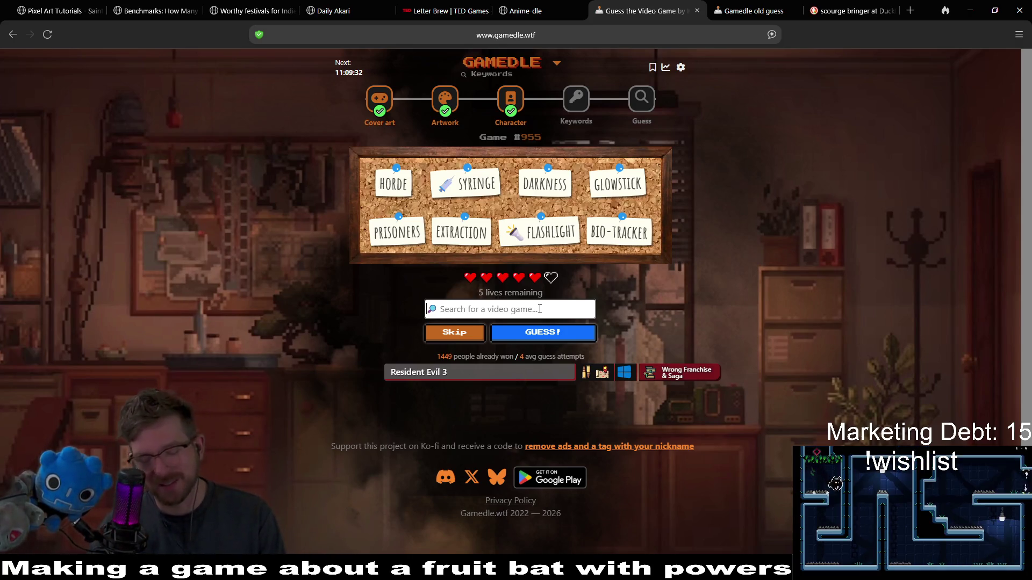
pyautogui.write('gtfo')
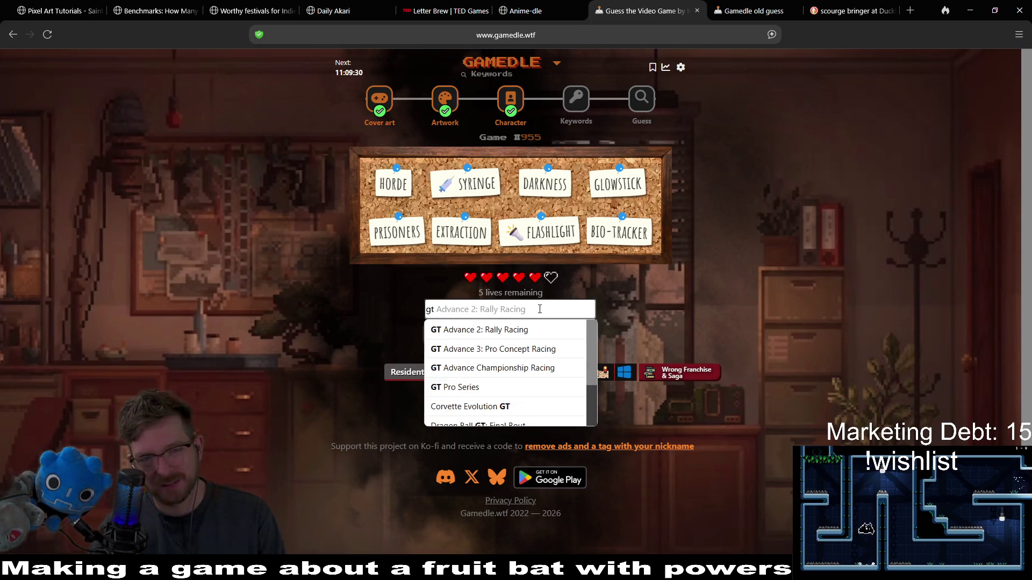
pyautogui.click(540, 330)
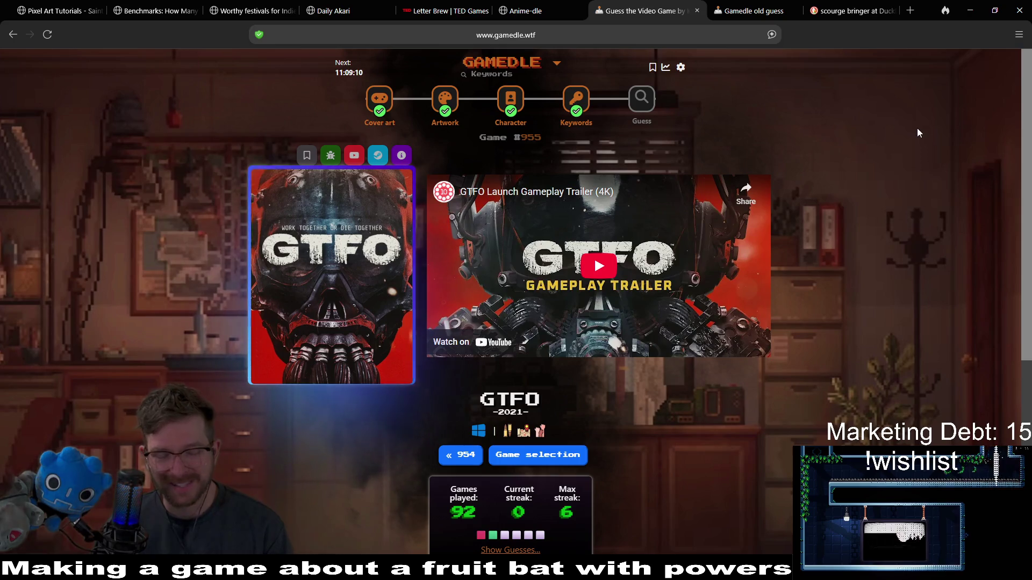
# Step: Open Guess puzzle #1209, search 'stellar' and submit Stellar Blade as the first guess
pyautogui.click(641, 110)
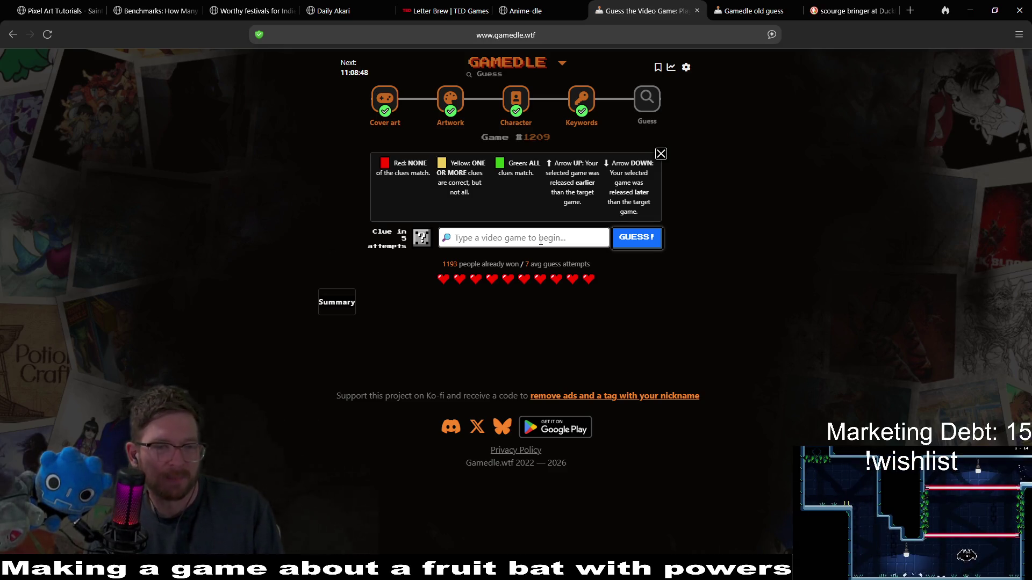
pyautogui.click(541, 241)
pyautogui.write('stellar')
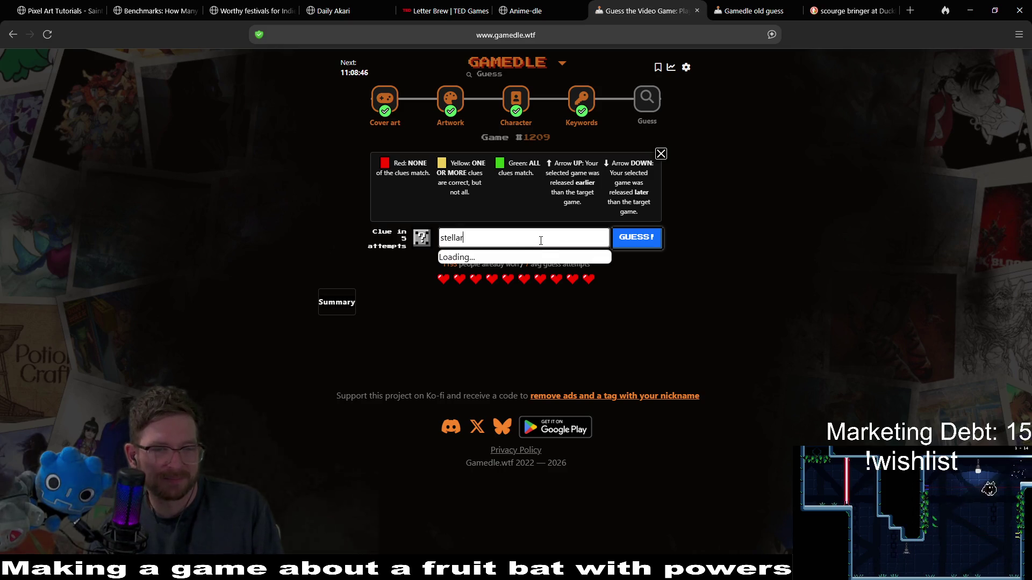
pyautogui.click(484, 260)
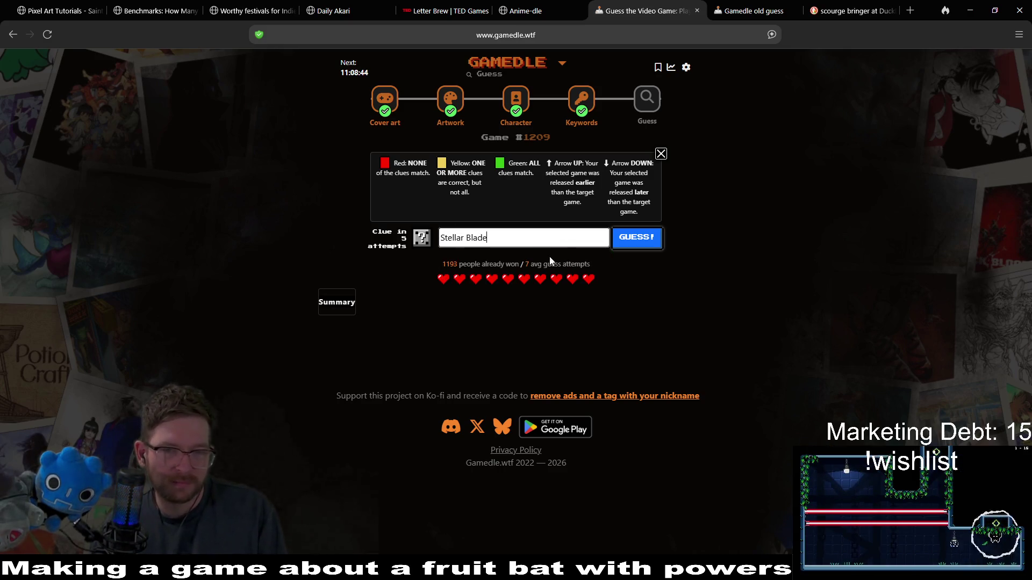
pyautogui.click(628, 247)
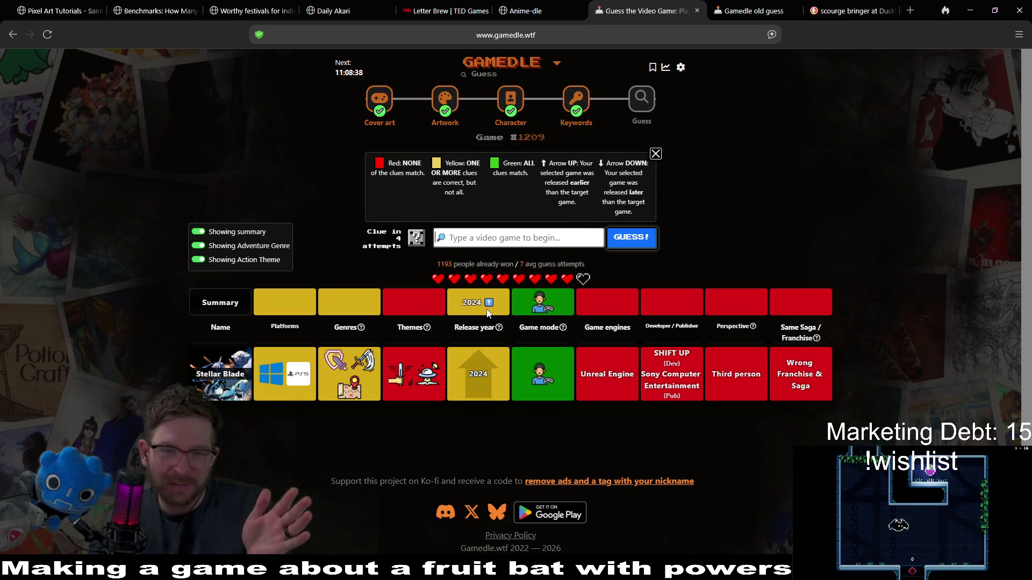
pyautogui.moveTo(488, 333)
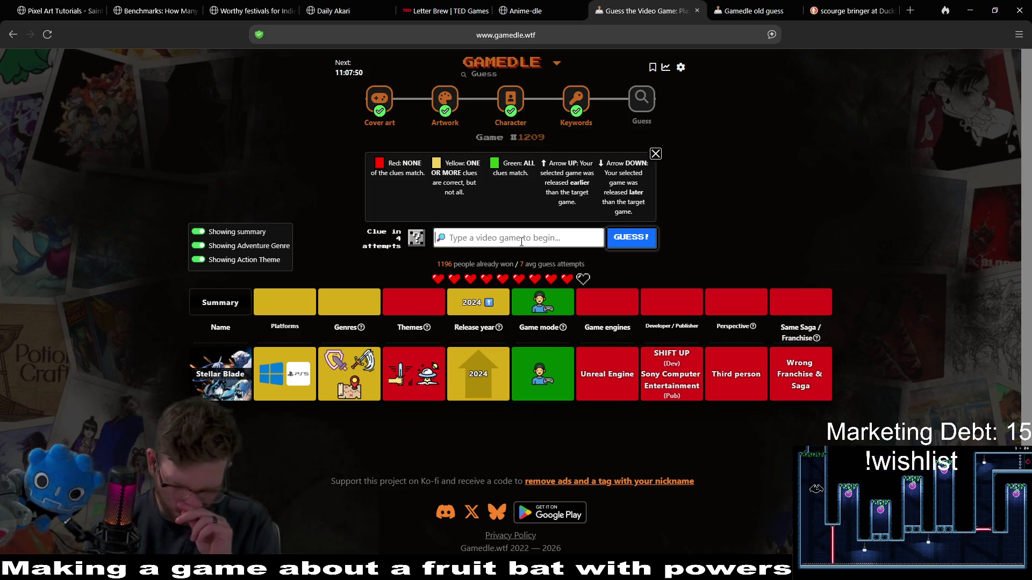
# Step: Search 'king', submit Kingdom Come: Deliverance II, and check its 2025 and first-person matches
pyautogui.write('kin')
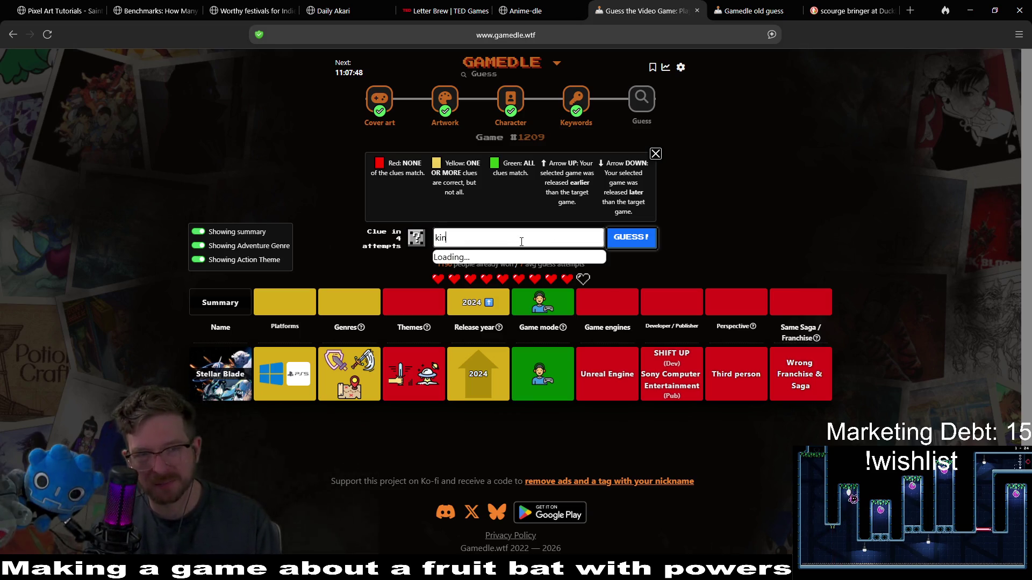
pyautogui.write('gdom')
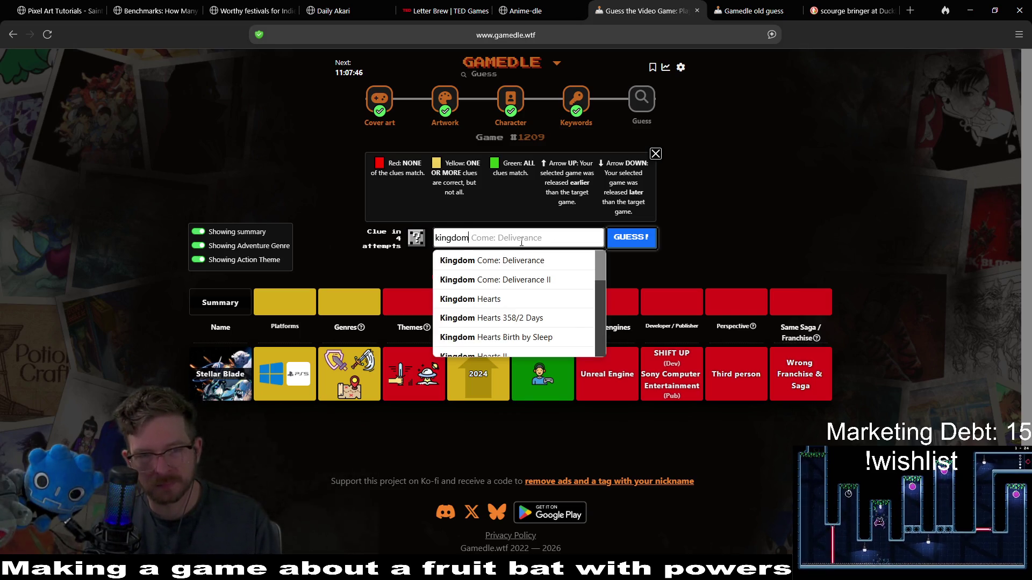
pyautogui.click(494, 280)
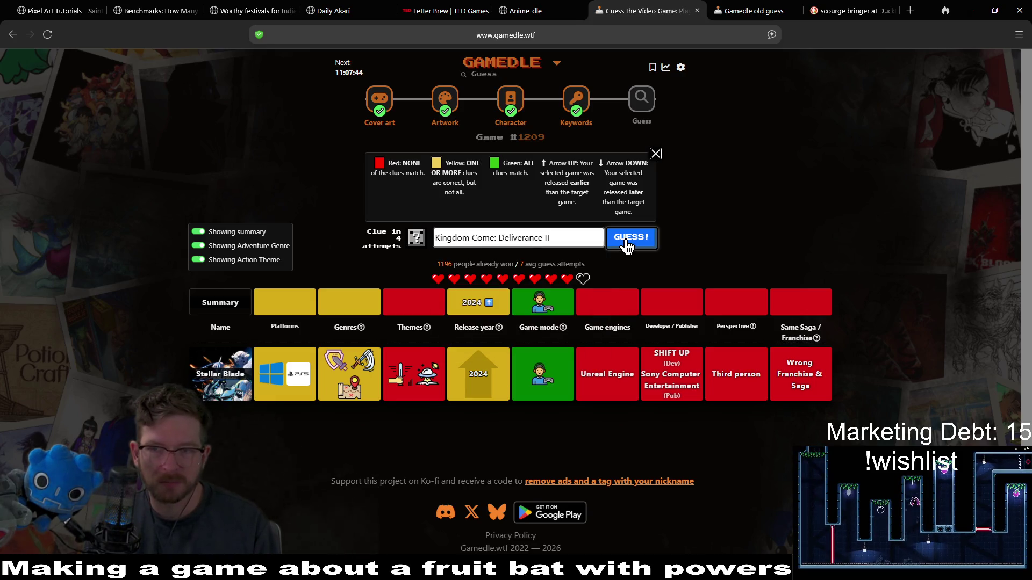
pyautogui.click(627, 242)
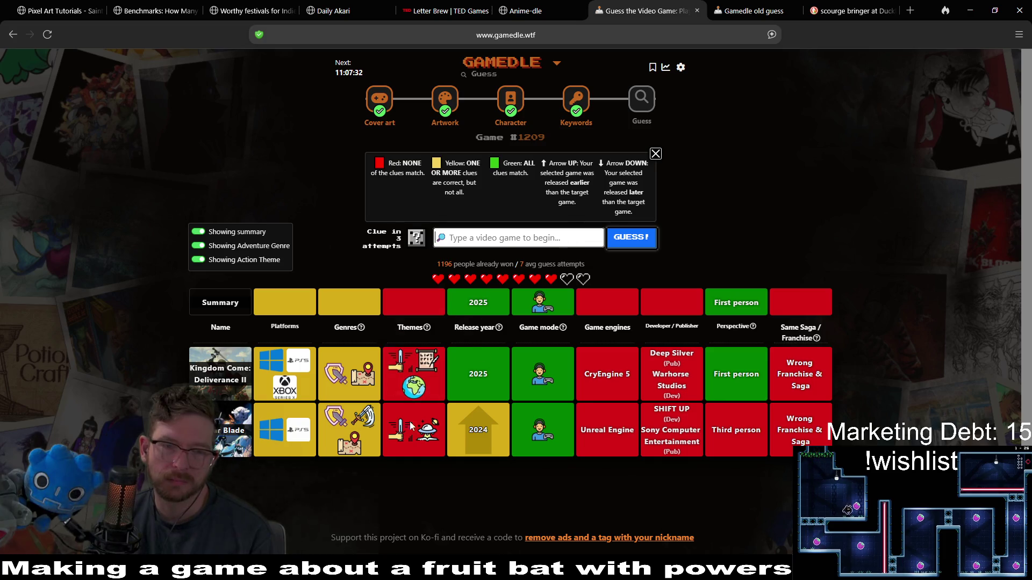
pyautogui.moveTo(425, 369)
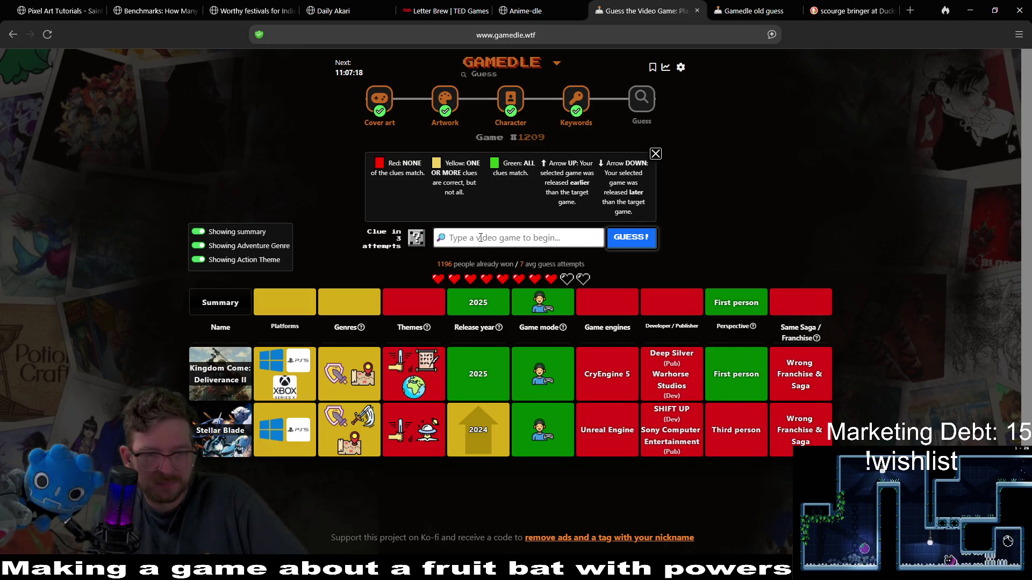
pyautogui.moveTo(489, 297)
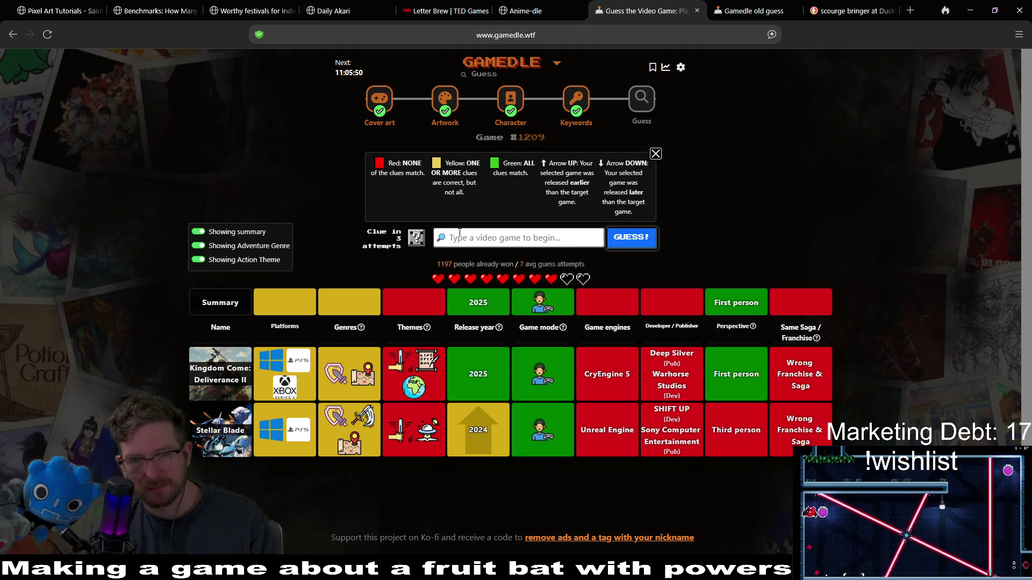
# Step: Guess Battlefield 6, then delete the partly typed 'wi' from the guess box
pyautogui.write('ba')
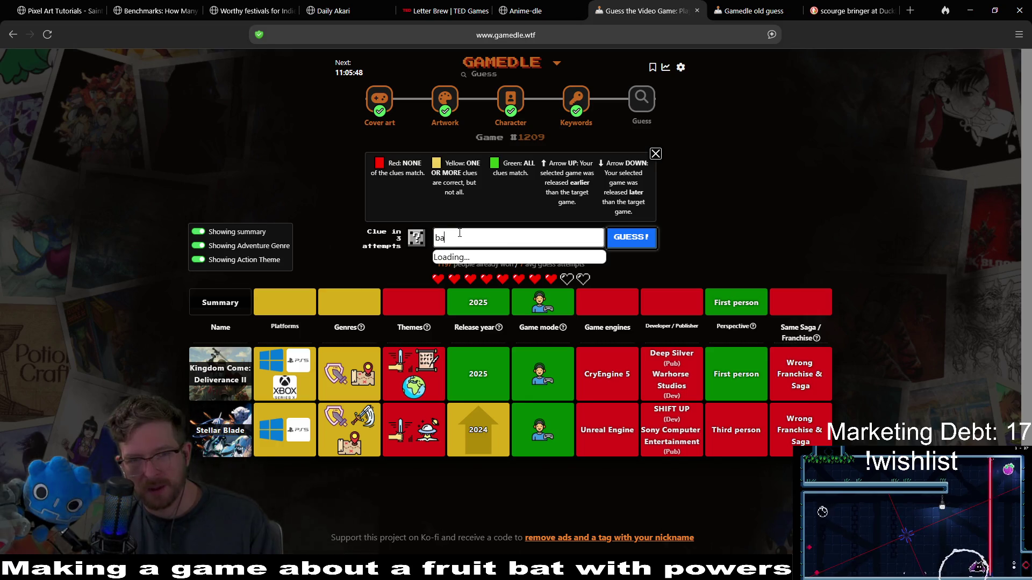
pyautogui.write('ttlefield')
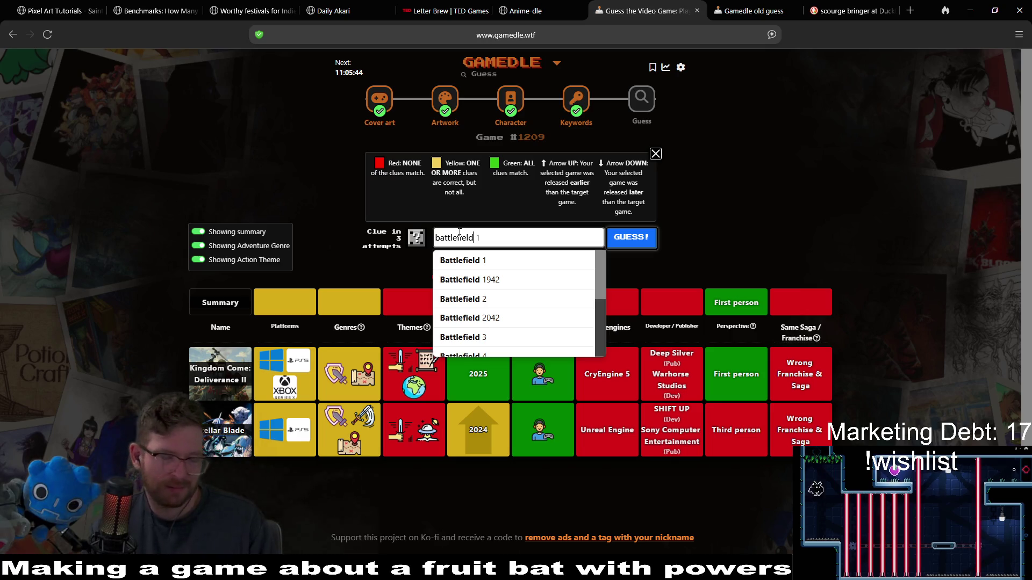
pyautogui.scroll(-3, 510, 301)
pyautogui.click(511, 283)
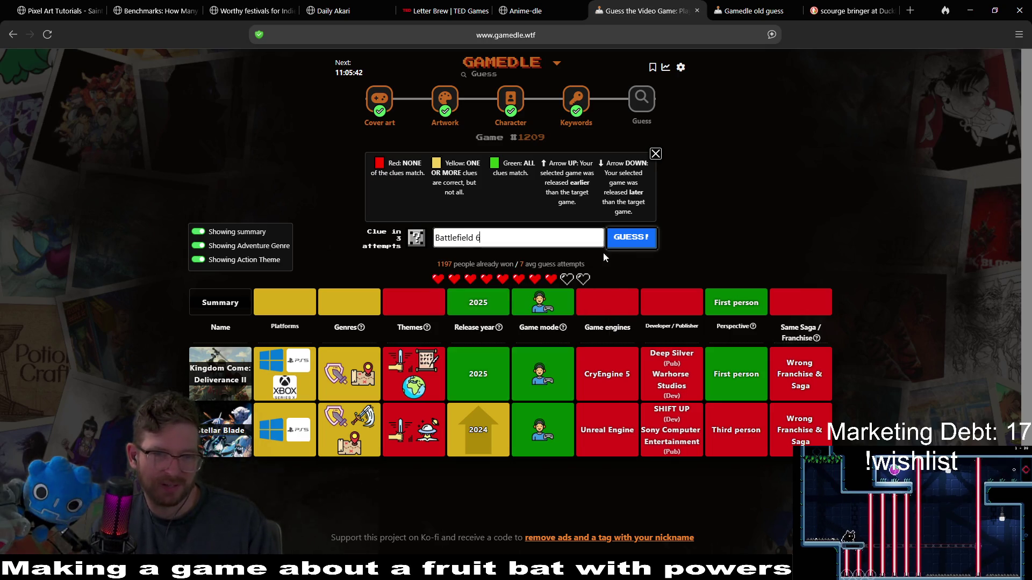
pyautogui.click(626, 240)
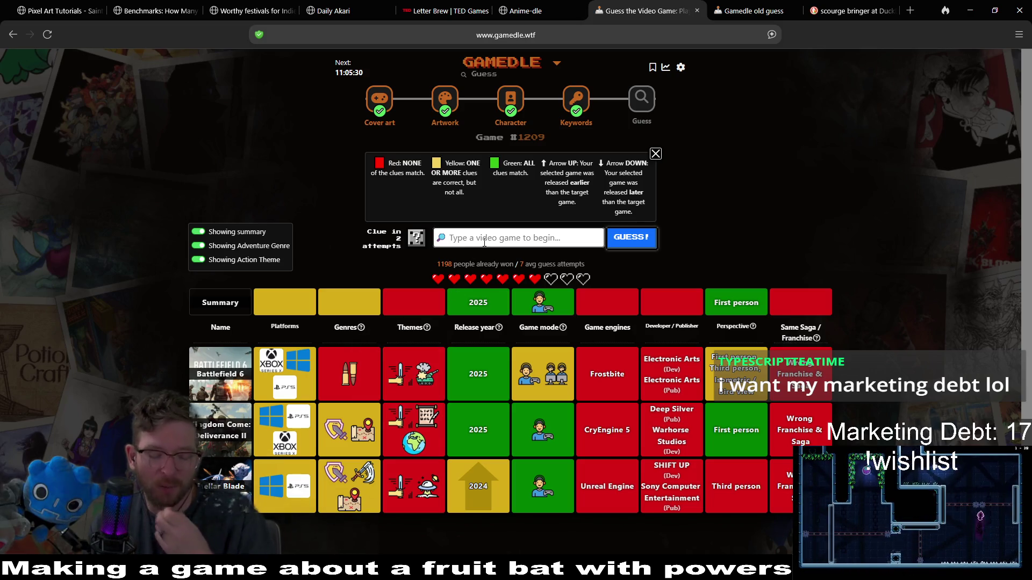
pyautogui.write('wit')
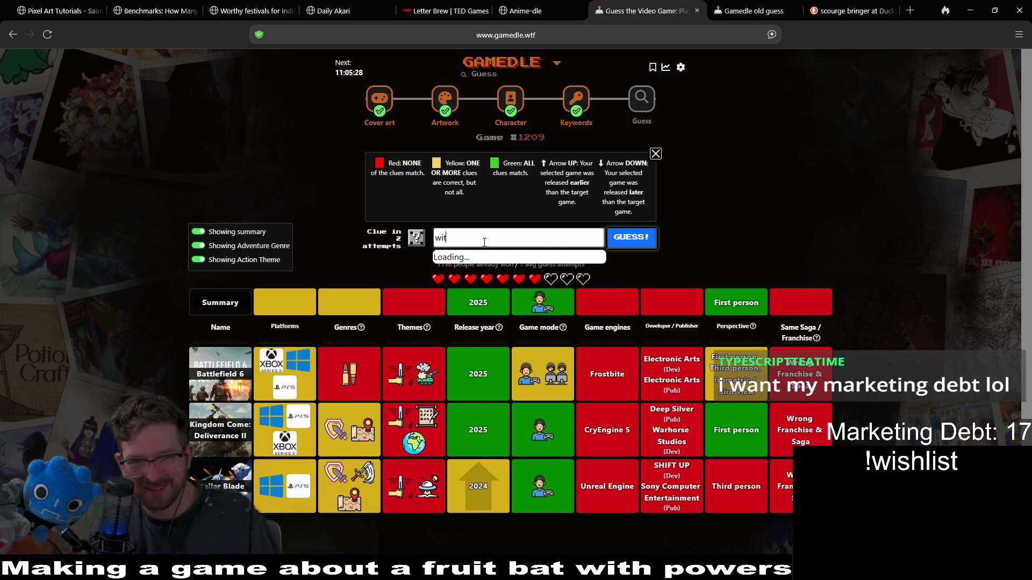
pyautogui.press('BackSpace')
pyautogui.press('BackSpace')
pyautogui.press('BackSpace')
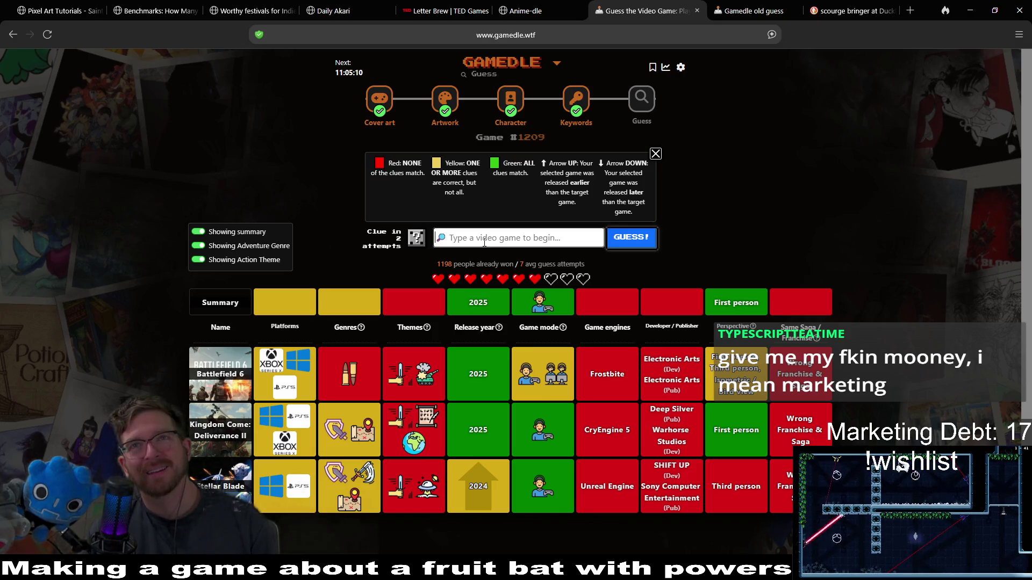
# Step: Type '2' and browse upward through the sequel suggestions, then empty the field
pyautogui.write('2')
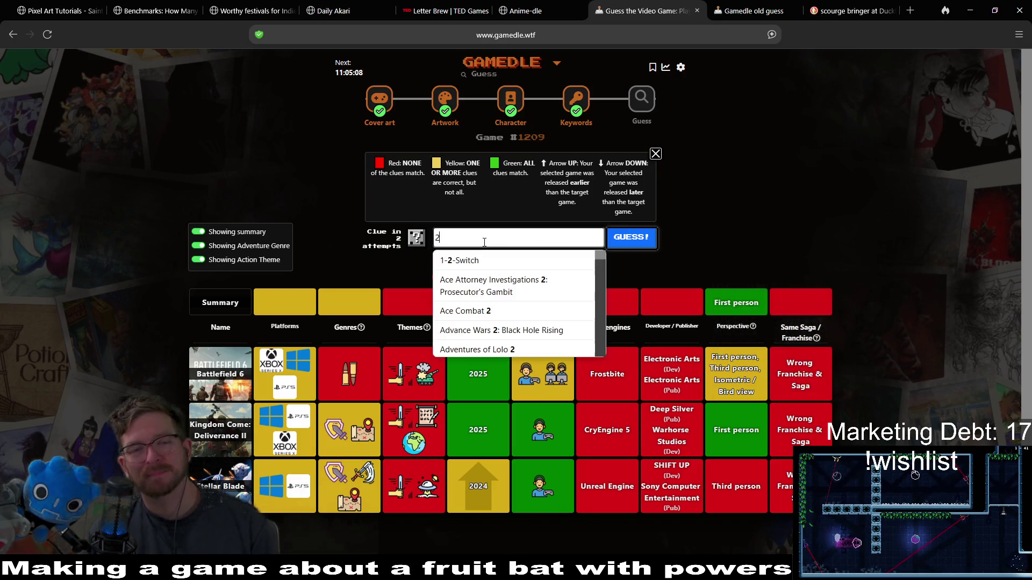
pyautogui.press('Up')
pyautogui.press('Up')
pyautogui.press('Up')
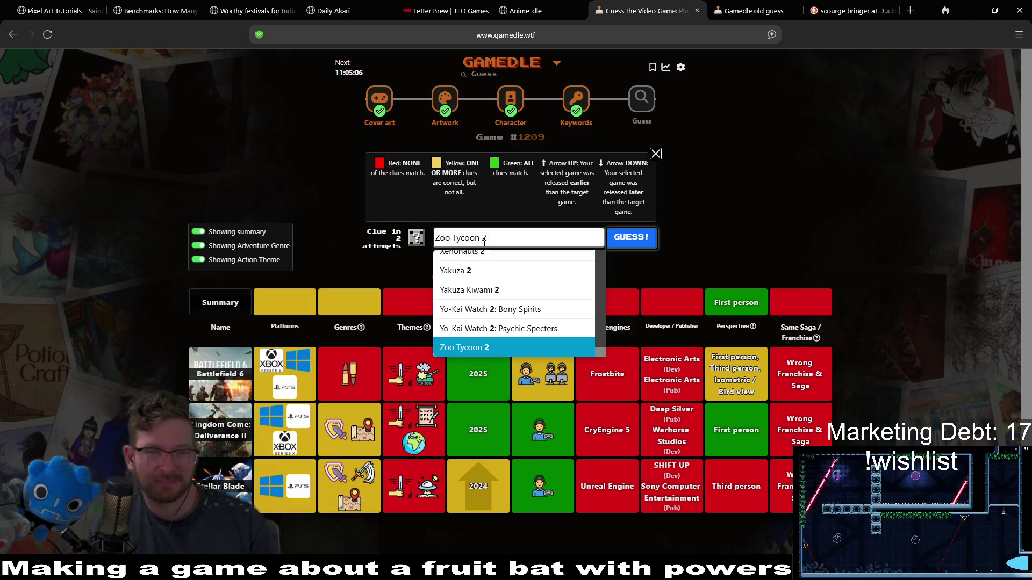
pyautogui.press('Up')
pyautogui.press('Up')
pyautogui.press('Up')
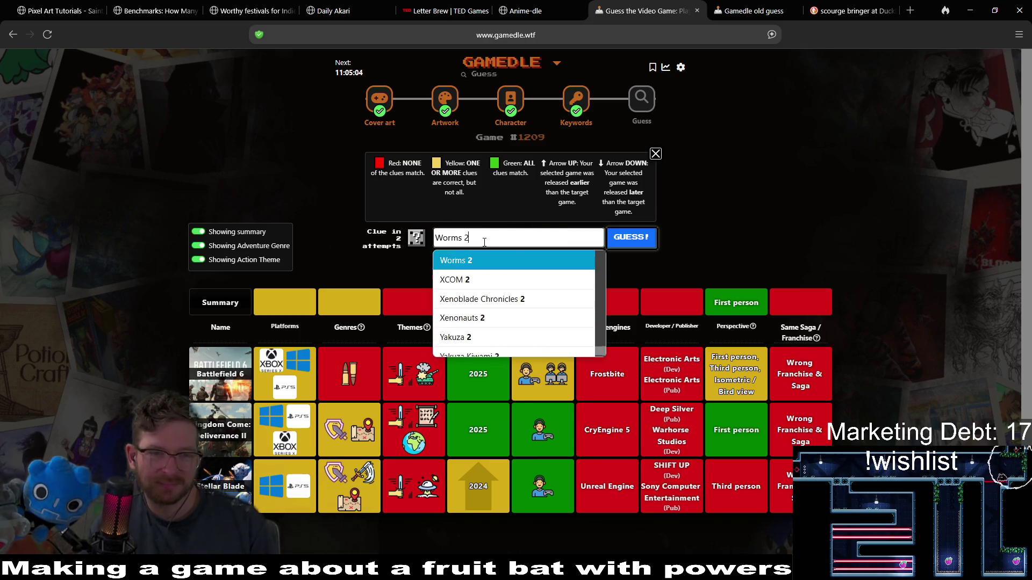
pyautogui.press('Up')
pyautogui.press('Up')
pyautogui.press('Up')
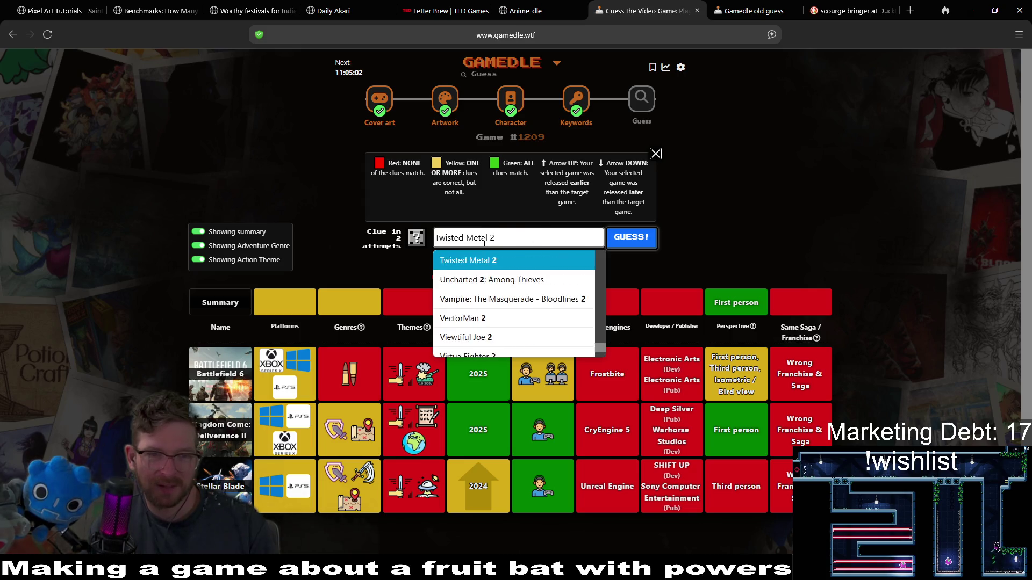
pyautogui.press('Up')
pyautogui.press('Up')
pyautogui.press('Up')
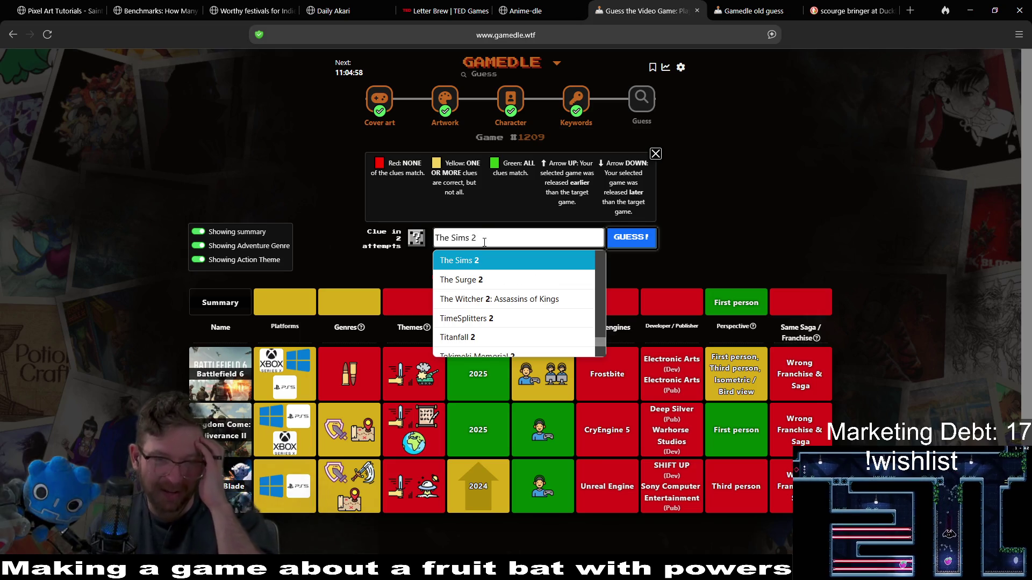
pyautogui.press('Up')
pyautogui.press('Up')
pyautogui.press('Up')
pyautogui.press('Up')
pyautogui.press('Up')
pyautogui.press('Up')
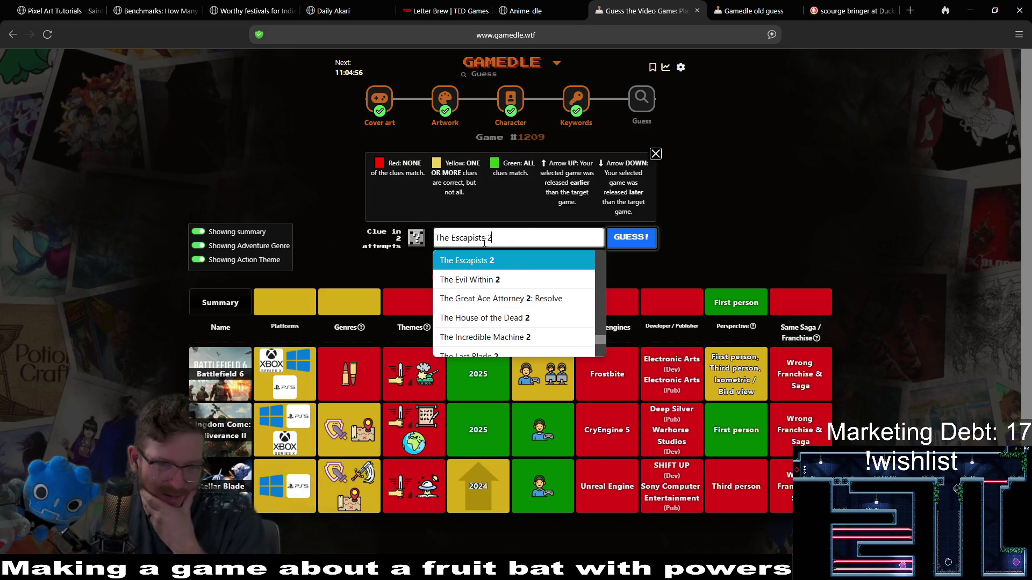
pyautogui.press('Up')
pyautogui.press('Up')
pyautogui.press('Up')
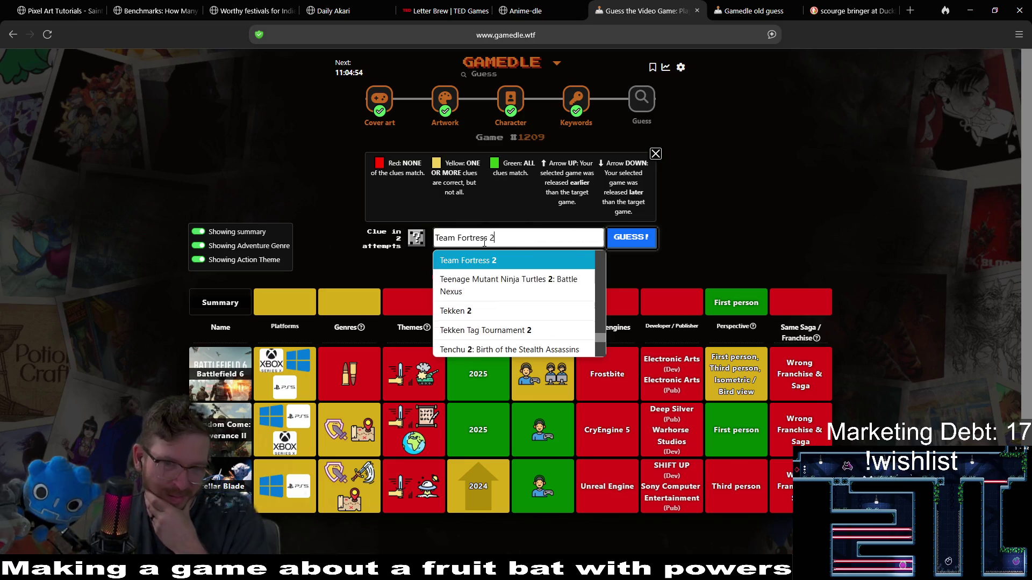
pyautogui.press('Up')
pyautogui.press('Up')
pyautogui.press('Up')
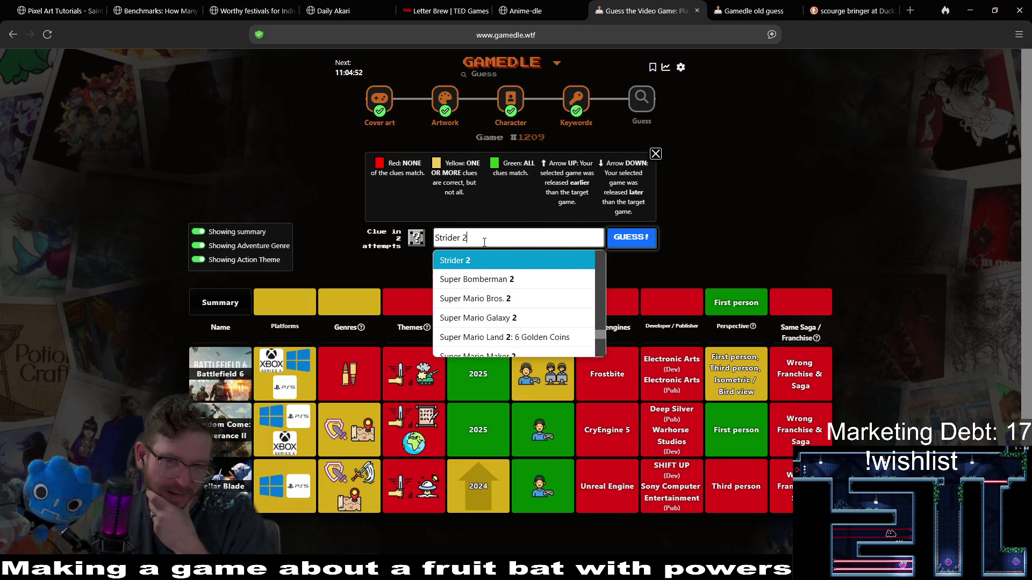
pyautogui.press('Up')
pyautogui.press('Up')
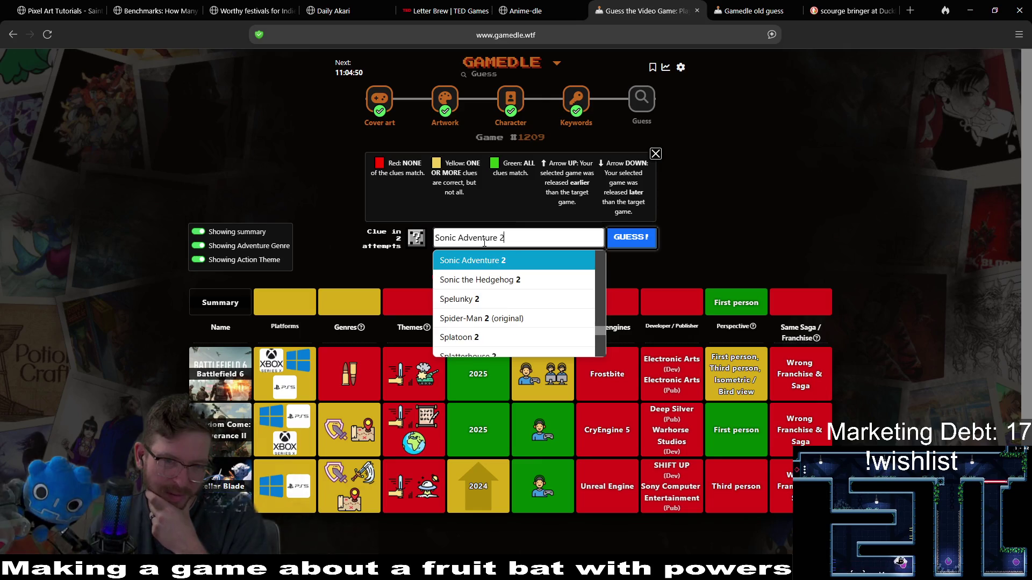
pyautogui.press('Up')
pyautogui.press('Up')
pyautogui.press('Up')
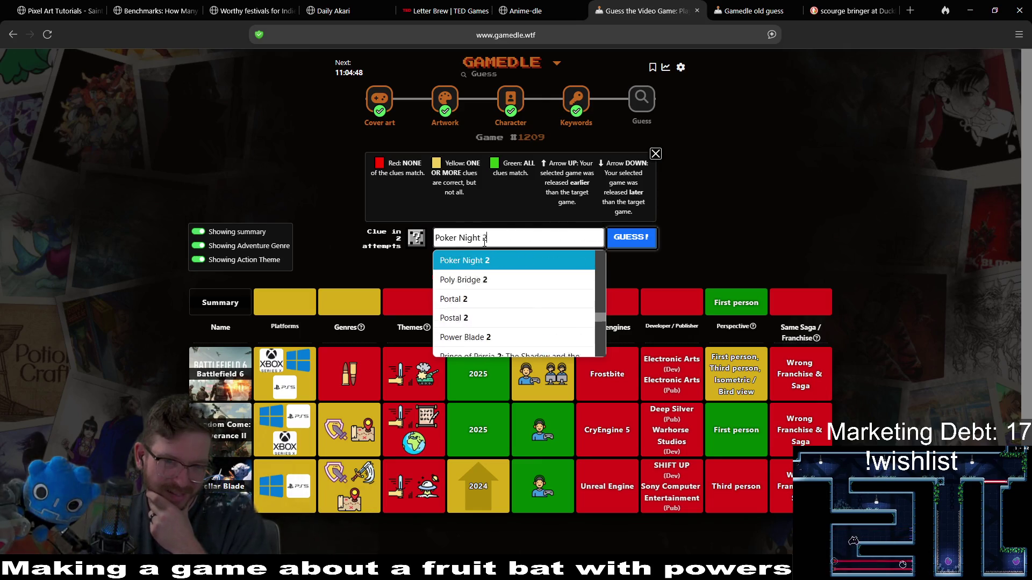
pyautogui.press('Up')
pyautogui.press('Up')
pyautogui.press('Up')
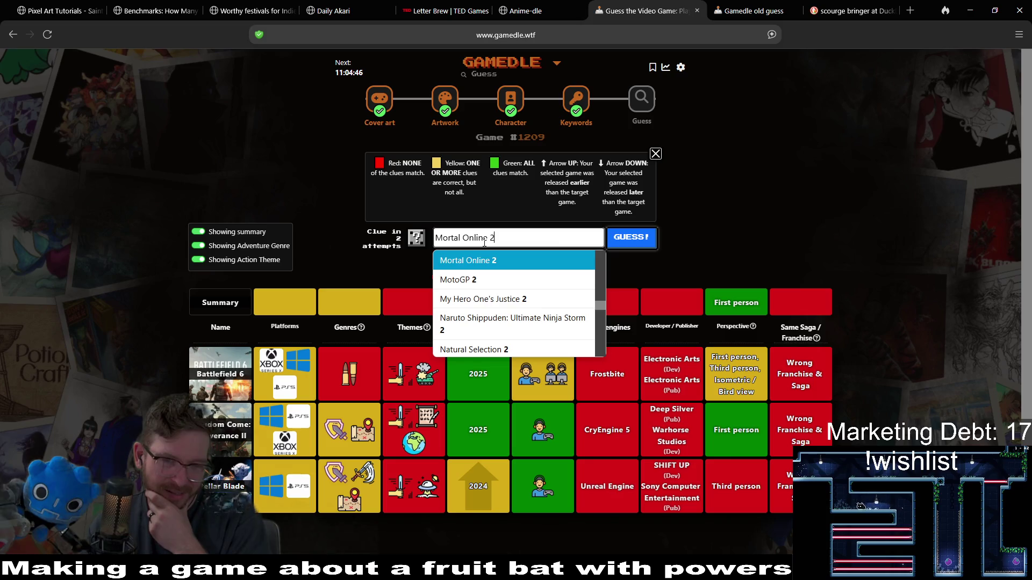
pyautogui.press('Up')
pyautogui.press('Up')
pyautogui.press('Up')
pyautogui.press('Up')
pyautogui.press('Up')
pyautogui.press('Up')
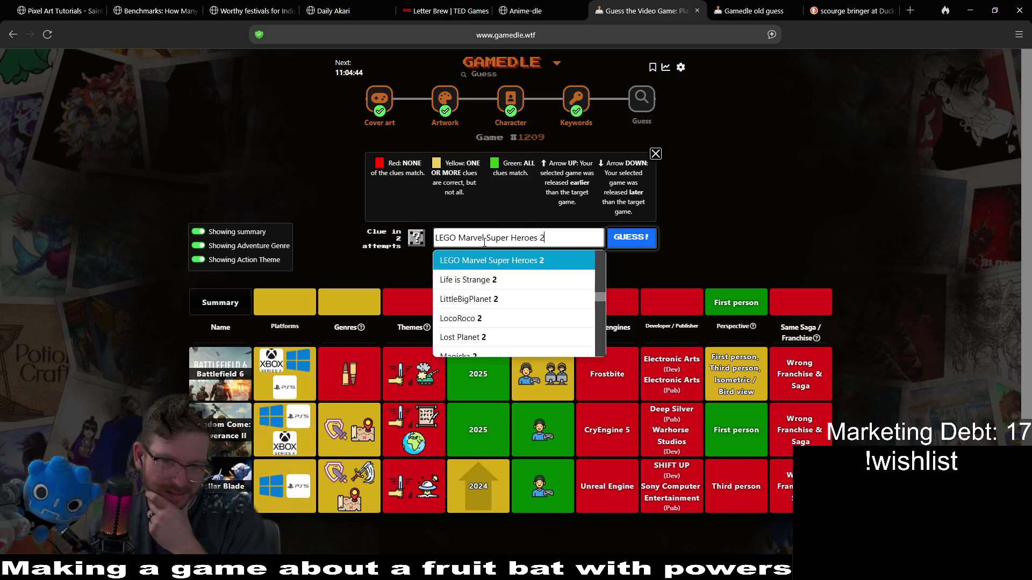
pyautogui.press('Up')
pyautogui.press('Up')
pyautogui.press('Up')
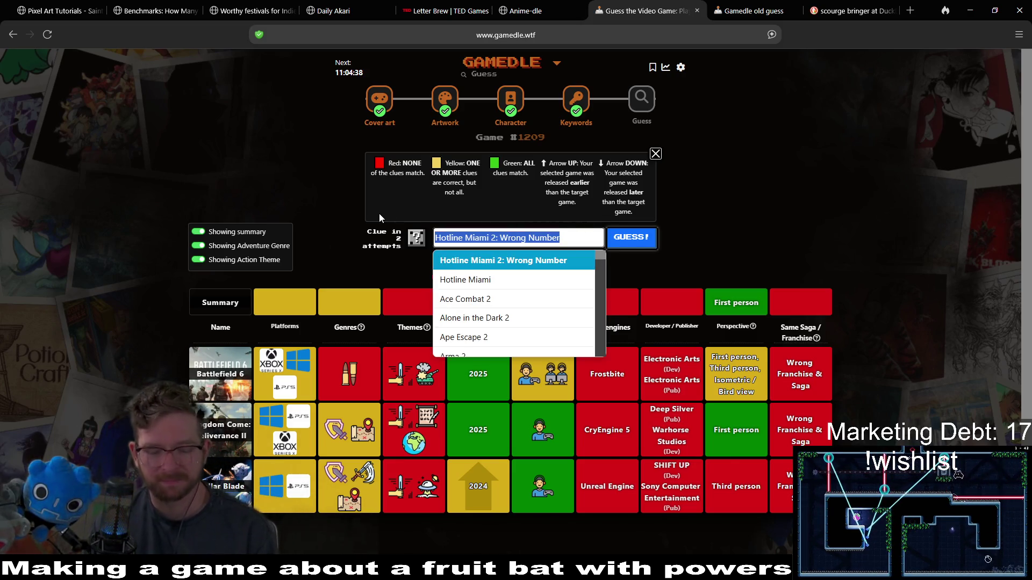
pyautogui.press('Return')
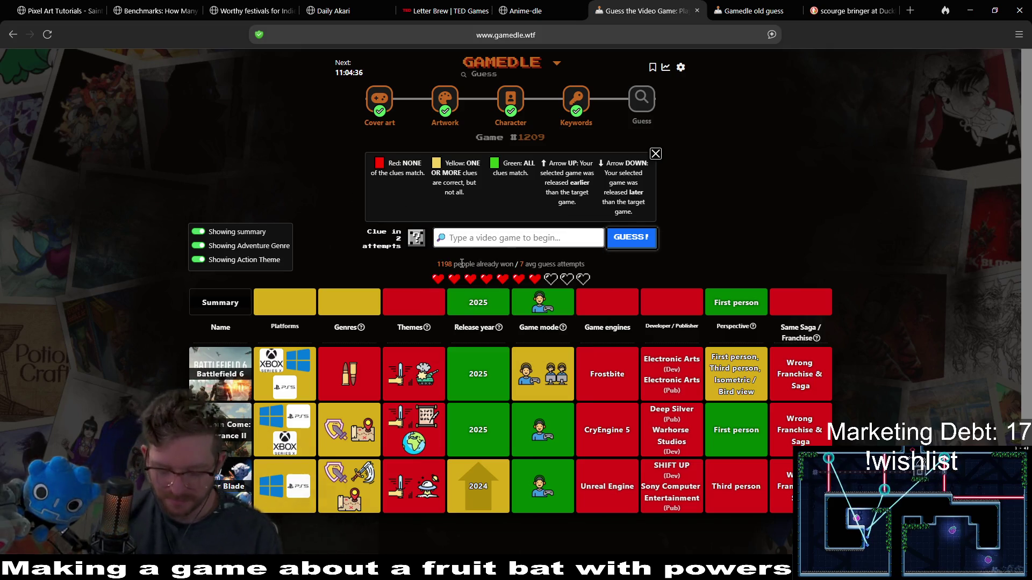
# Step: Retype '2' and browse down the sequel titles to Bayonetta 2, trimming its trailing 2
pyautogui.write('2')
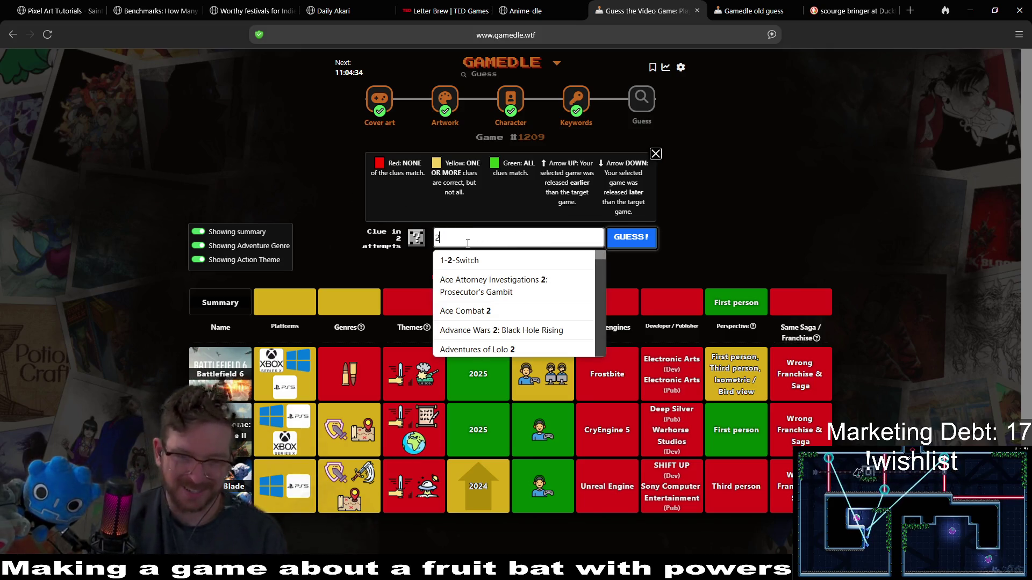
pyautogui.press('Down')
pyautogui.press('Down')
pyautogui.press('Down')
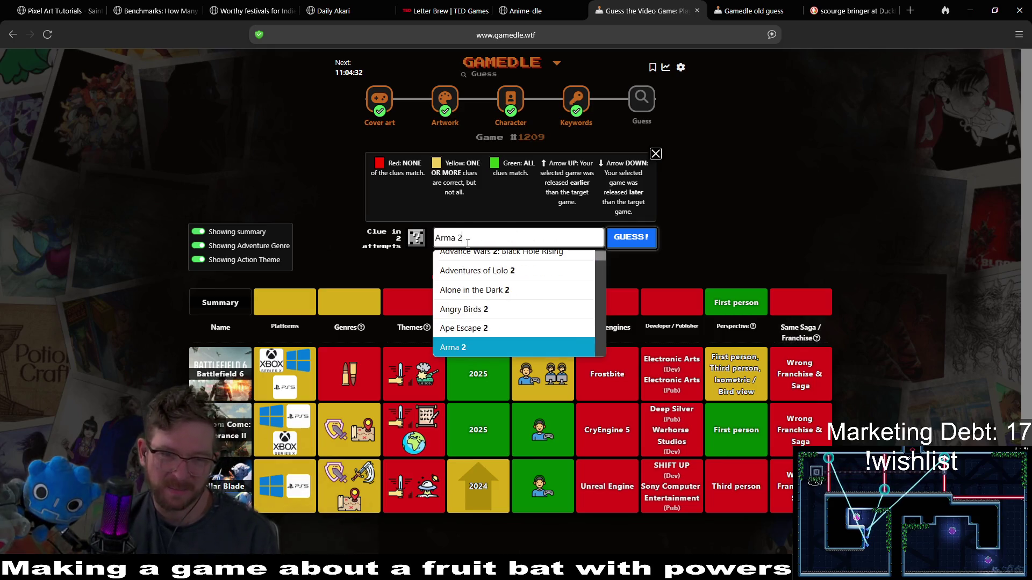
pyautogui.press('Down')
pyautogui.press('Down')
pyautogui.press('Down')
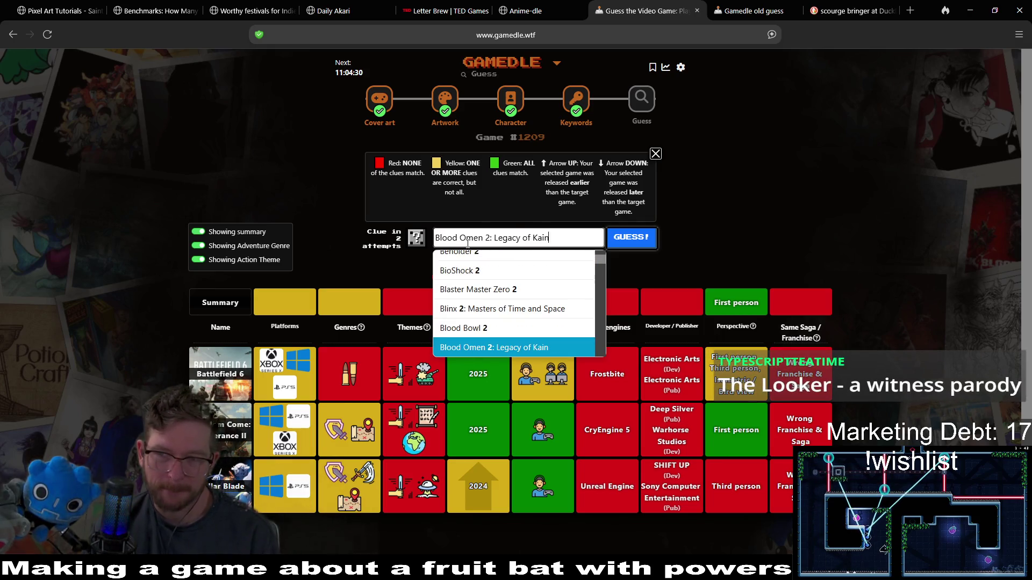
pyautogui.press('Down')
pyautogui.press('Down')
pyautogui.press('Down')
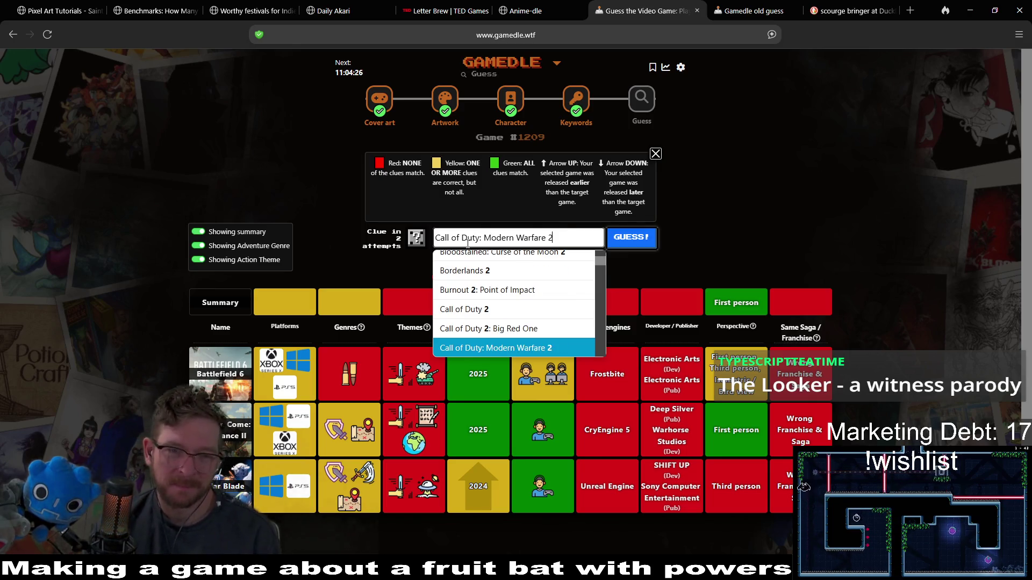
pyautogui.press('Down')
pyautogui.press('Down')
pyautogui.press('Down')
pyautogui.press('Down')
pyautogui.press('Down')
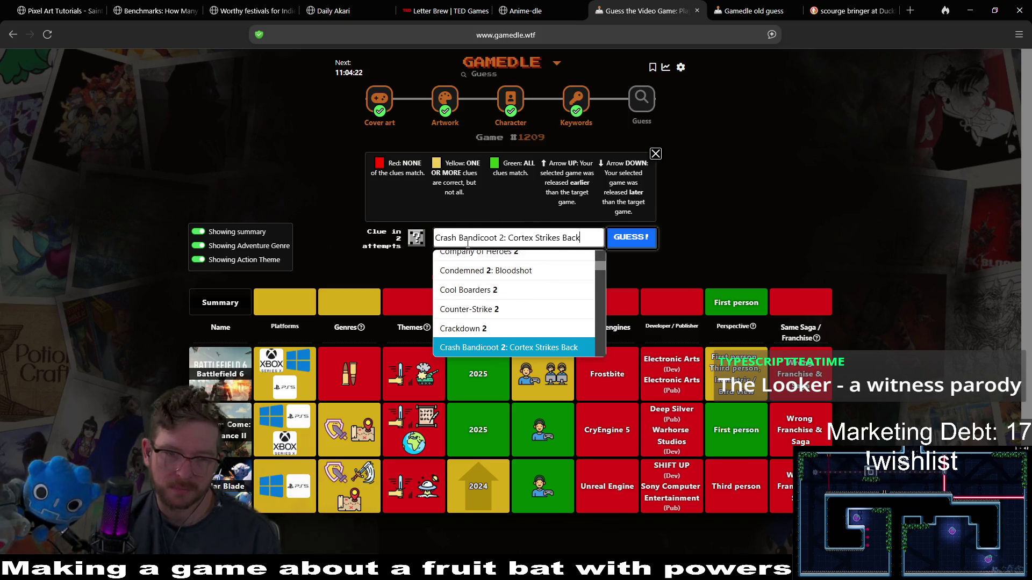
pyautogui.press('Down')
pyautogui.press('Down')
pyautogui.press('Down')
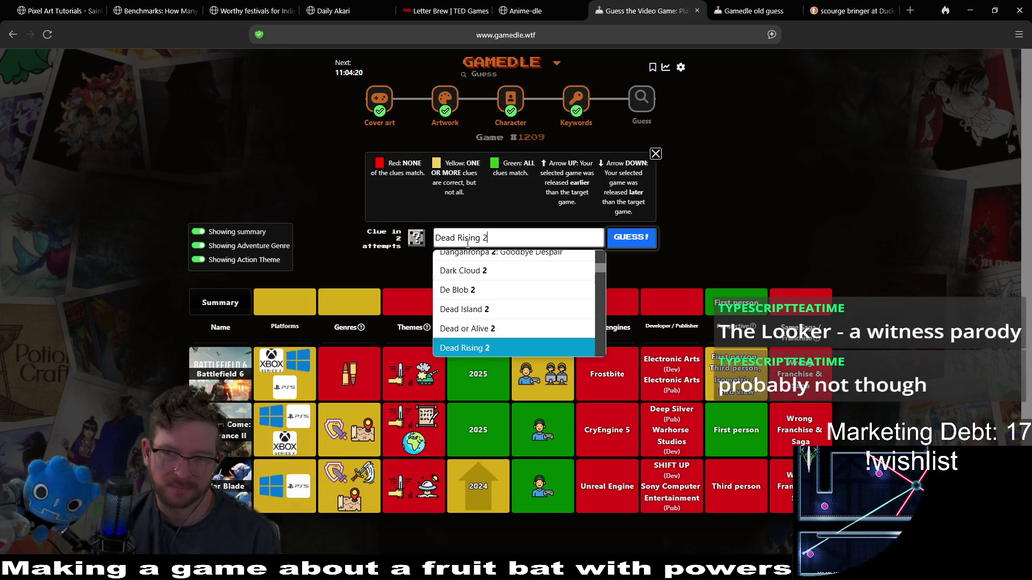
pyautogui.press('Down')
pyautogui.press('Down')
pyautogui.press('Down')
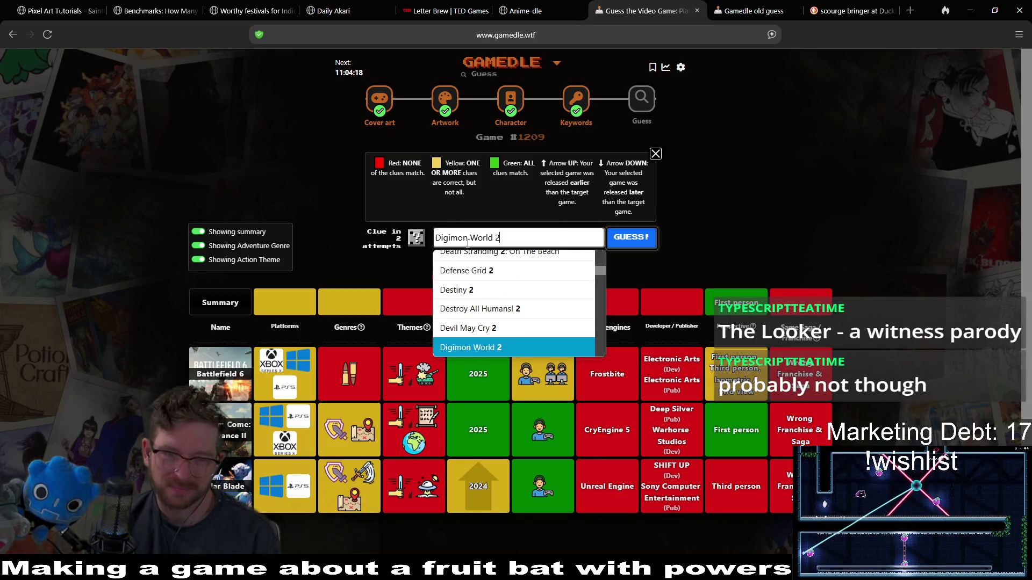
pyautogui.press('Down')
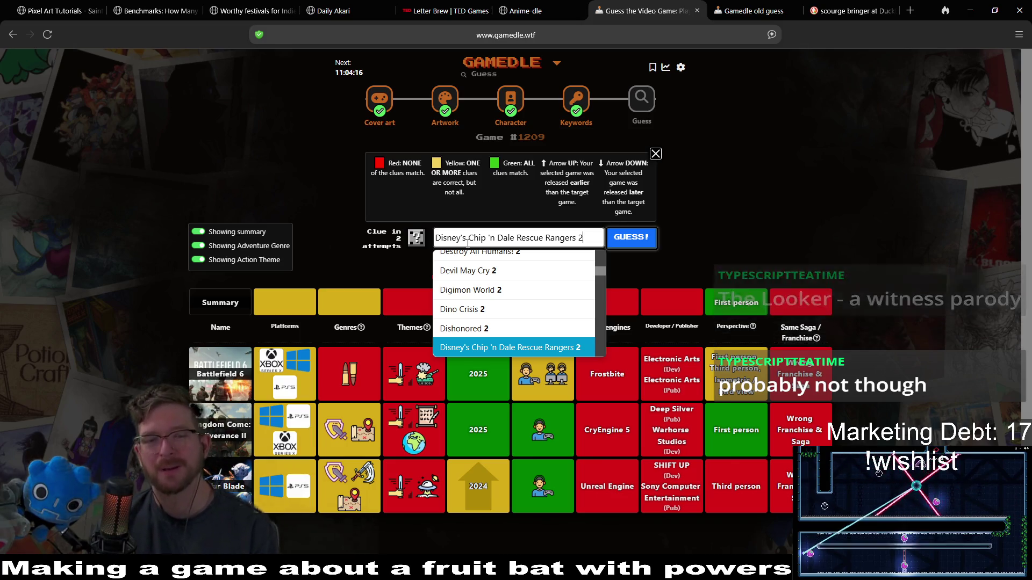
pyautogui.press('Down')
pyautogui.press('Down')
pyautogui.press('Down')
pyautogui.press('Down')
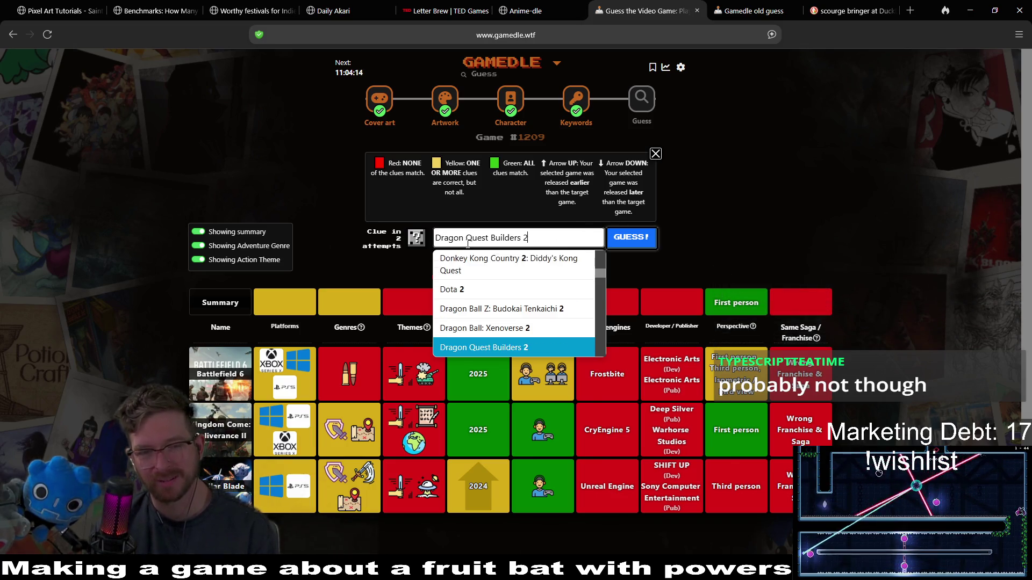
pyautogui.press('Down')
pyautogui.press('Down')
pyautogui.press('Down')
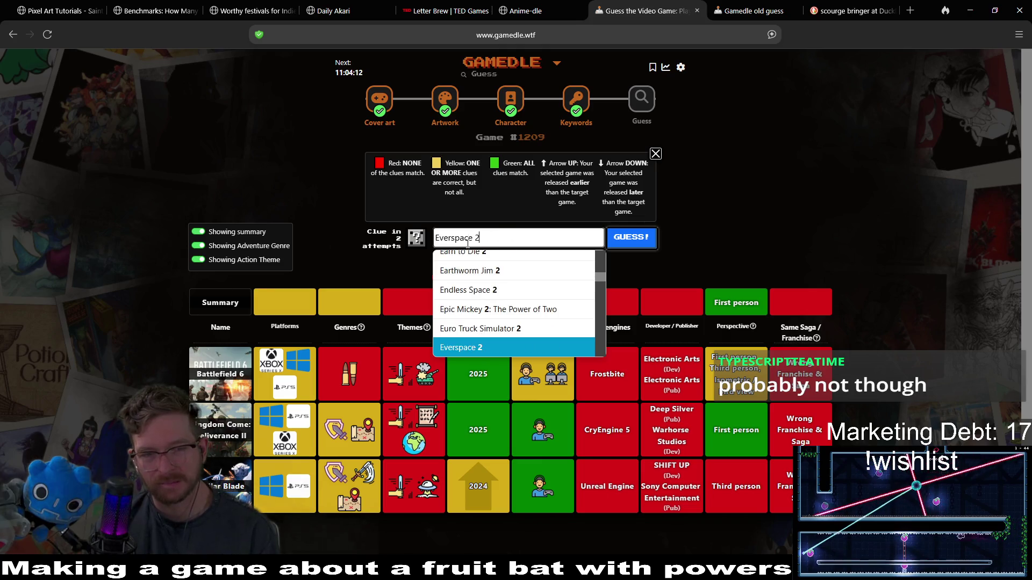
pyautogui.press('Down')
pyautogui.press('Down')
pyautogui.press('Down')
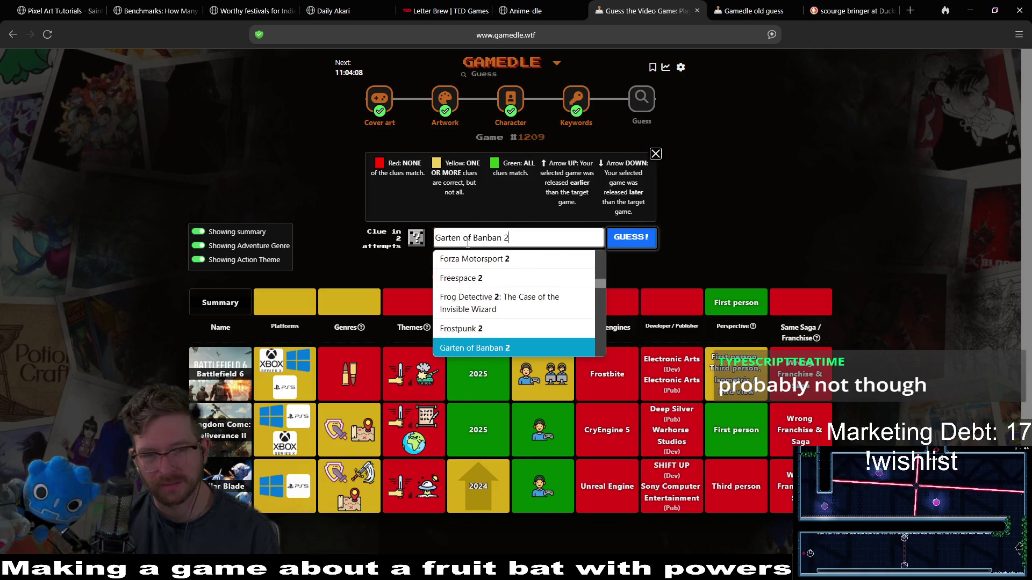
pyautogui.press('Down')
pyautogui.press('Down')
pyautogui.press('Down')
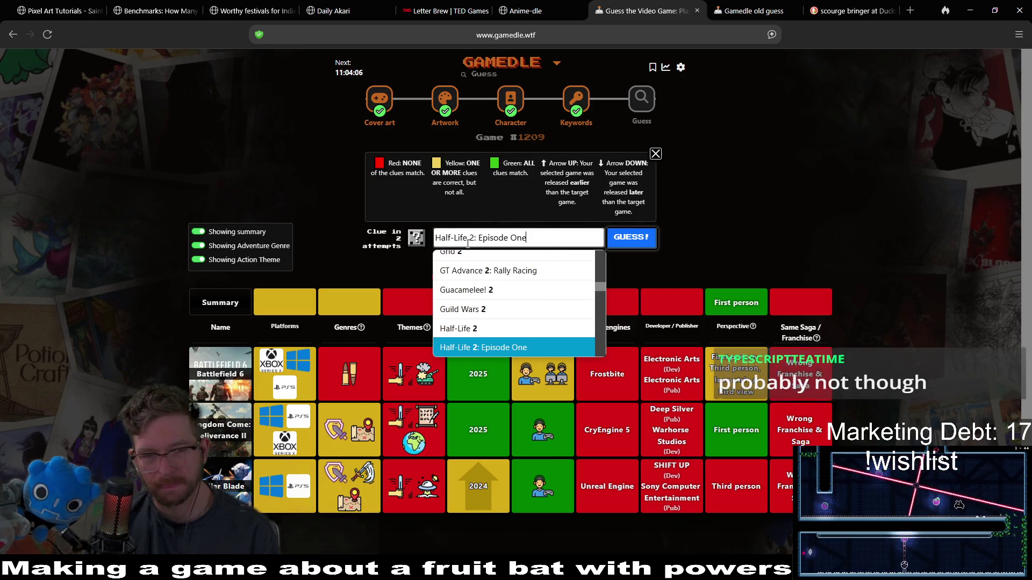
pyautogui.press('Down')
pyautogui.press('Down')
pyautogui.press('Down')
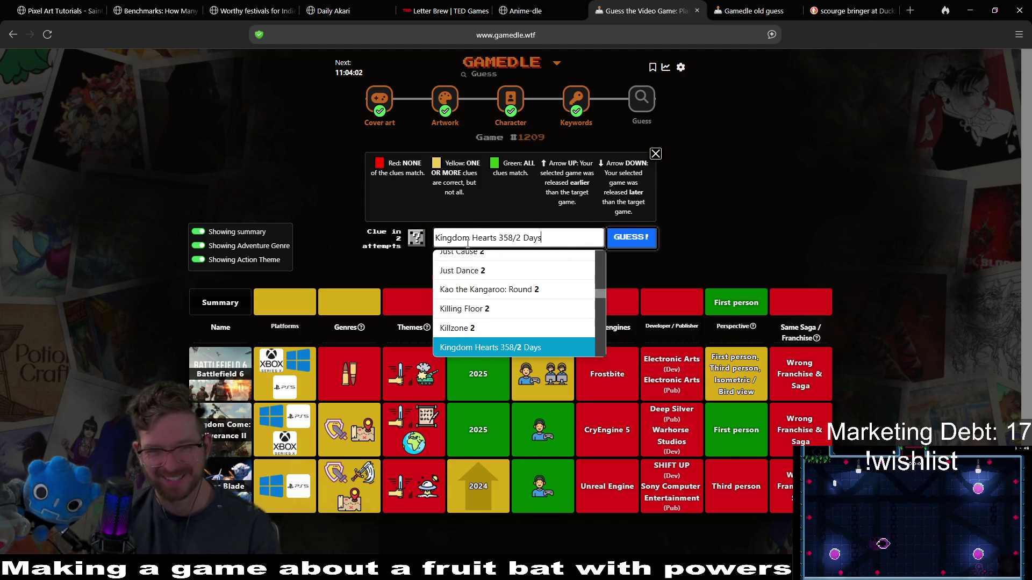
pyautogui.press('Down')
pyautogui.press('Down')
pyautogui.press('Down')
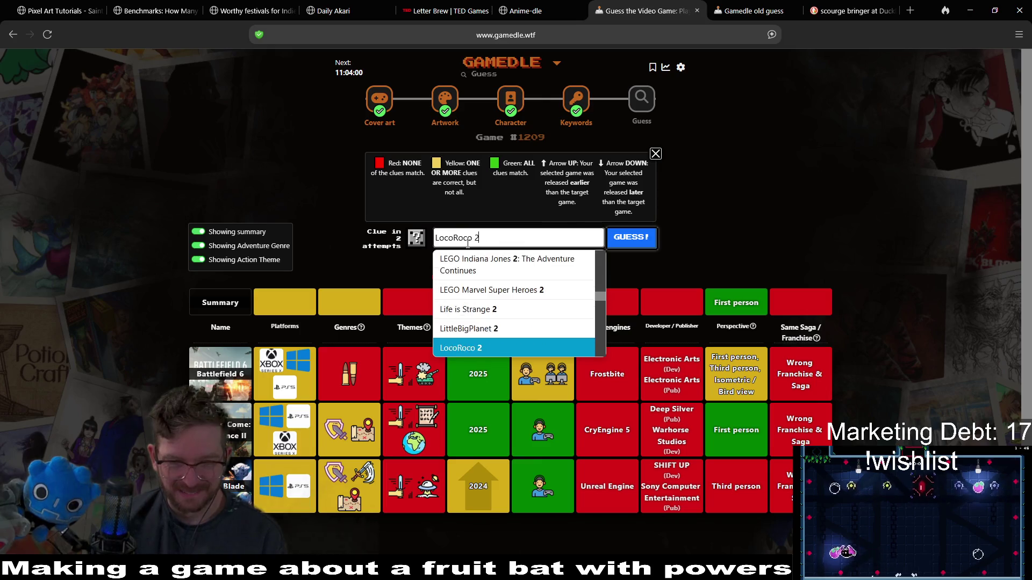
pyautogui.press('Down')
pyautogui.press('Down')
pyautogui.press('Down')
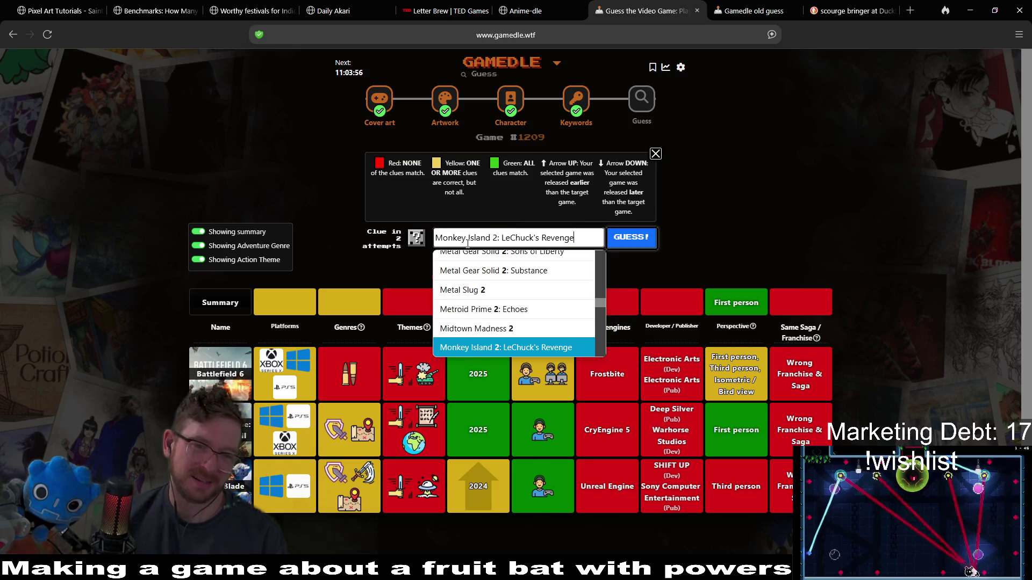
pyautogui.press('Down')
pyautogui.press('Down')
pyautogui.press('Down')
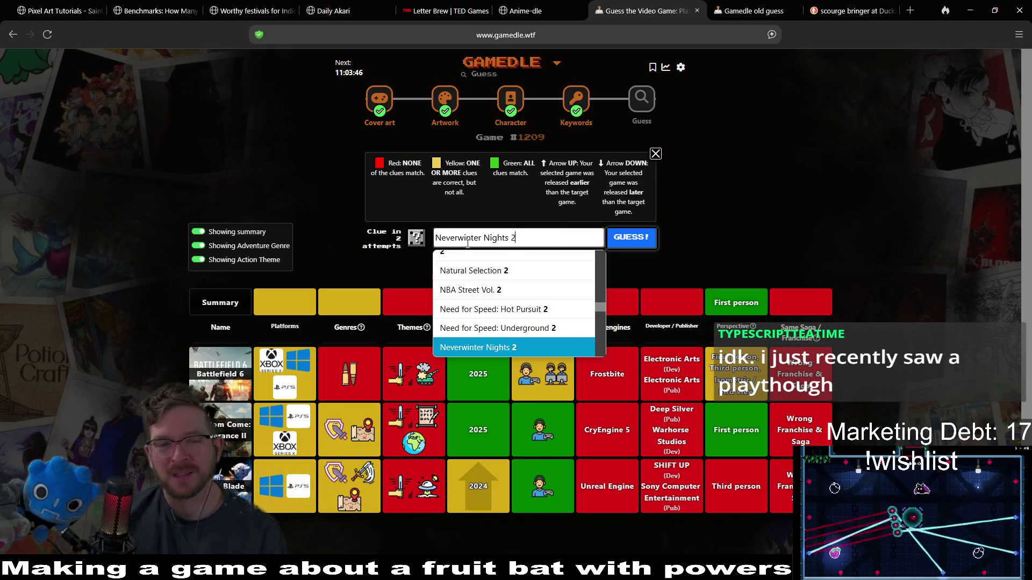
pyautogui.press('Down')
pyautogui.press('Down')
pyautogui.press('Down')
pyautogui.press('Down')
pyautogui.press('Down')
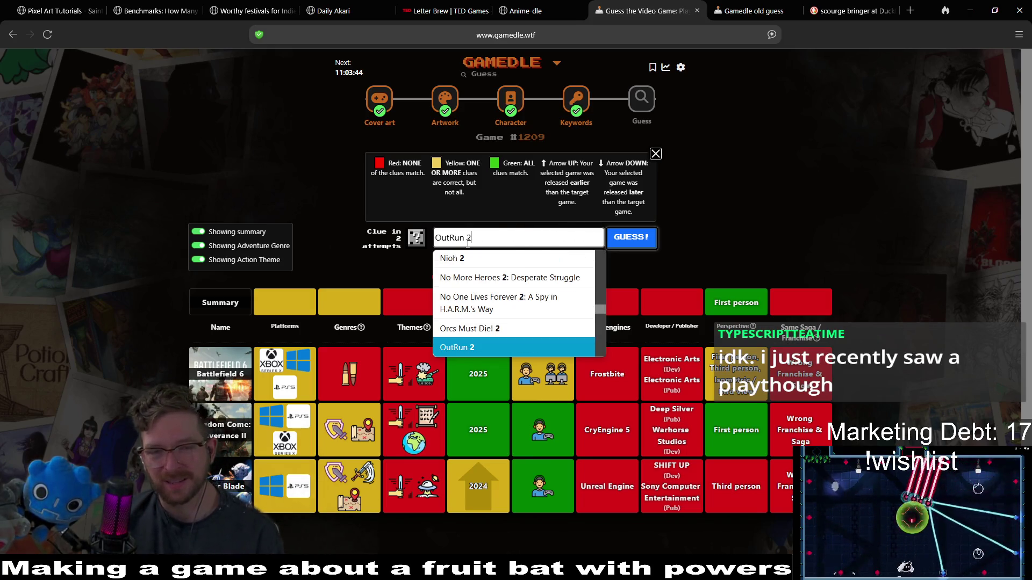
pyautogui.press('Down')
pyautogui.press('Down')
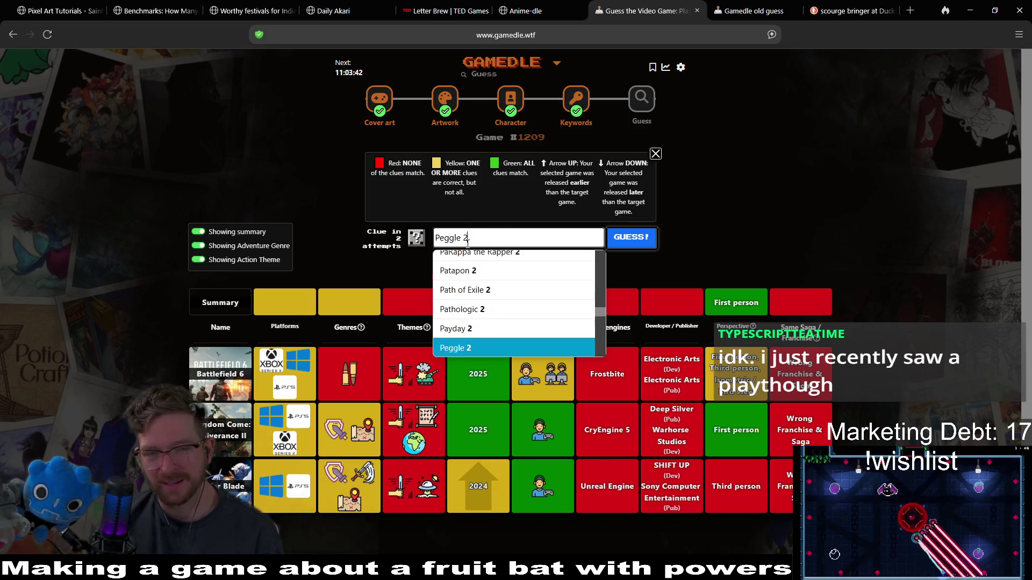
pyautogui.press('Down')
pyautogui.press('Down')
pyautogui.press('Down')
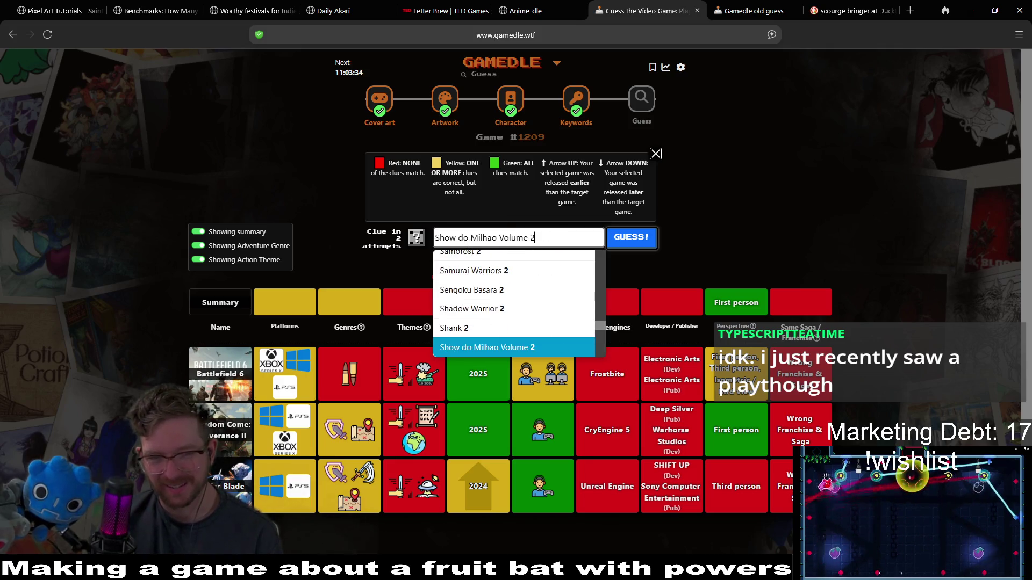
pyautogui.press('Down')
pyautogui.press('Down')
pyautogui.press('Down')
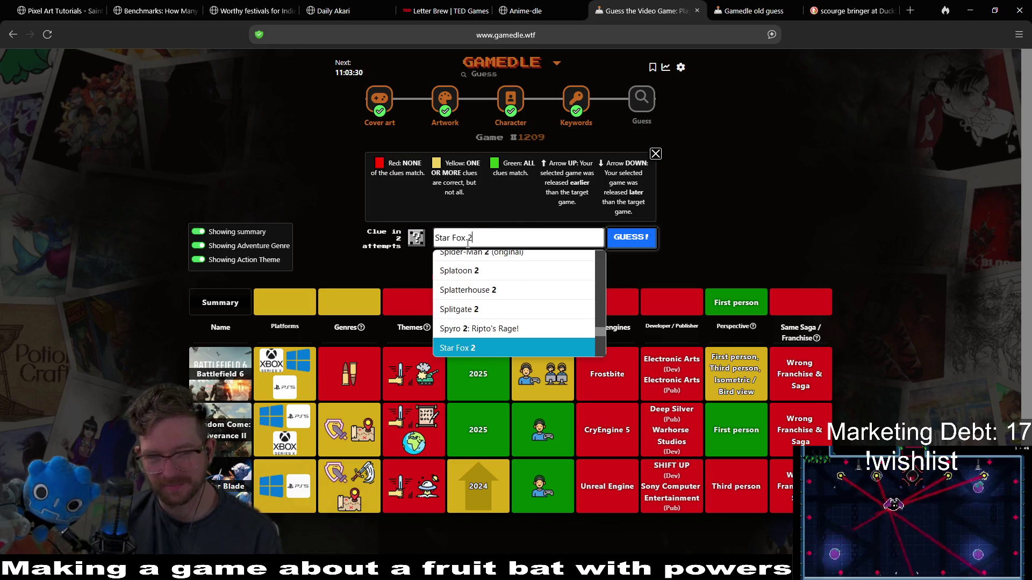
pyautogui.press('Down')
pyautogui.press('Down')
pyautogui.press('Down')
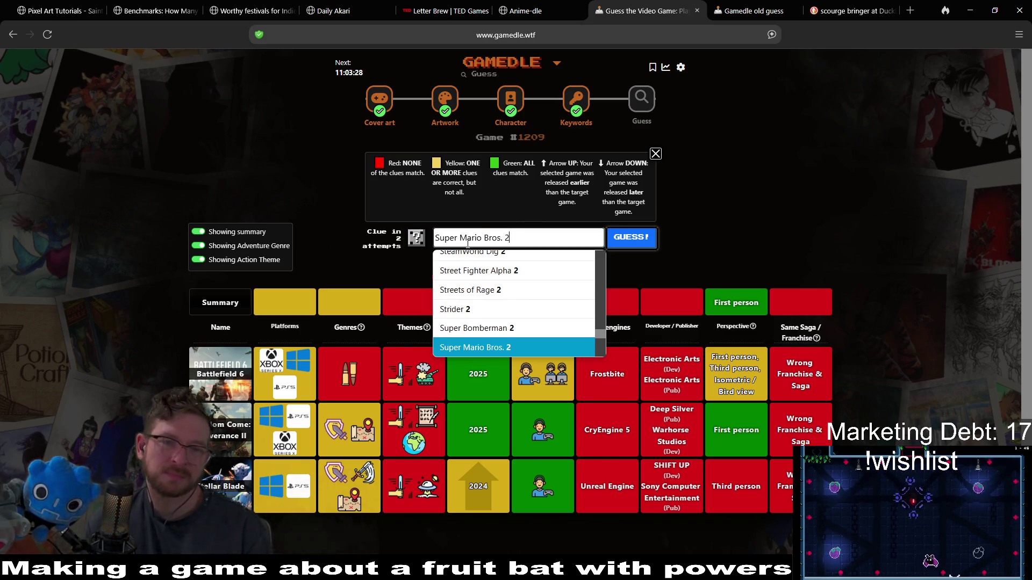
pyautogui.press('Down')
pyautogui.press('Down')
pyautogui.press('Down')
pyautogui.press('Down')
pyautogui.press('Down')
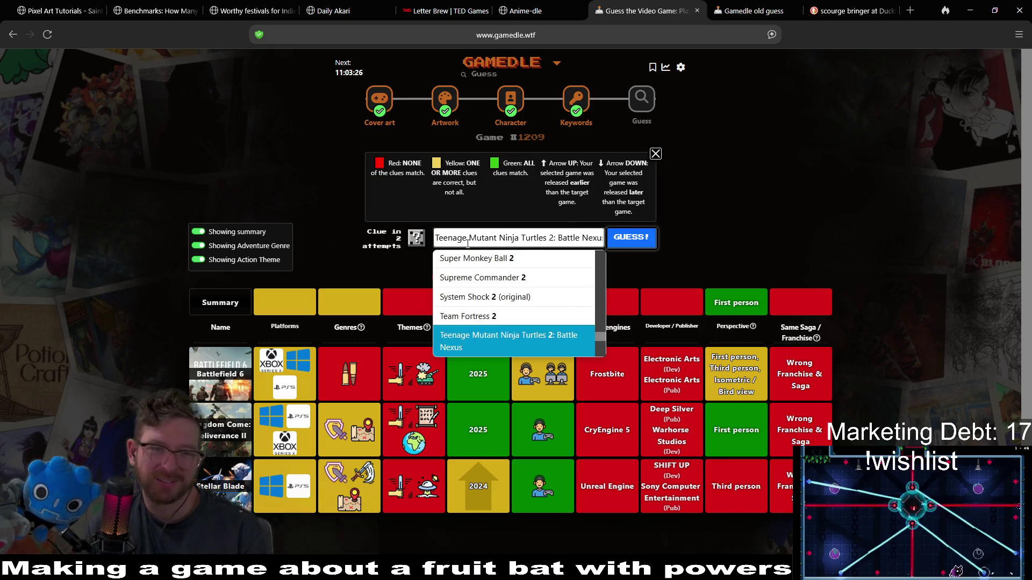
pyautogui.press('Down')
pyautogui.press('Down')
pyautogui.press('Down')
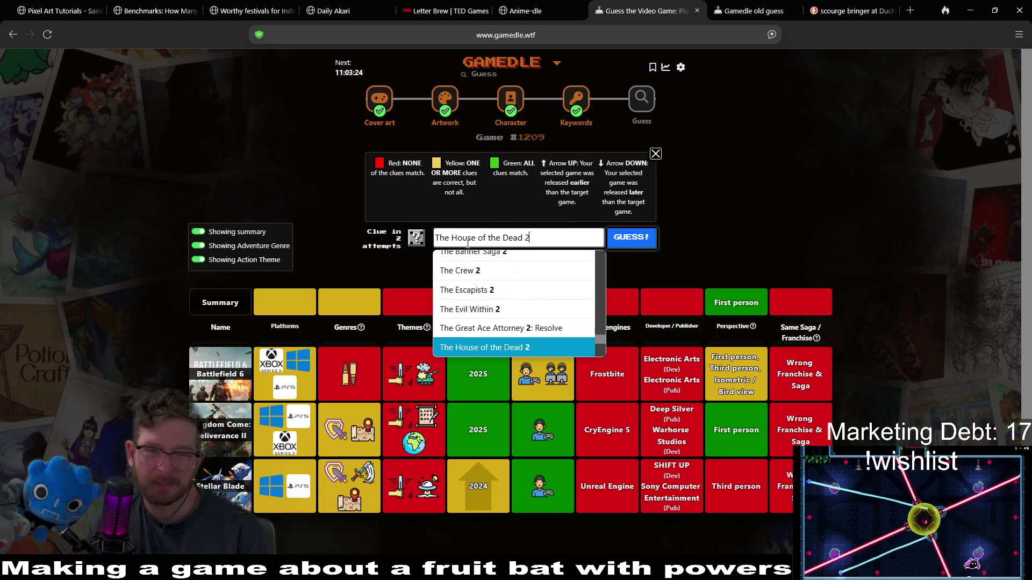
pyautogui.press('Down')
pyautogui.press('Down')
pyautogui.press('Down')
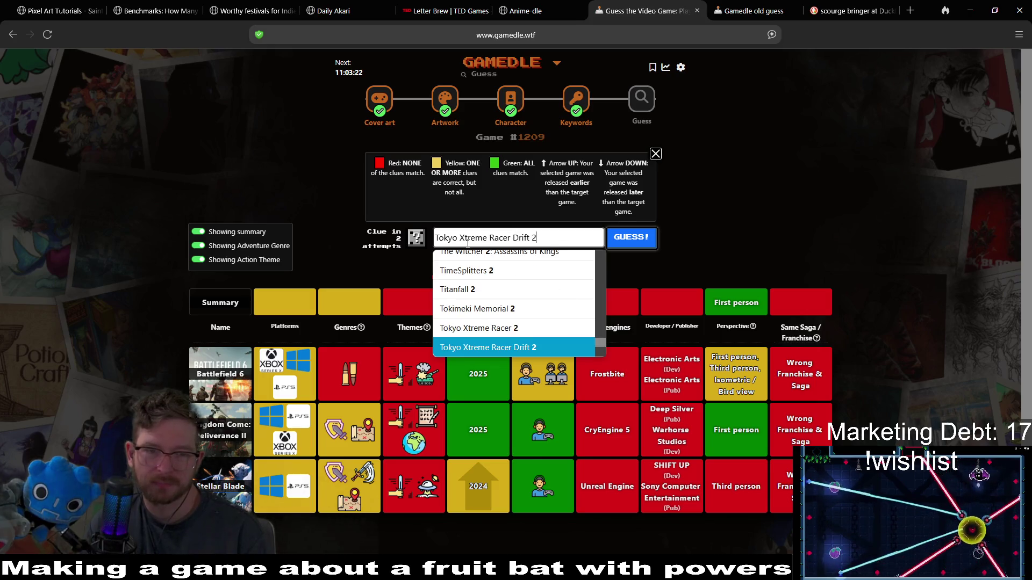
pyautogui.press('Down')
pyautogui.press('Down')
pyautogui.press('Down')
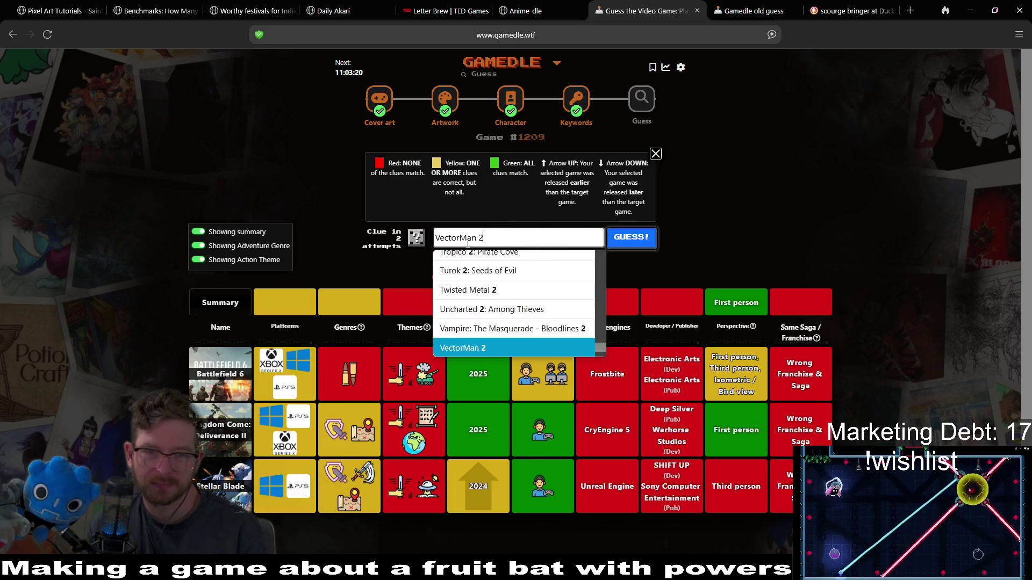
pyautogui.press('Down')
pyautogui.press('Down')
pyautogui.press('Down')
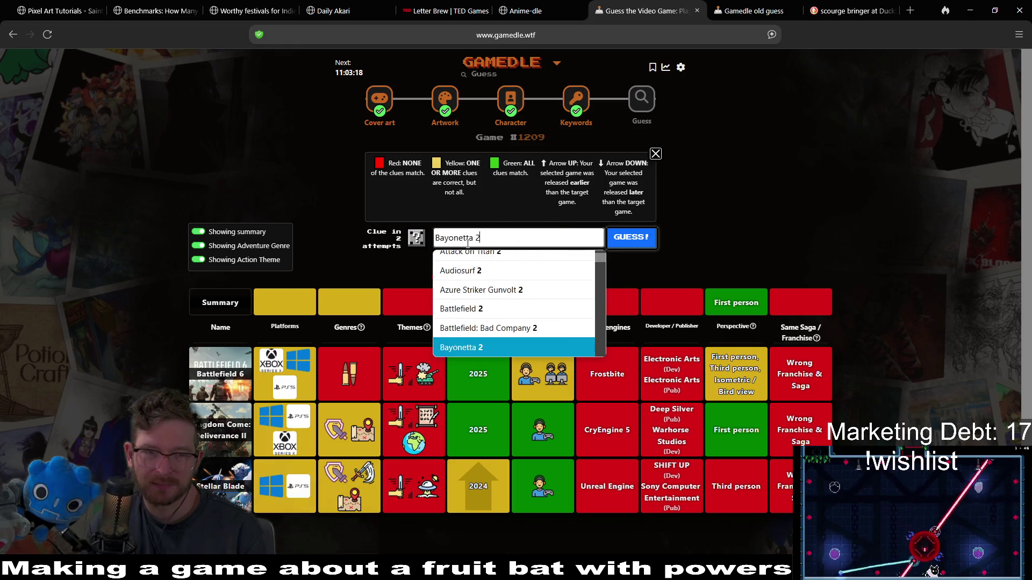
pyautogui.press('BackSpace')
pyautogui.press('BackSpace')
pyautogui.press('BackSpace')
pyautogui.press('BackSpace')
pyautogui.press('BackSpace')
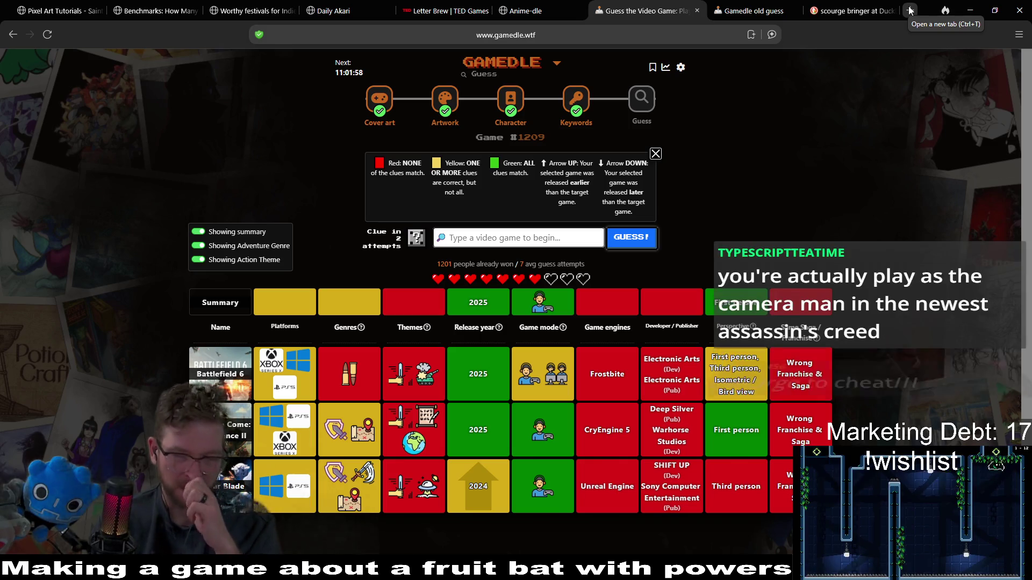
# Step: Open a new browser tab
pyautogui.click(910, 10)
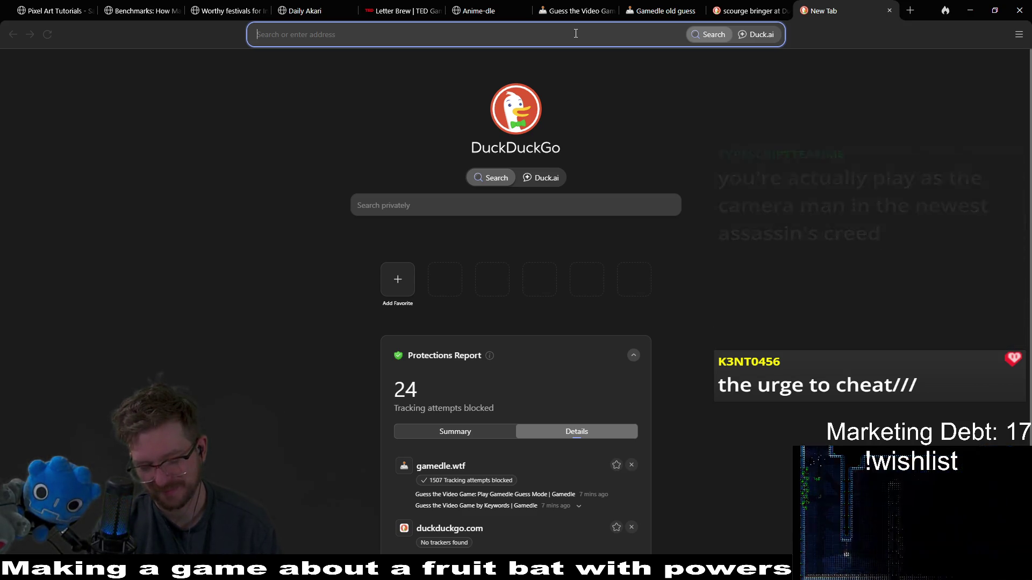
# Step: Search for a puzzle game where you play a robot that can switch between other bodies
pyautogui.write('puzzle ga')
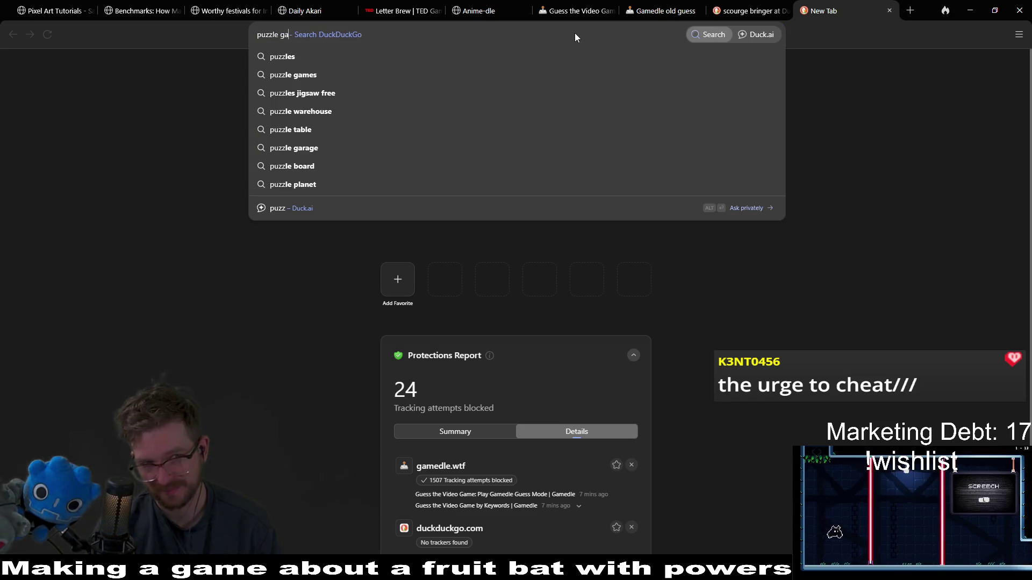
pyautogui.write('me where you pla')
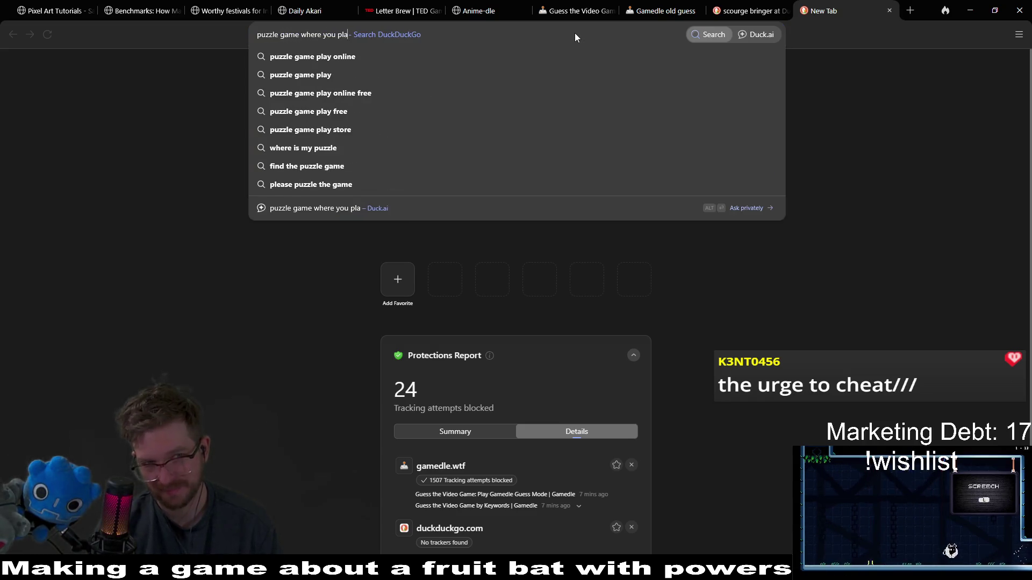
pyautogui.write('y as a robot')
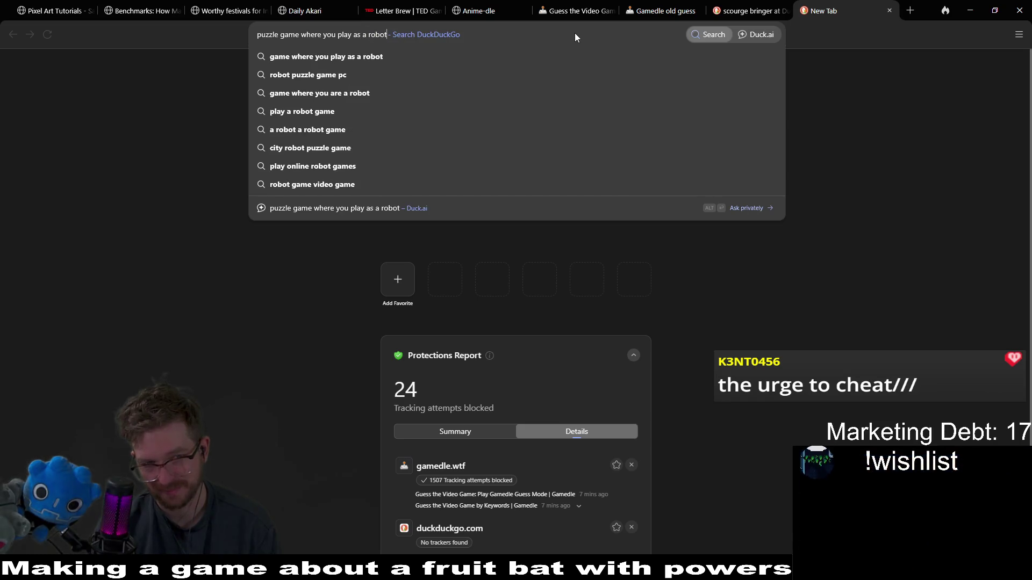
pyautogui.write(' doing')
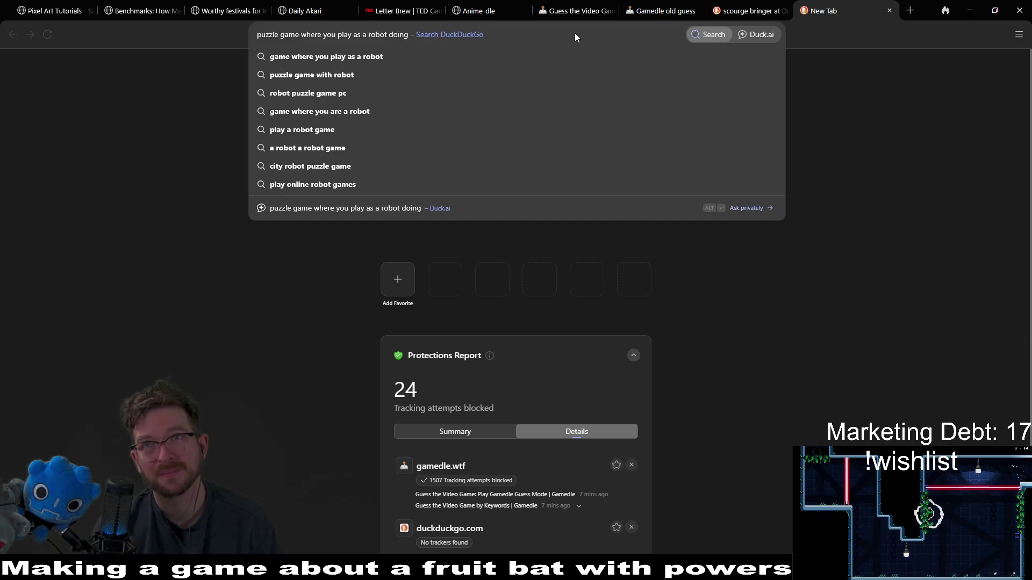
pyautogui.press('BackSpace')
pyautogui.press('BackSpace')
pyautogui.press('BackSpace')
pyautogui.press('BackSpace')
pyautogui.write('that can switch between other bodies')
pyautogui.press('Return')
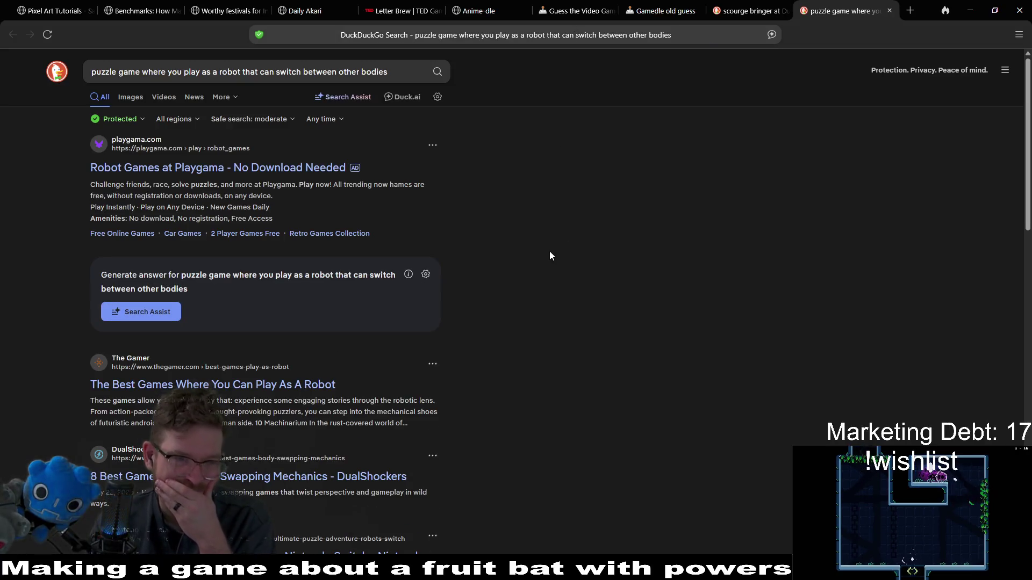
# Step: Scroll through the search results, then close the results tab
pyautogui.scroll(-3, 560, 240)
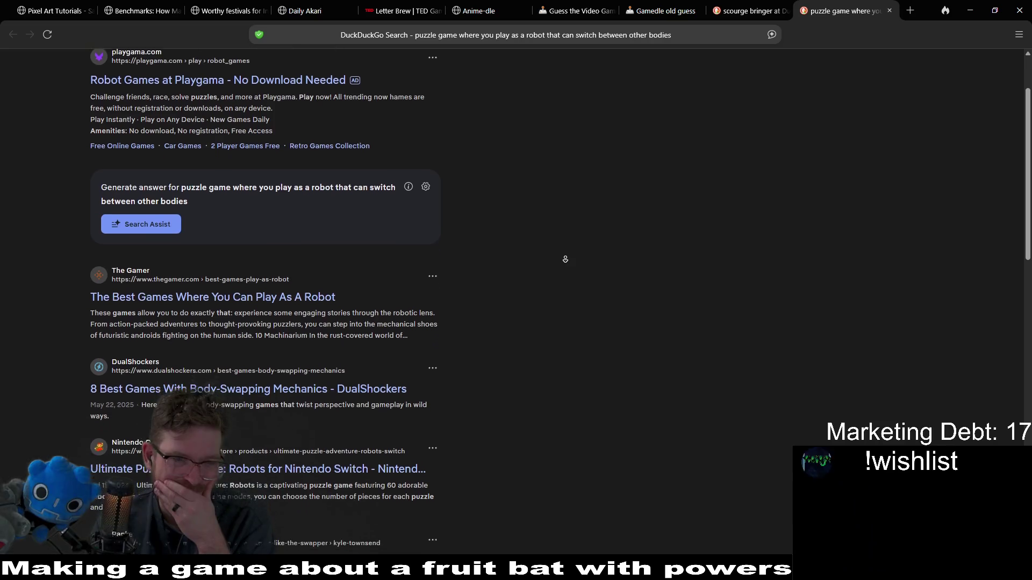
pyautogui.scroll(-6, 565, 259)
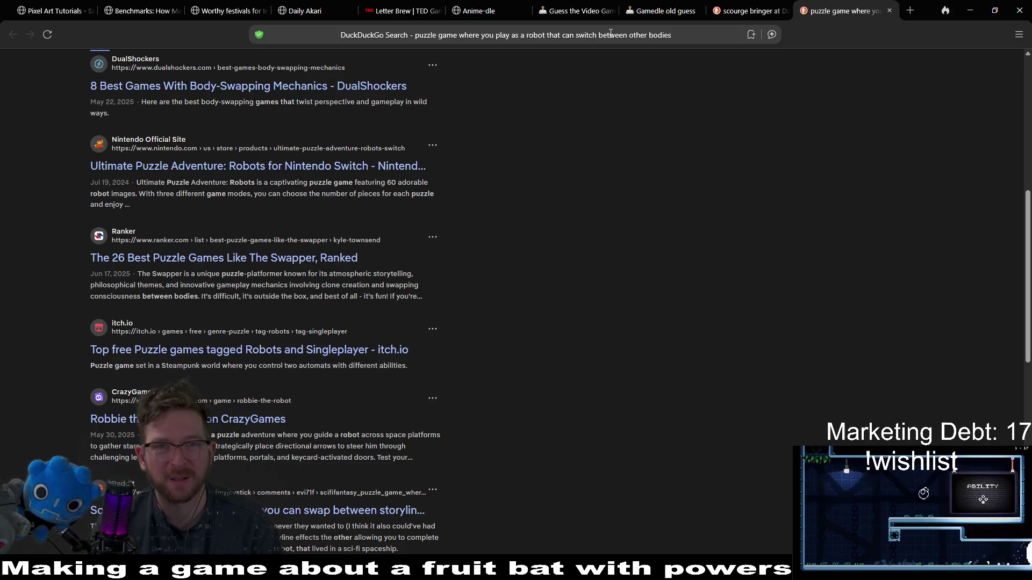
pyautogui.hotkey('ctrl', 'l')
pyautogui.press('Tab')
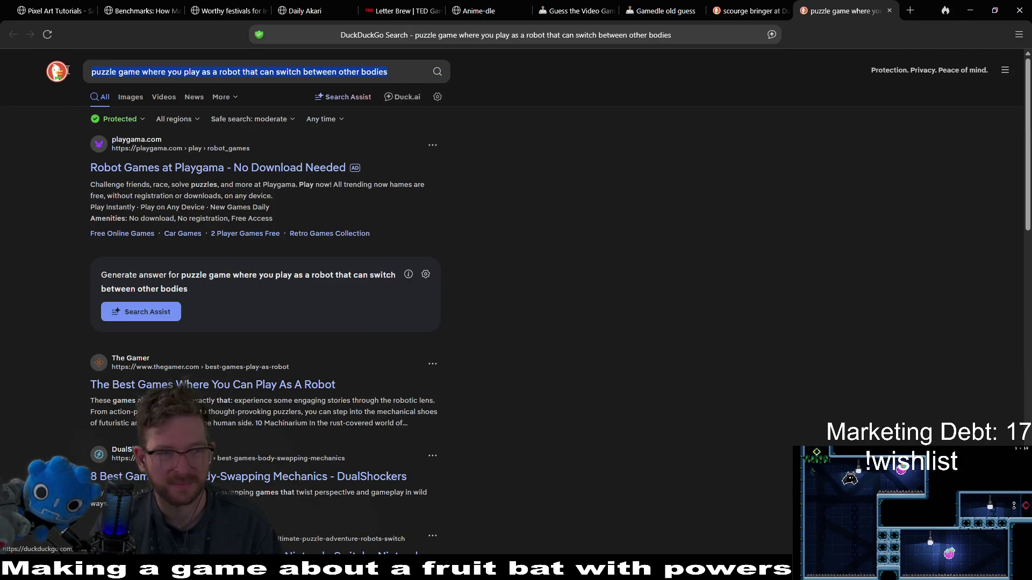
pyautogui.middleClick(848, 15)
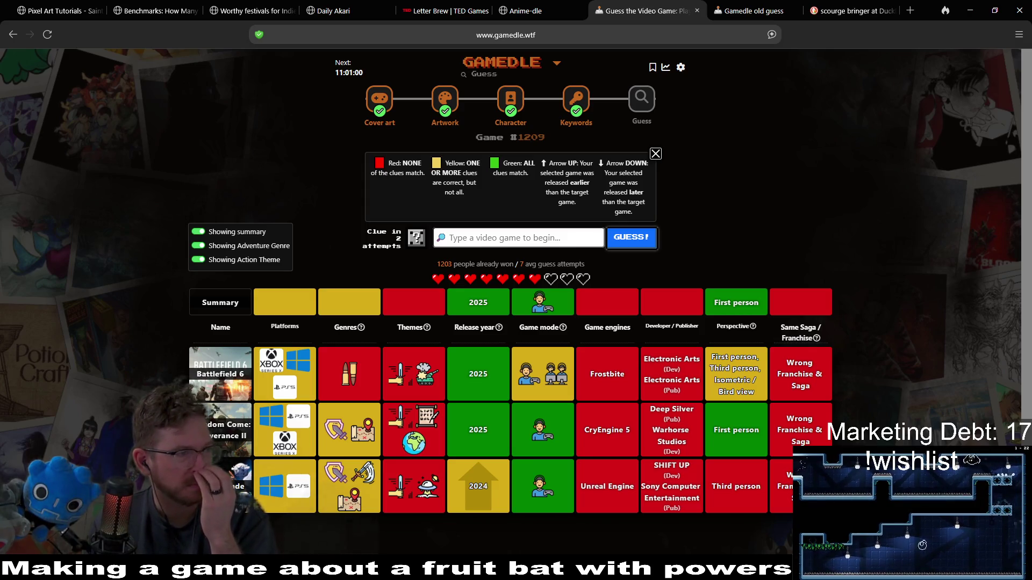
# Step: Submit The Talos Principle II as the fourth guess and review its clue row
pyautogui.click(495, 243)
pyautogui.write('the talos prin')
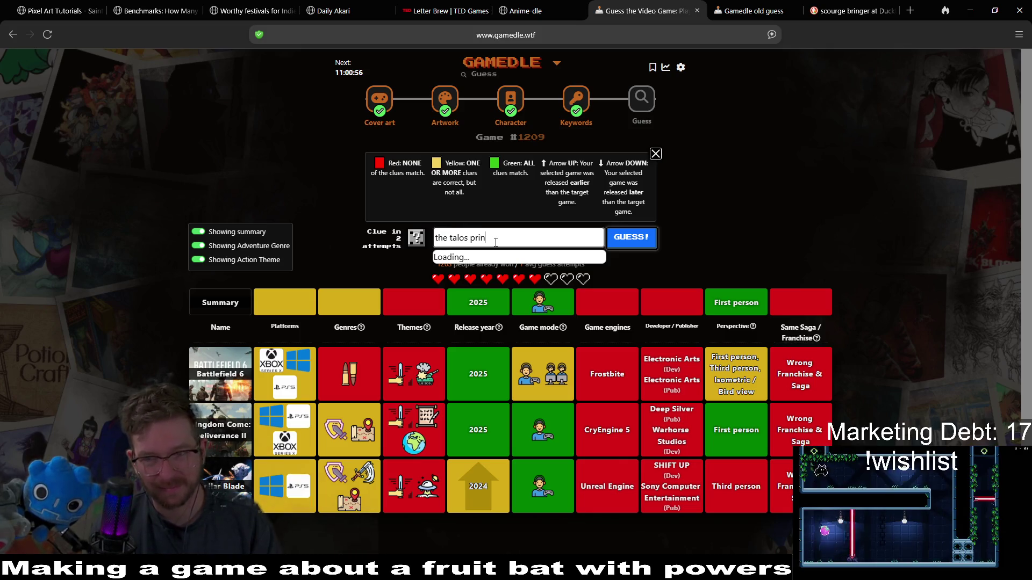
pyautogui.press('Down')
pyautogui.press('Down')
pyautogui.press('Return')
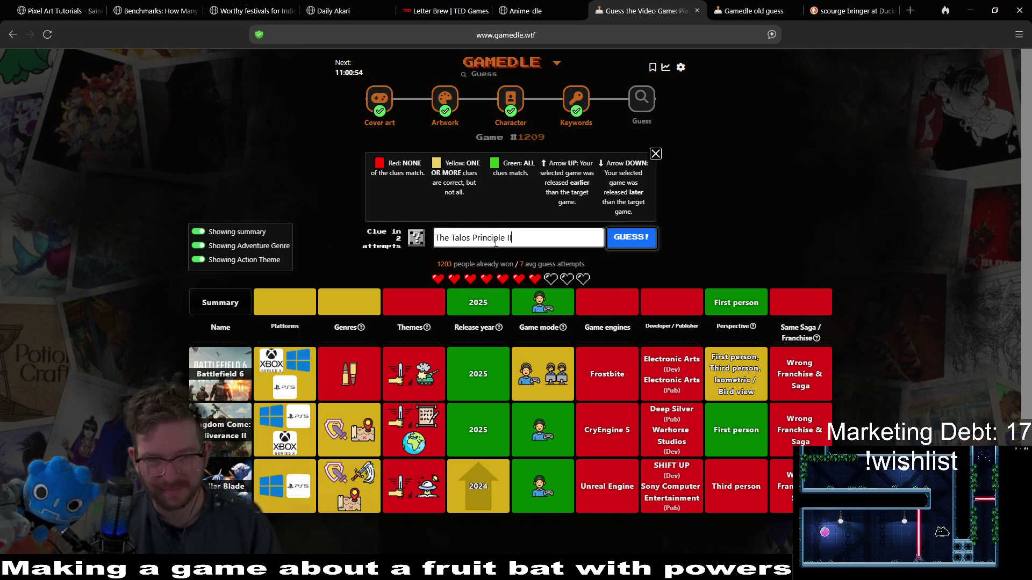
pyautogui.click(634, 245)
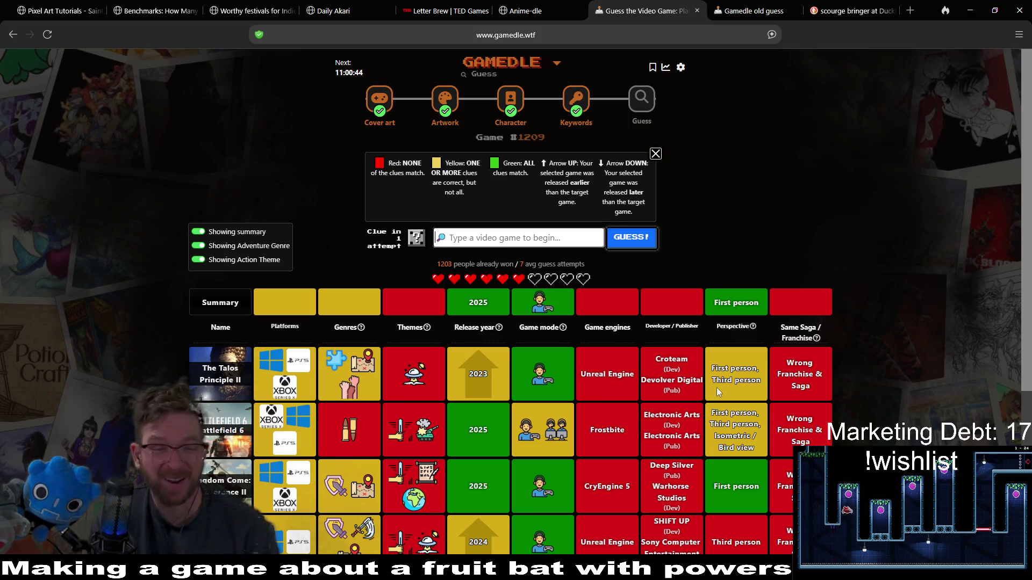
pyautogui.scroll(-5, 719, 392)
pyautogui.scroll(5, 600, 424)
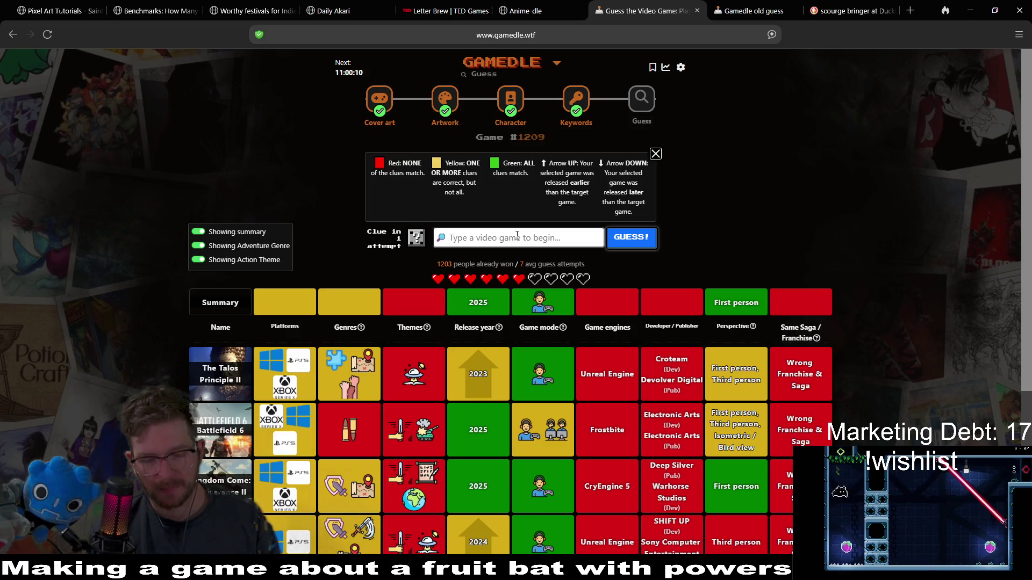
# Step: Submit Choo-Choo Charles as a guess, then begin typing 'm' for the next one
pyautogui.write('c')
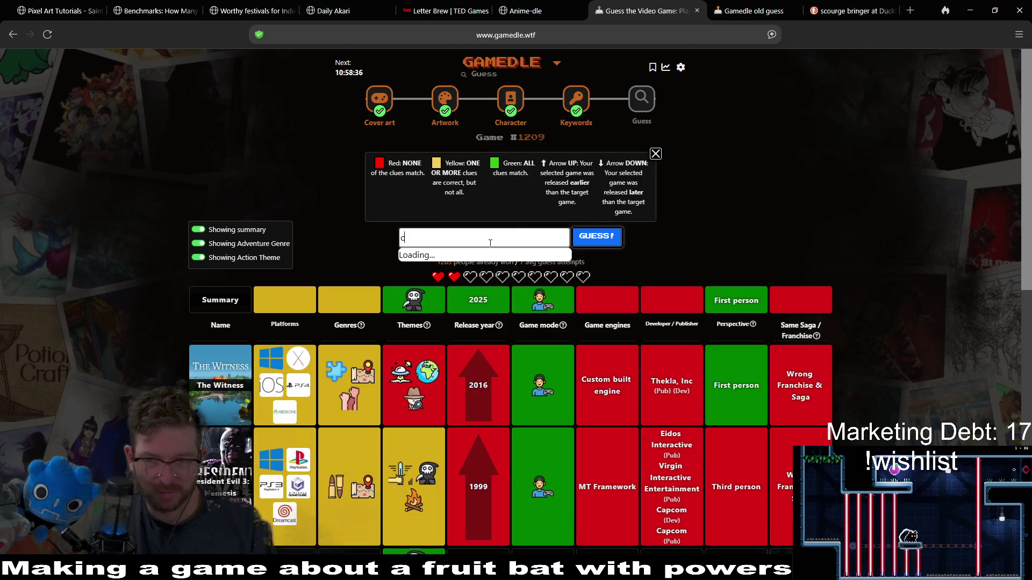
pyautogui.write('rohoo')
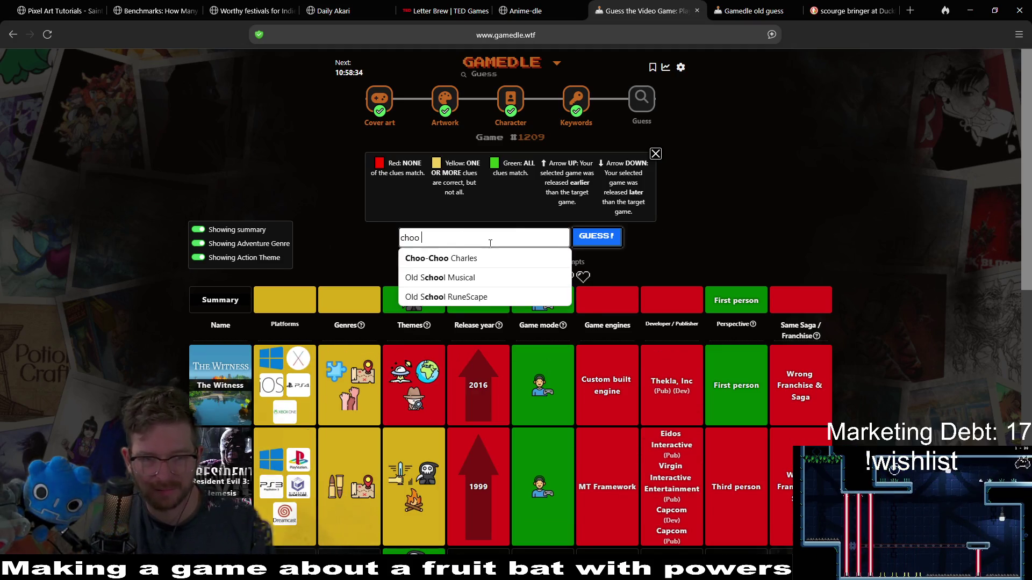
pyautogui.click(538, 258)
pyautogui.click(596, 237)
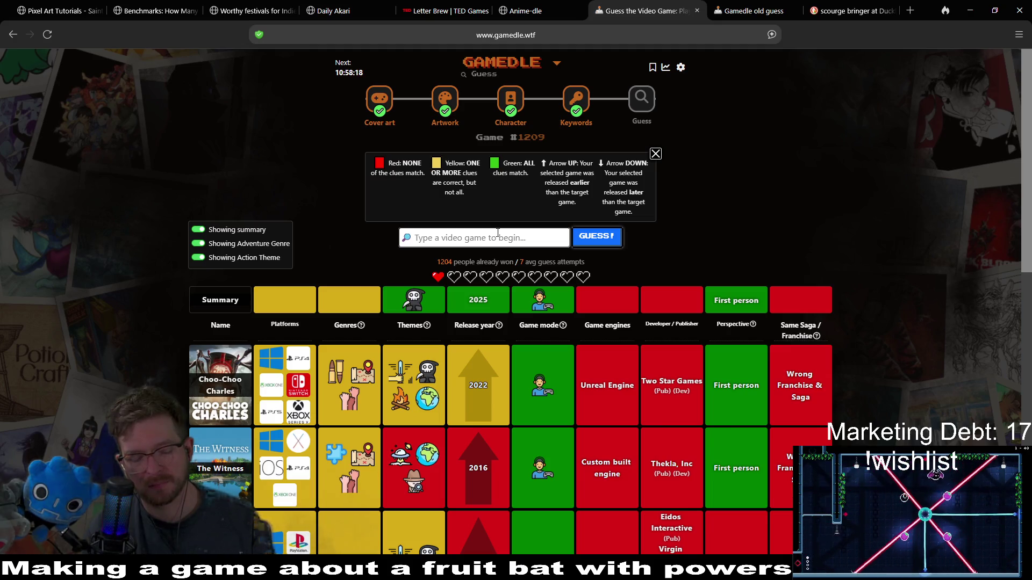
pyautogui.write('medium')
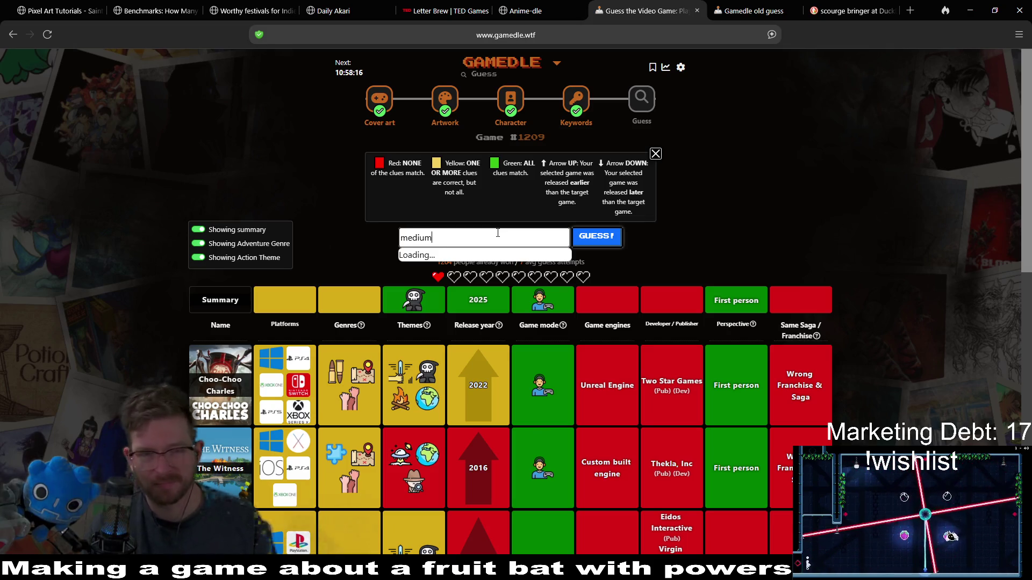